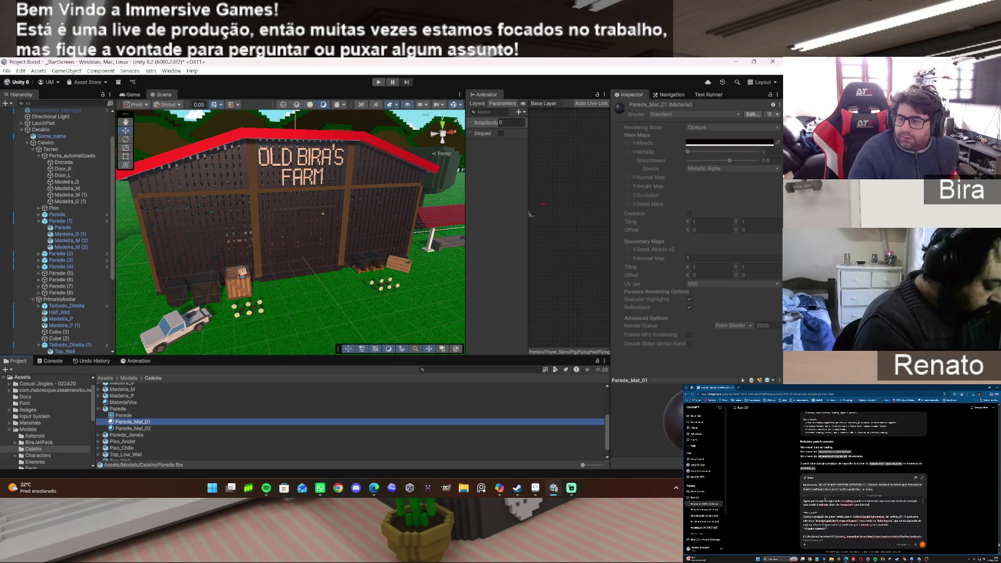
Inspect the Parede model's import settings and its mesh's vertex data in the Project window.
{"action": "left_click", "coordinate": [895, 385]}
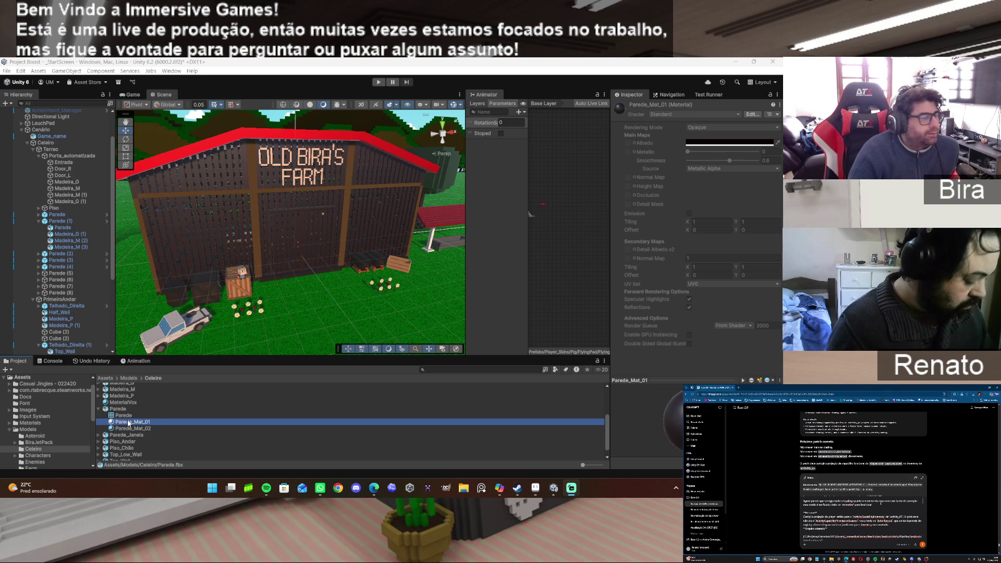
{"action": "left_click", "coordinate": [125, 409]}
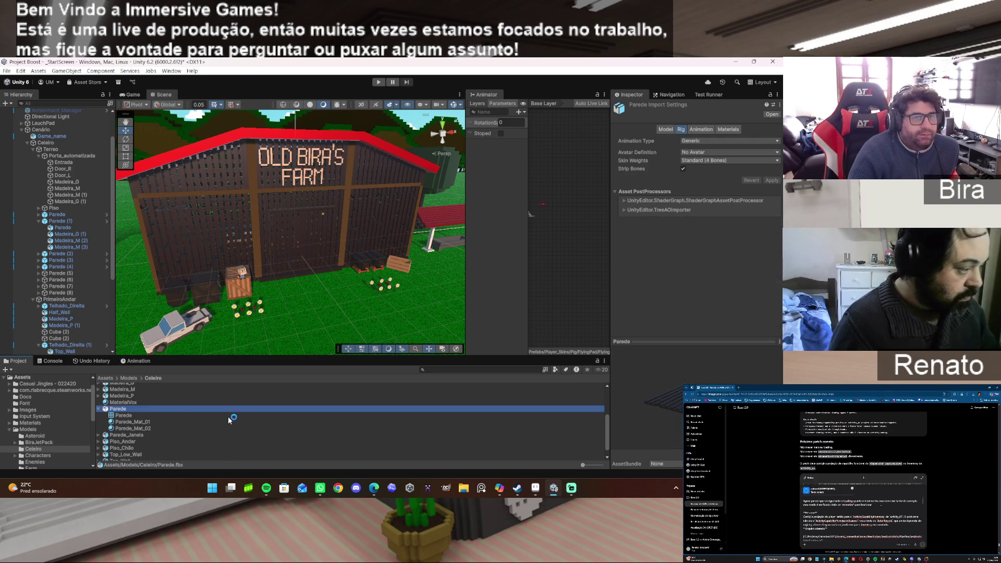
{"action": "left_click", "coordinate": [130, 416]}
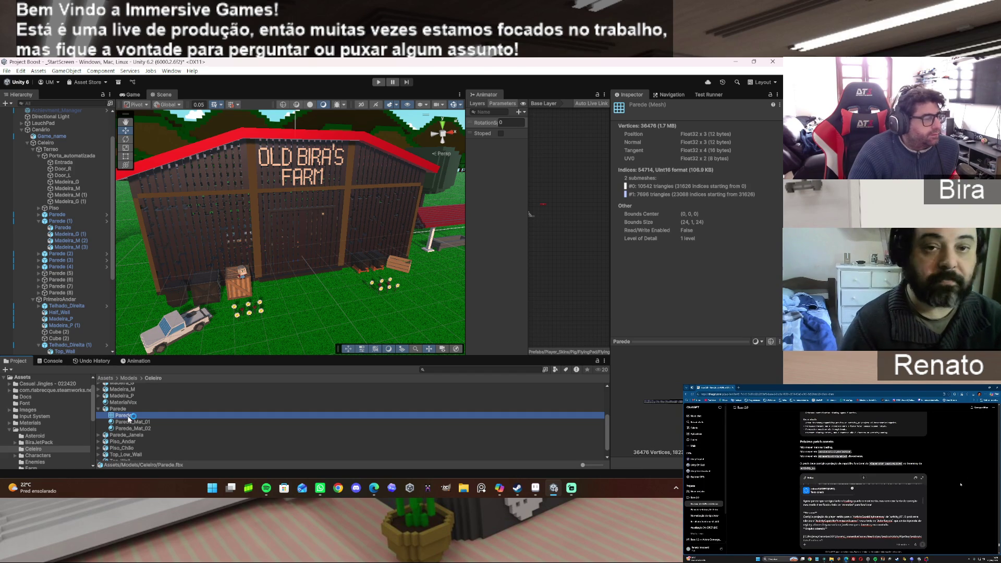
{"action": "left_click", "coordinate": [119, 410]}
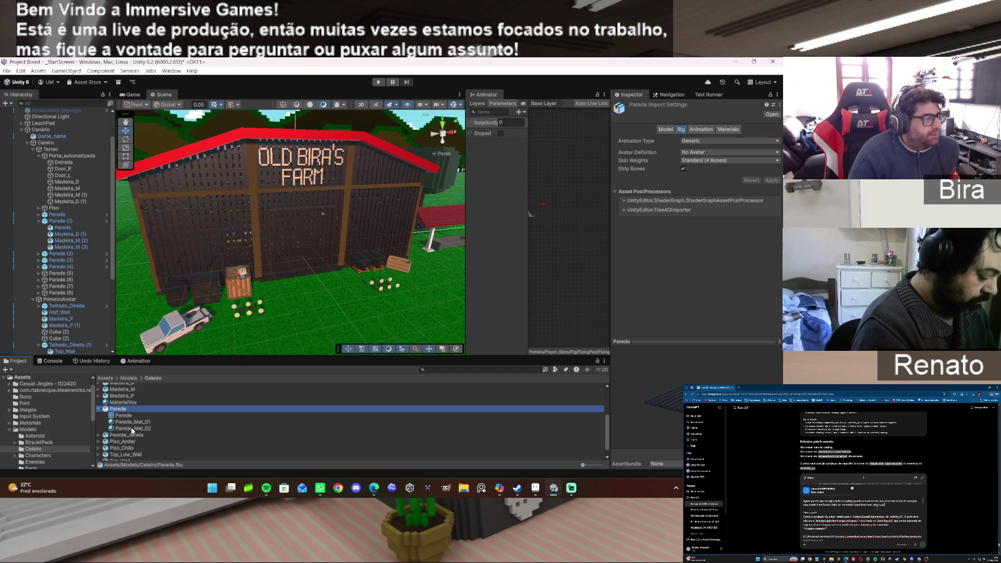
Select the barn's Parede (1) wall, ping its source prefab in Prefabs/Celeiro, and open Parede.
{"action": "left_click", "coordinate": [231, 233]}
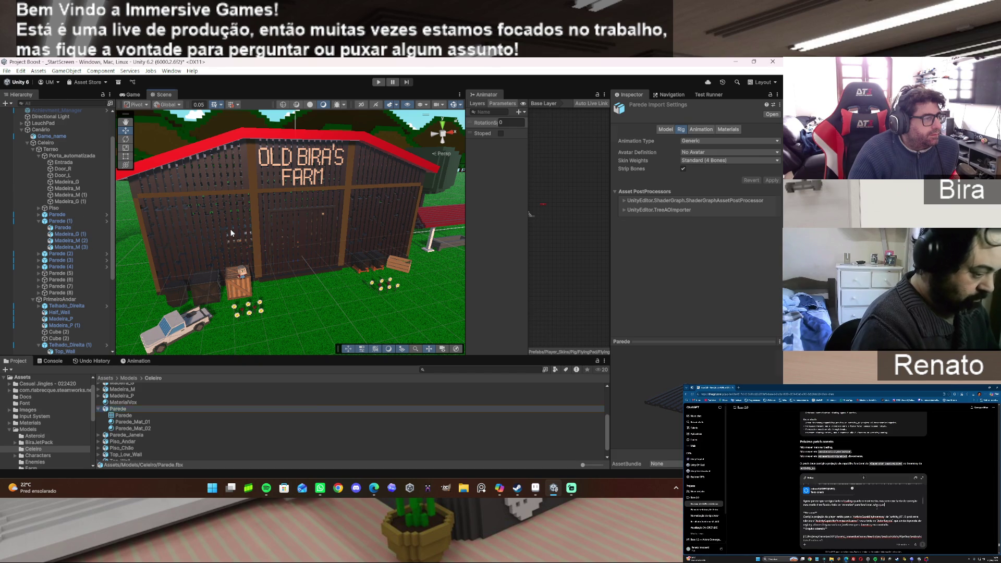
{"action": "left_click", "coordinate": [64, 222]}
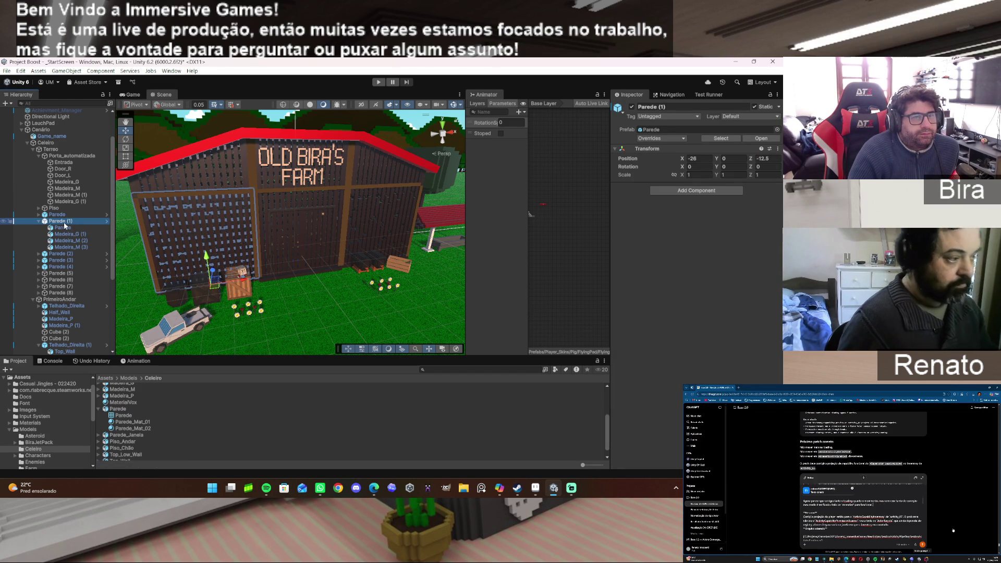
{"action": "left_click", "coordinate": [657, 130]}
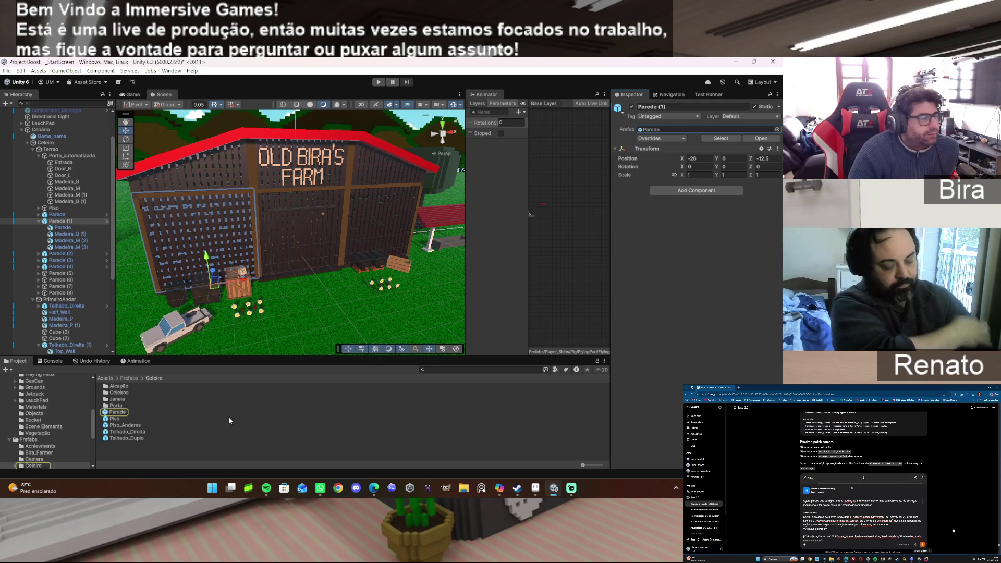
{"action": "double_click", "coordinate": [245, 412]}
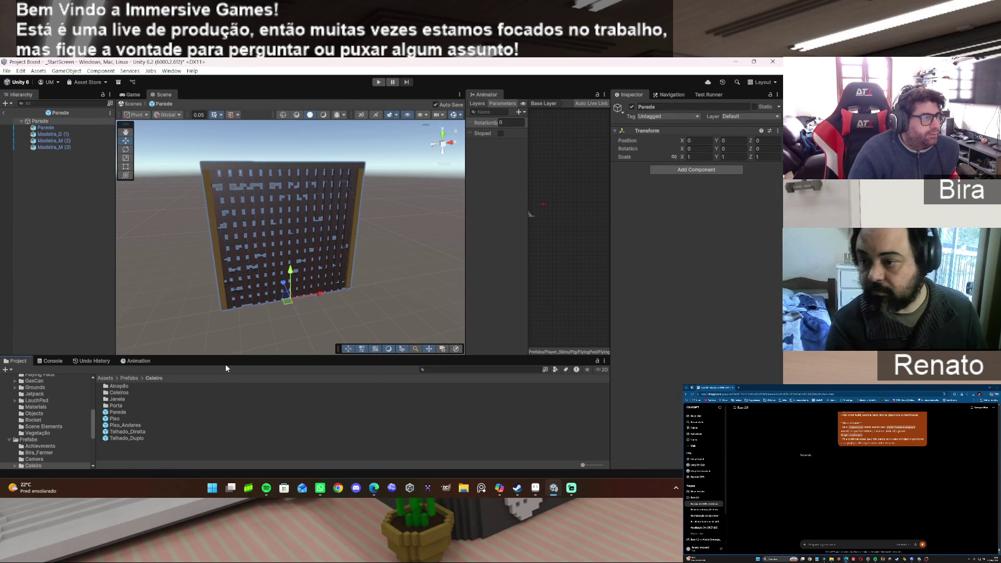
Select the wall mesh, locate its Parede_Mat_01 material, and try MaterialVox on it.
{"action": "left_click", "coordinate": [292, 198]}
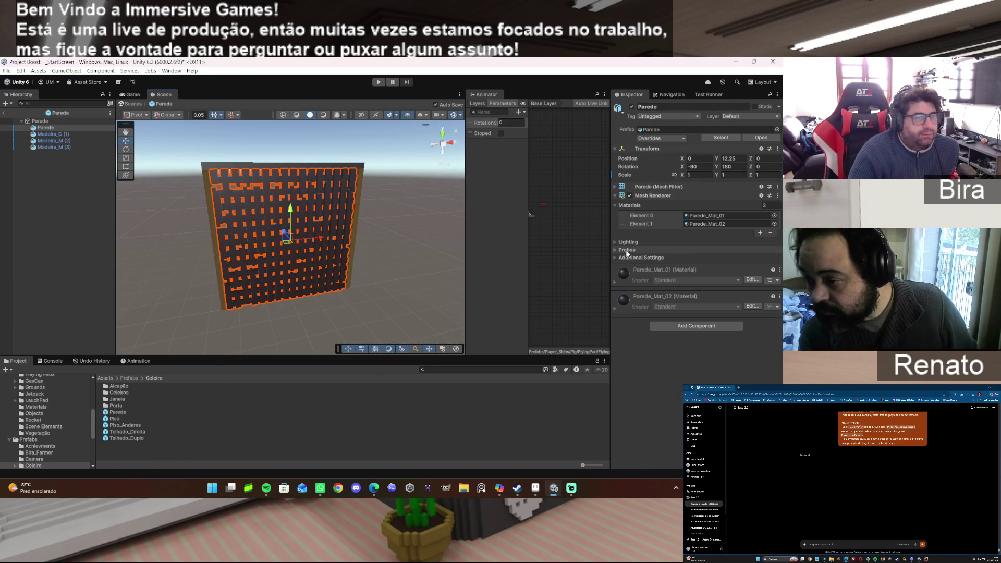
{"action": "left_click", "coordinate": [703, 215]}
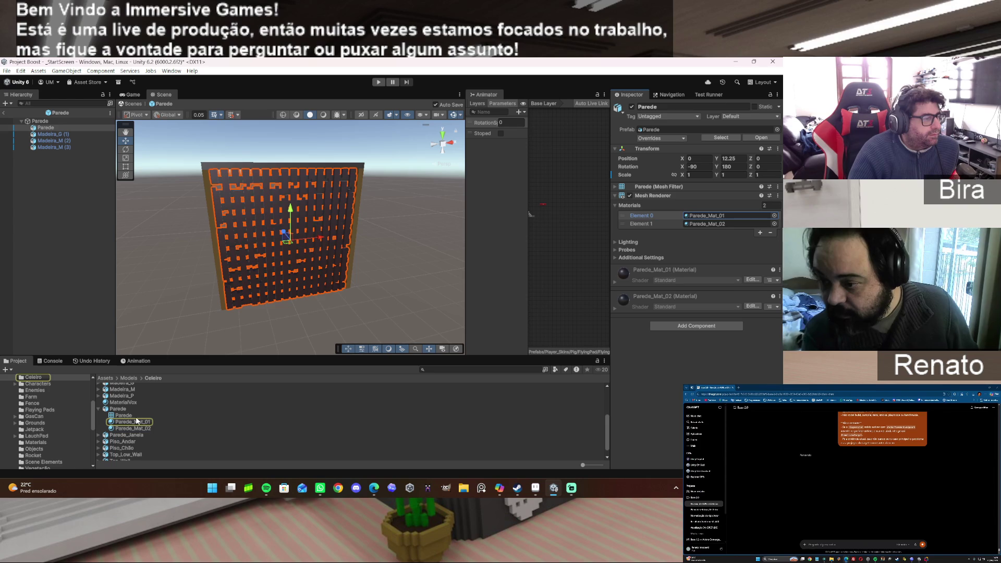
{"action": "mouse_move", "coordinate": [132, 401]}
{"action": "left_mouse_down"}
{"action": "mouse_move", "coordinate": [704, 307]}
{"action": "mouse_move", "coordinate": [717, 219]}
{"action": "mouse_move", "coordinate": [705, 219]}
{"action": "left_mouse_up"}
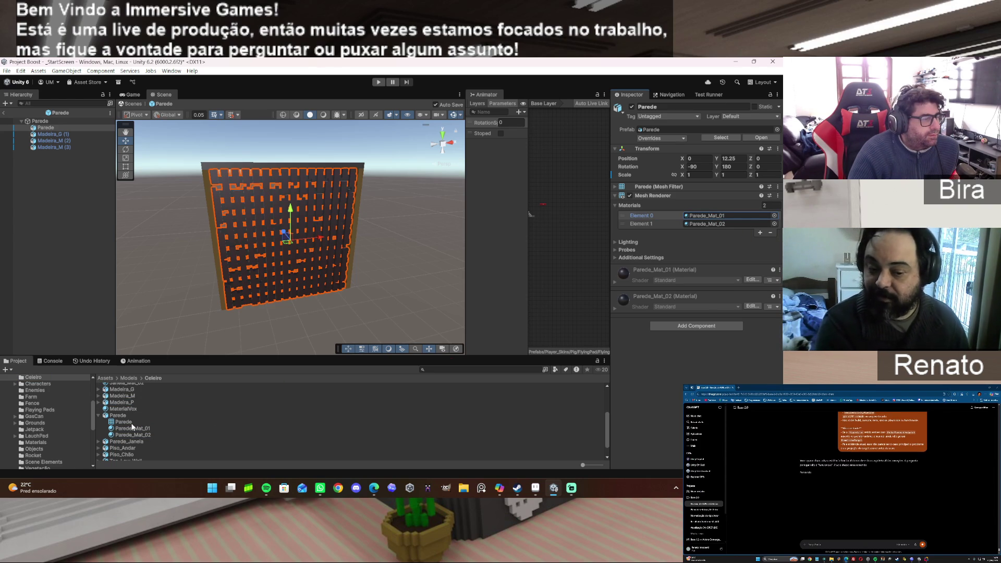
Drop a Madeira_P test piece into the prefab, frame it, then undo it away.
{"action": "mouse_move", "coordinate": [127, 403]}
{"action": "left_mouse_down"}
{"action": "mouse_move", "coordinate": [274, 265]}
{"action": "mouse_move", "coordinate": [284, 270]}
{"action": "left_mouse_up"}
{"action": "key", "text": "f"}
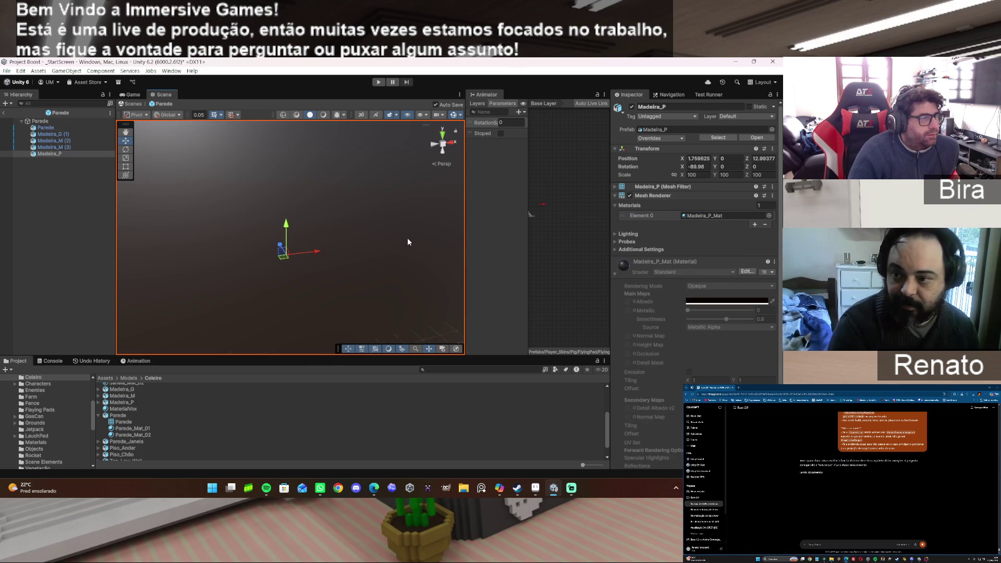
{"action": "scroll", "coordinate": [407, 238], "scroll_direction": "down", "scroll_amount": 2}
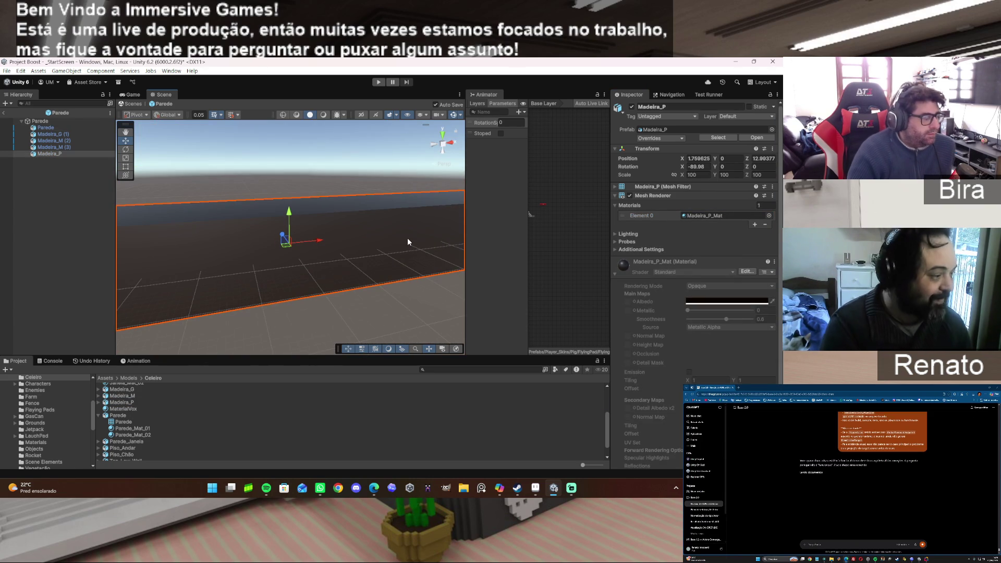
{"action": "key", "text": "ctrl+z"}
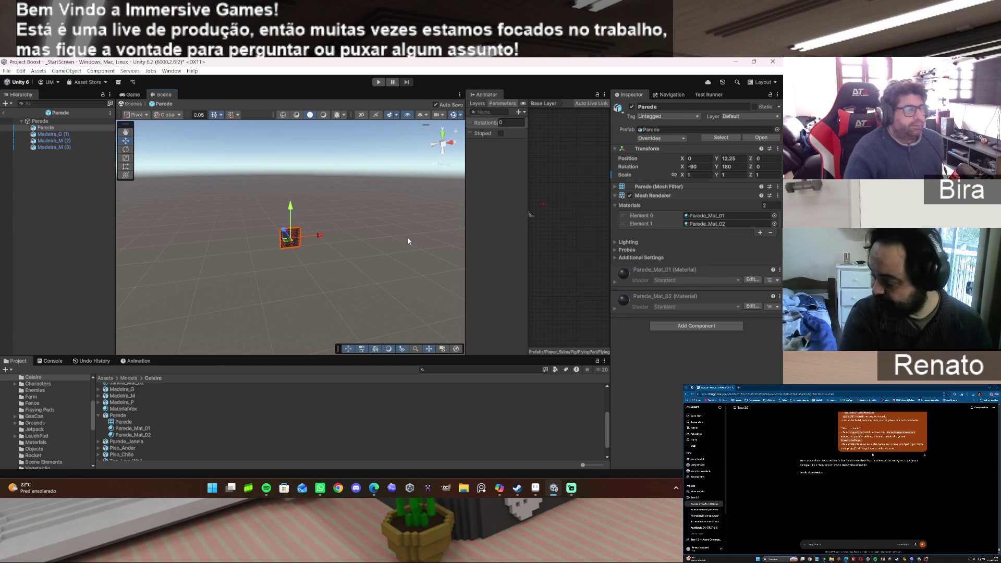
{"action": "key", "text": "ctrl+z"}
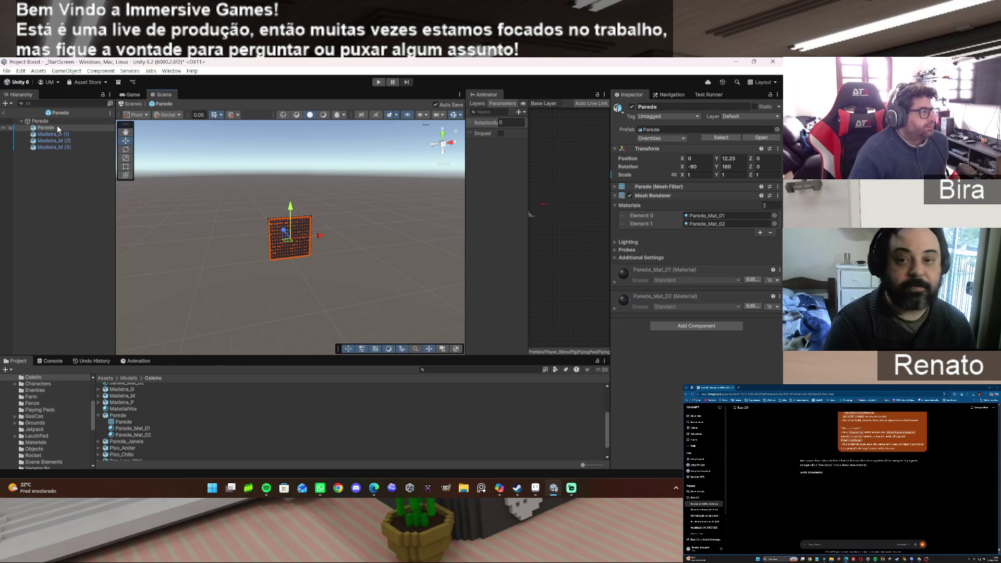
Select the Madeira_G (1) plank and try Madeira_P as its material.
{"action": "left_click", "coordinate": [57, 134]}
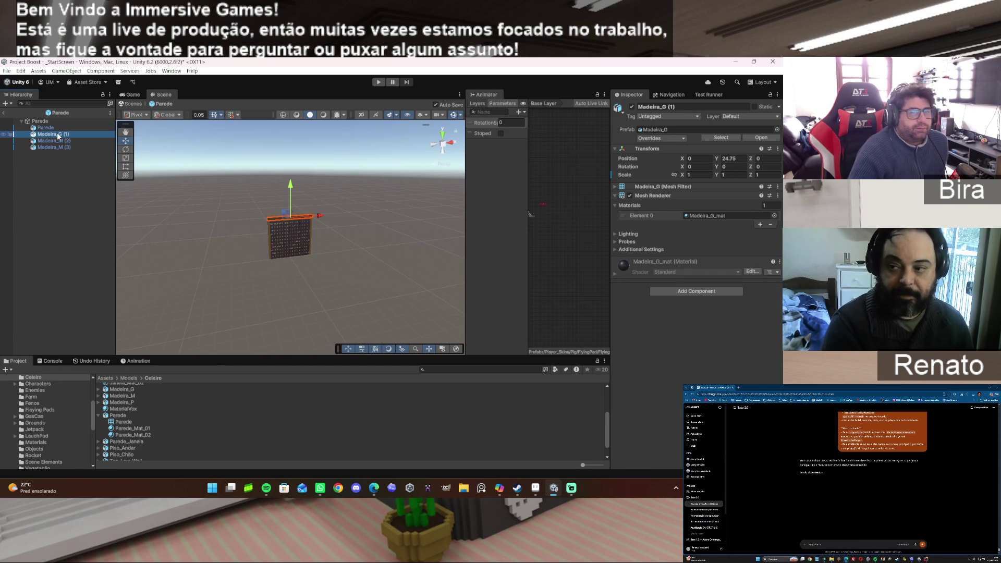
{"action": "mouse_move", "coordinate": [130, 402]}
{"action": "left_mouse_down"}
{"action": "mouse_move", "coordinate": [724, 214]}
{"action": "mouse_move", "coordinate": [703, 215]}
{"action": "left_mouse_up"}
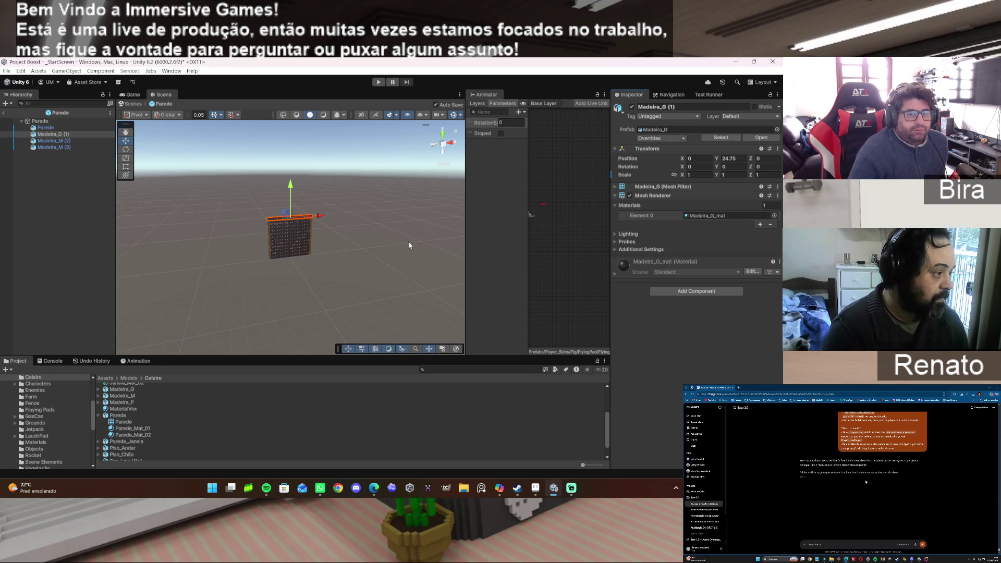
{"action": "scroll", "coordinate": [316, 229], "scroll_direction": "up", "scroll_amount": 2}
{"action": "scroll", "coordinate": [316, 230], "scroll_direction": "up", "scroll_amount": 3}
Orbit the view along the wall top and expand the Madeira_P model in Project.
{"action": "mouse_move", "coordinate": [302, 223]}
{"action": "left_mouse_down"}
{"action": "mouse_move", "coordinate": [359, 218]}
{"action": "mouse_move", "coordinate": [355, 232]}
{"action": "mouse_move", "coordinate": [280, 206]}
{"action": "mouse_move", "coordinate": [477, 202]}
{"action": "mouse_move", "coordinate": [518, 184]}
{"action": "mouse_move", "coordinate": [538, 197]}
{"action": "mouse_move", "coordinate": [530, 188]}
{"action": "left_mouse_up"}
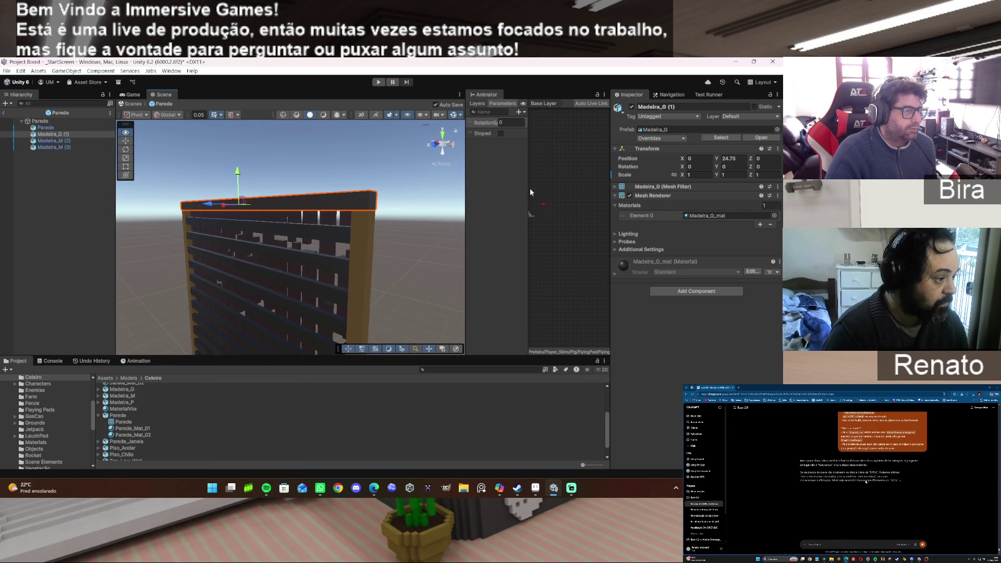
{"action": "scroll", "coordinate": [126, 402], "scroll_direction": "up", "scroll_amount": 1}
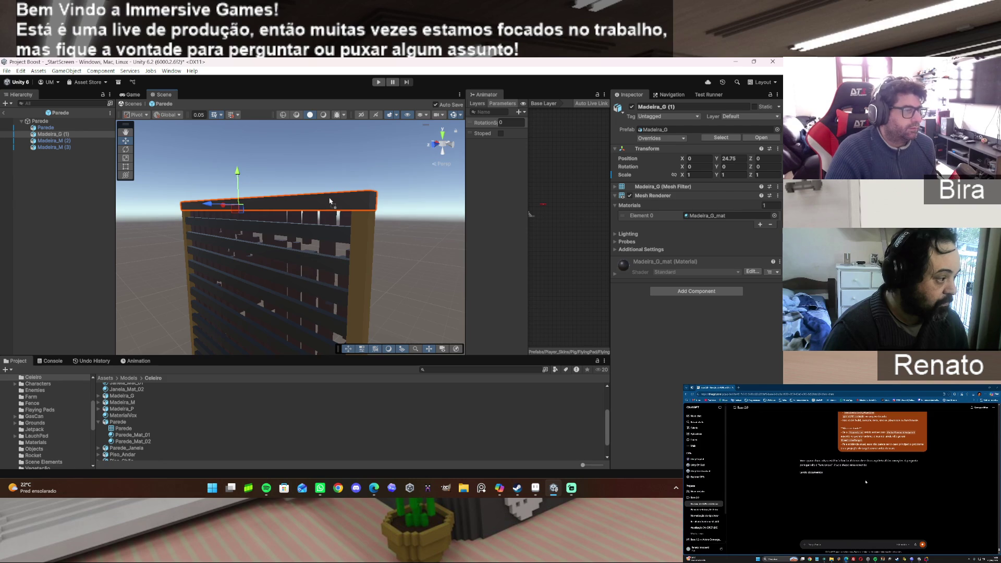
{"action": "scroll", "coordinate": [198, 411], "scroll_direction": "up", "scroll_amount": 1}
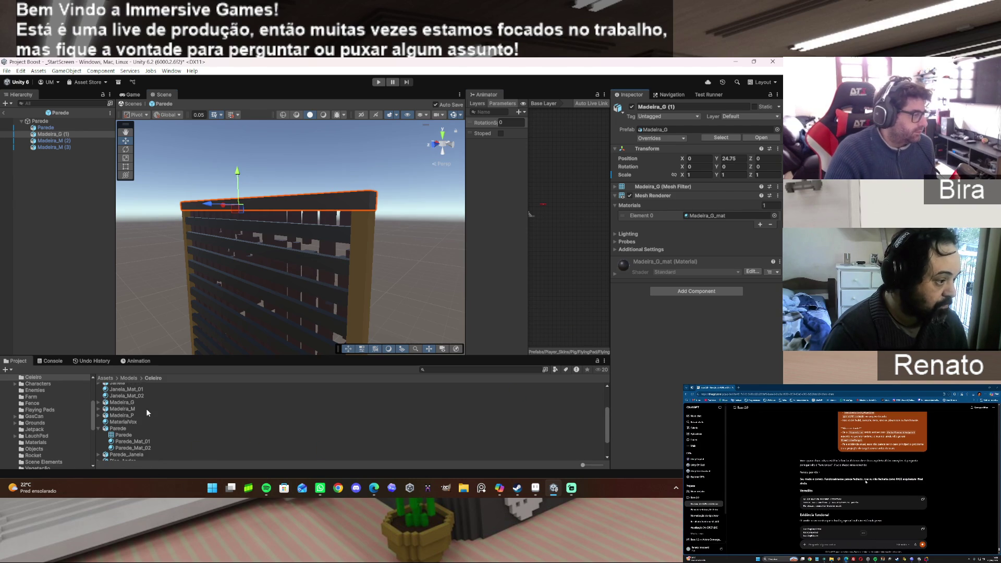
{"action": "scroll", "coordinate": [146, 408], "scroll_direction": "down", "scroll_amount": 5}
{"action": "scroll", "coordinate": [147, 412], "scroll_direction": "up", "scroll_amount": 2}
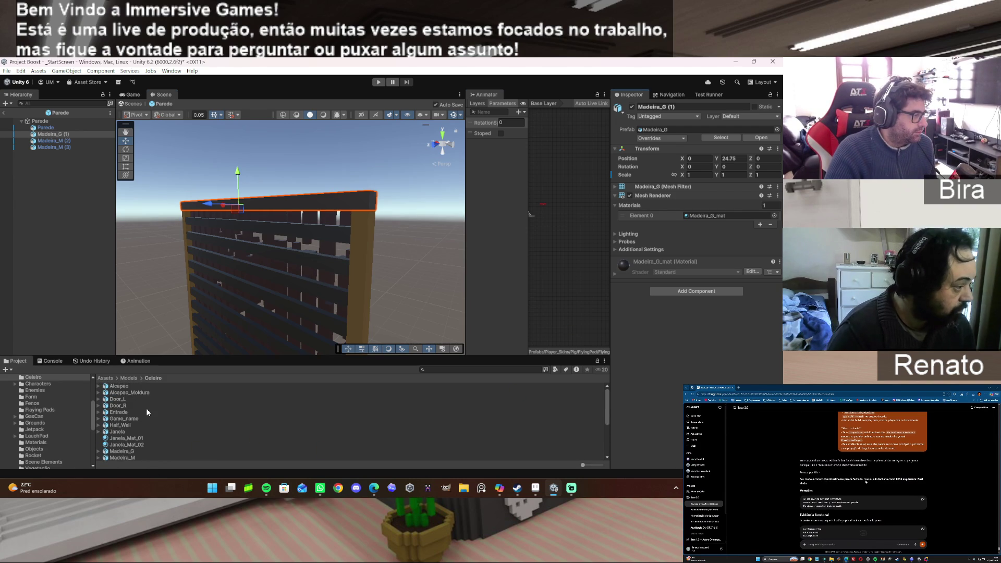
{"action": "scroll", "coordinate": [146, 412], "scroll_direction": "up", "scroll_amount": 2}
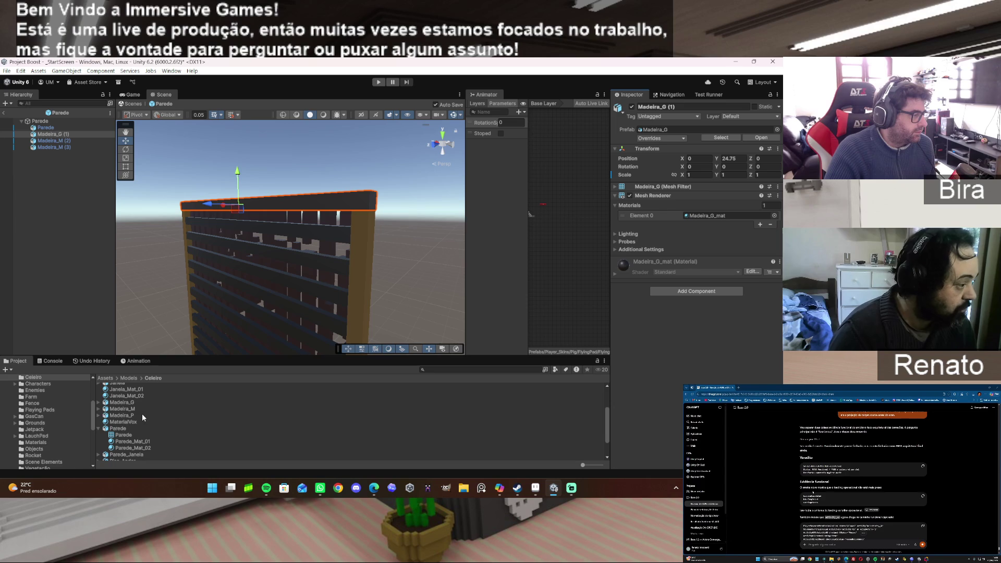
{"action": "left_click", "coordinate": [99, 415]}
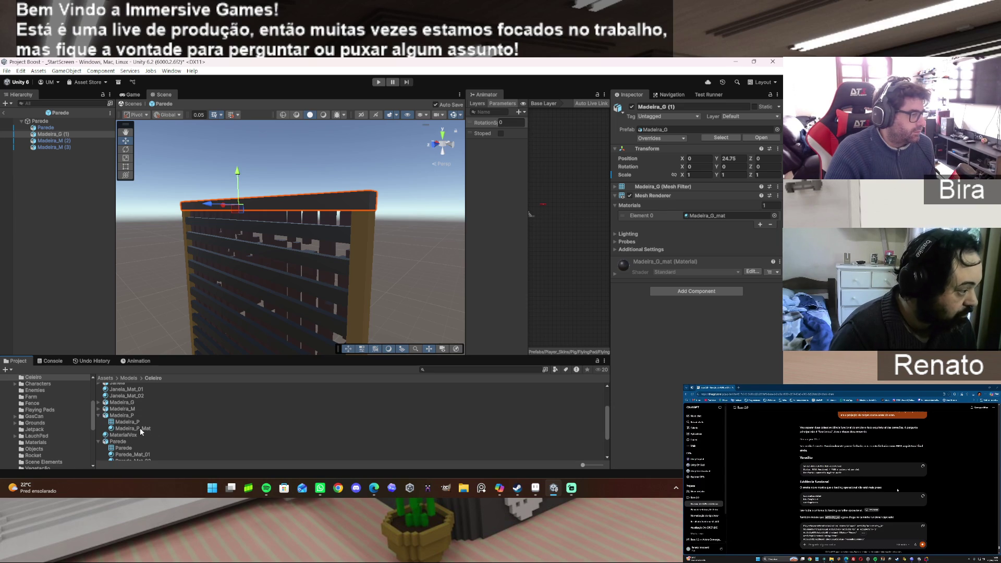
Select Madeira_P_Mat to show its material settings in the Inspector.
{"action": "scroll", "coordinate": [45, 431], "scroll_direction": "up", "scroll_amount": 3}
{"action": "scroll", "coordinate": [118, 407], "scroll_direction": "up", "scroll_amount": 3}
{"action": "scroll", "coordinate": [118, 408], "scroll_direction": "down", "scroll_amount": 5}
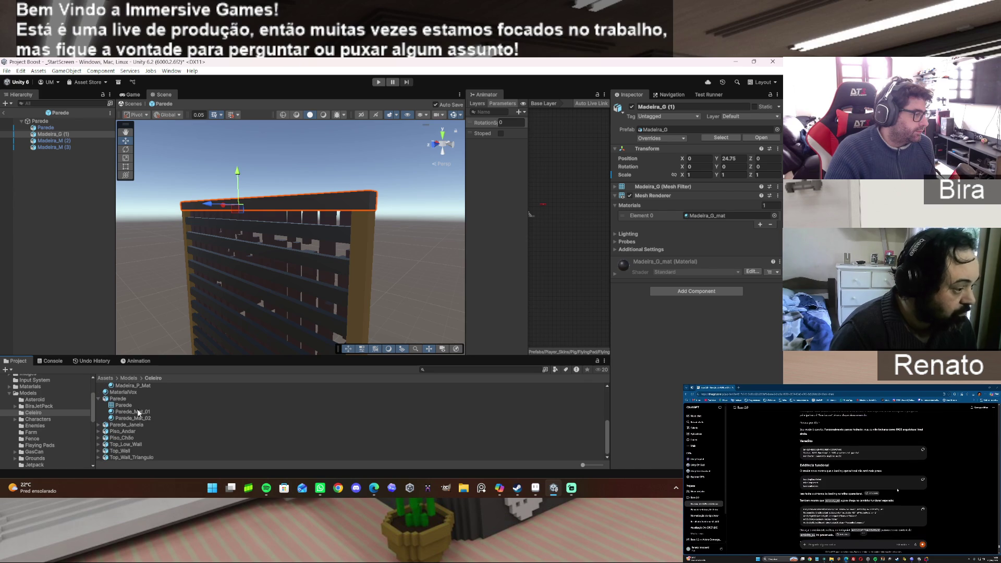
{"action": "scroll", "coordinate": [133, 386], "scroll_direction": "up", "scroll_amount": 1}
{"action": "left_click", "coordinate": [138, 392]}
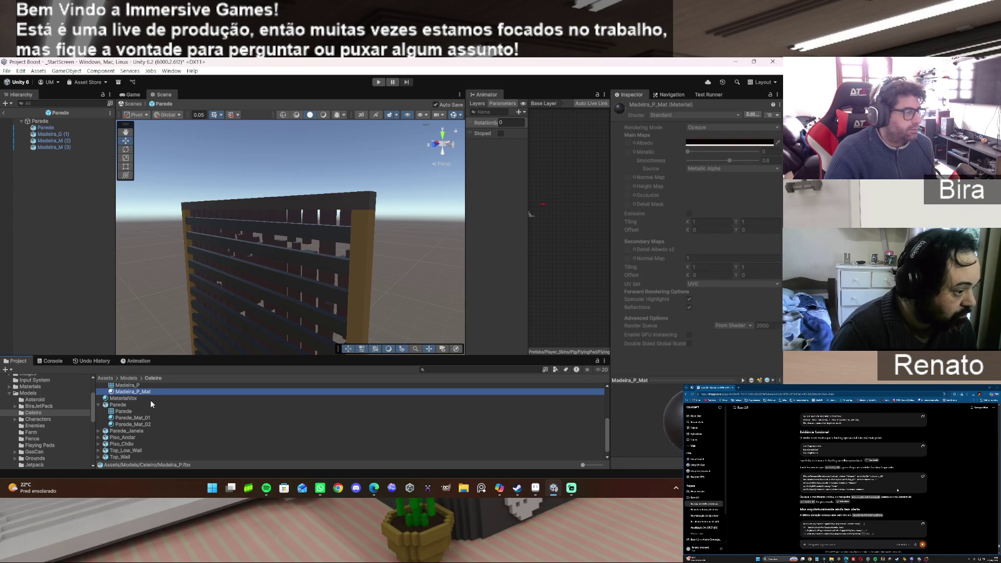
Compare Madeira_P's import settings with Madeira_P_Mat, then exit the prefab to the barn scene.
{"action": "scroll", "coordinate": [158, 406], "scroll_direction": "up", "scroll_amount": 2}
{"action": "left_click", "coordinate": [156, 409]}
{"action": "left_click", "coordinate": [142, 416]}
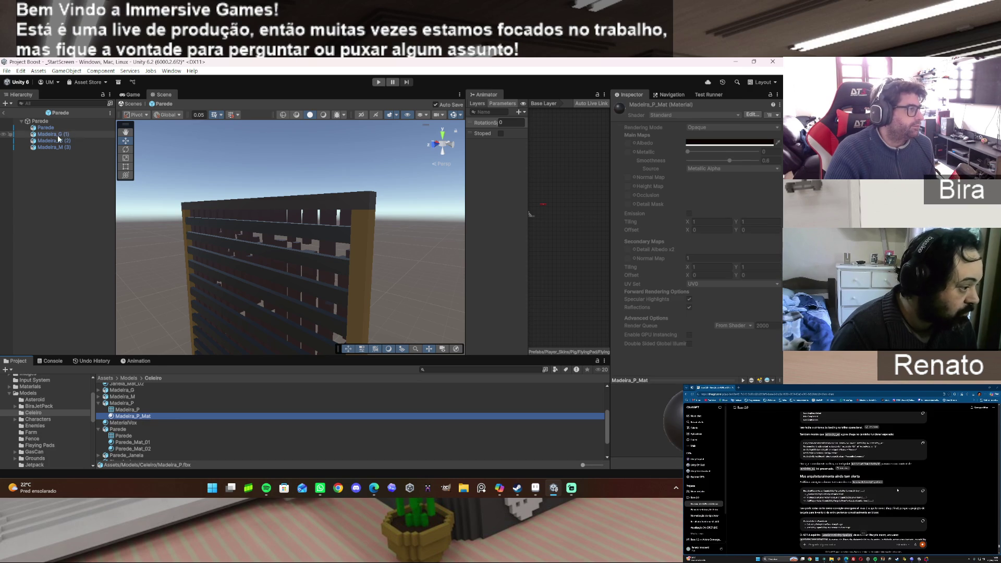
{"action": "scroll", "coordinate": [153, 405], "scroll_direction": "up", "scroll_amount": 3}
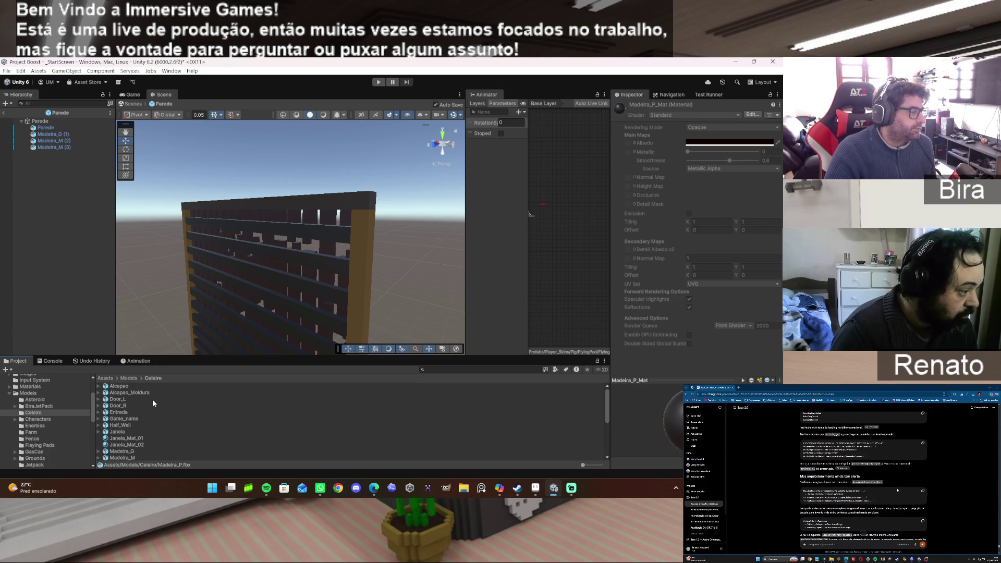
{"action": "left_click", "coordinate": [6, 113]}
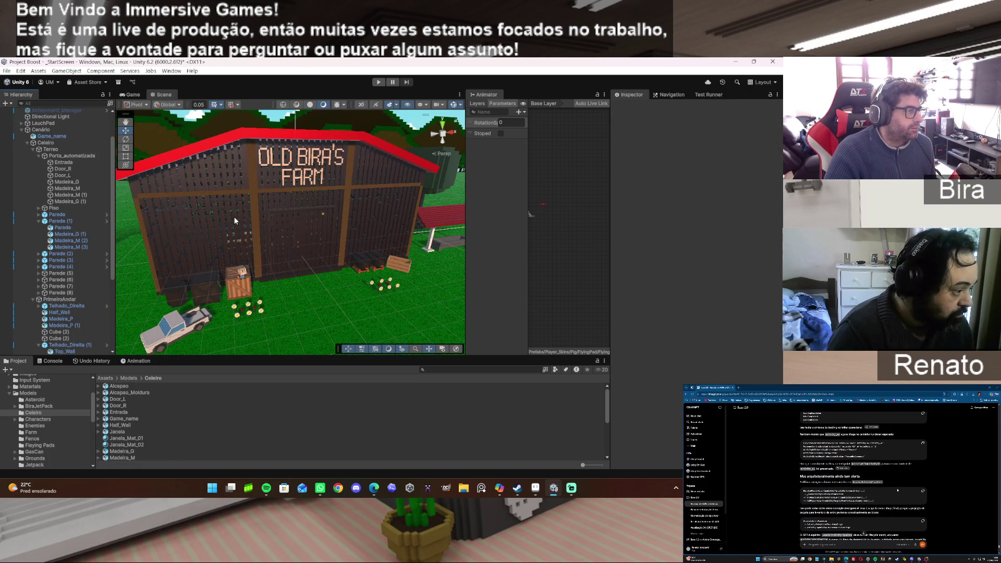
Select the vertical plank Madeira_M (2) and ping its MaterialVox material.
{"action": "left_click", "coordinate": [254, 208]}
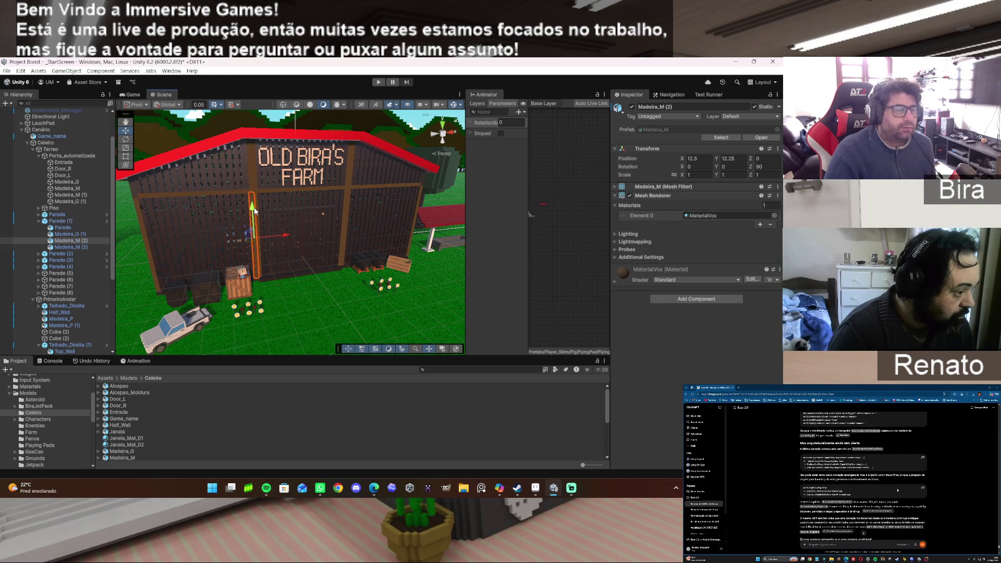
{"action": "left_click", "coordinate": [703, 214]}
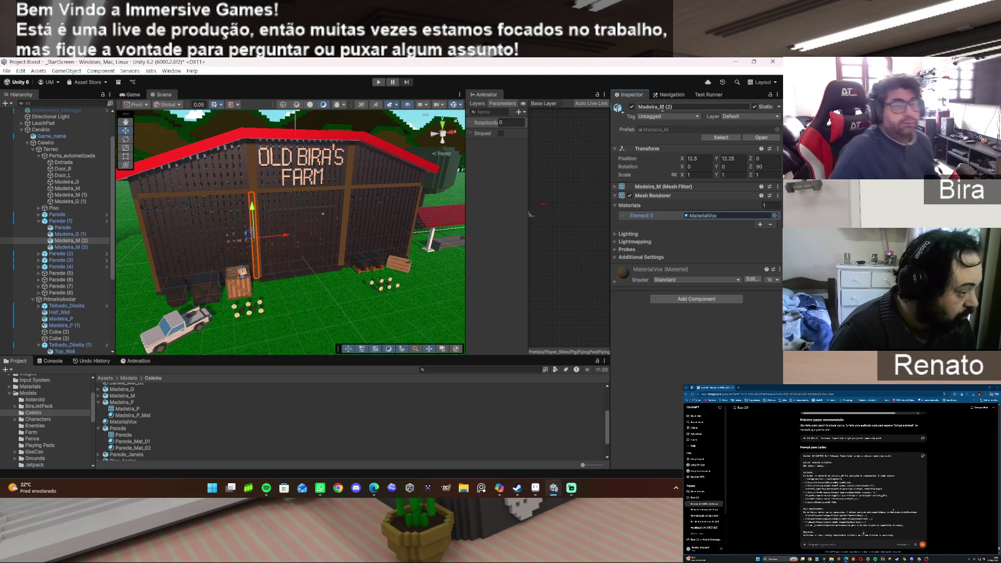
Select the Parede (1) barn wall and open the Parede prefab for editing.
{"action": "double_click", "coordinate": [65, 221]}
{"action": "double_click", "coordinate": [644, 130]}
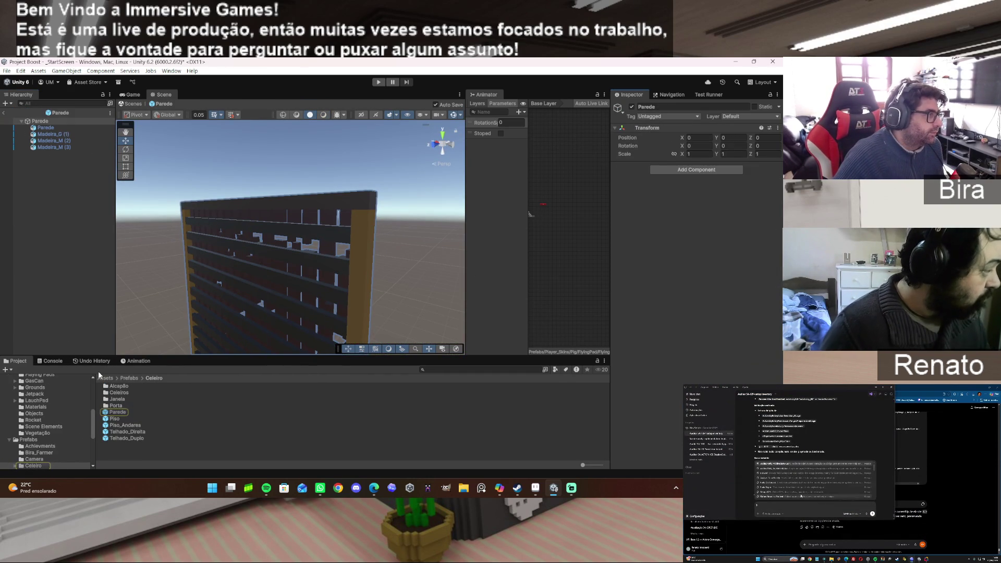
{"action": "scroll", "coordinate": [61, 414], "scroll_direction": "down", "scroll_amount": 3}
{"action": "scroll", "coordinate": [62, 412], "scroll_direction": "down", "scroll_amount": 3}
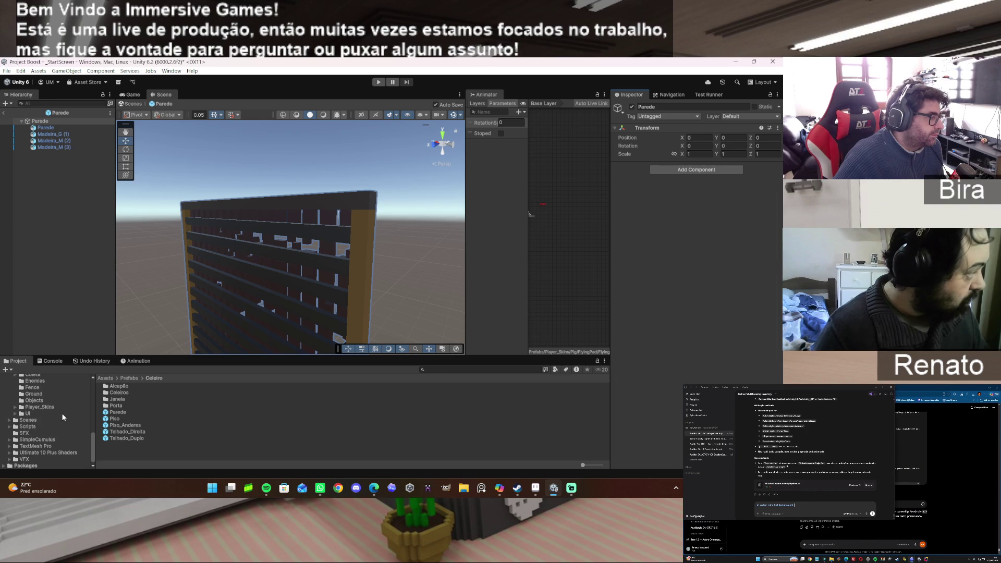
Locate the right post's material and apply MaterialVox wood to the top beam.
{"action": "left_click", "coordinate": [360, 250]}
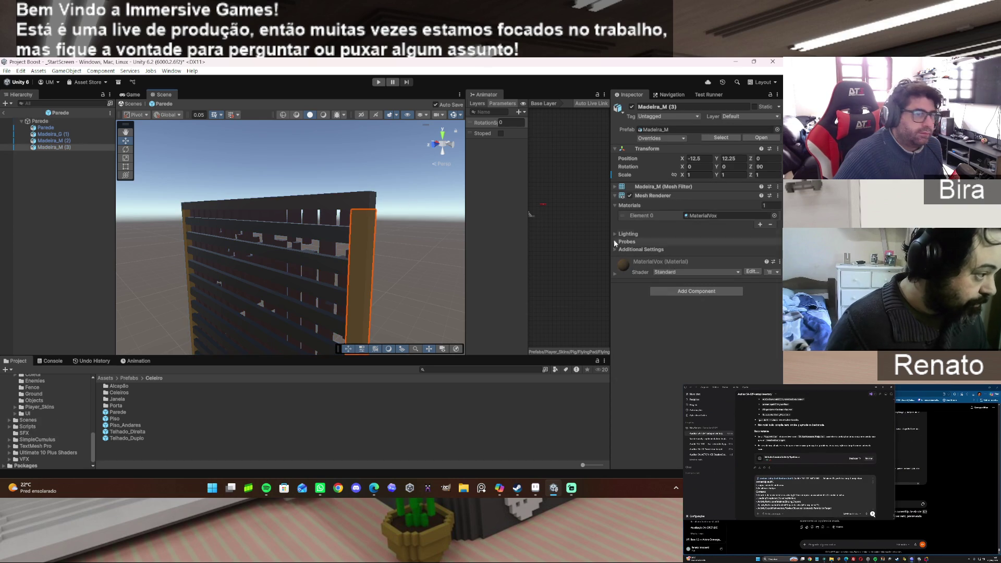
{"action": "left_click", "coordinate": [709, 218]}
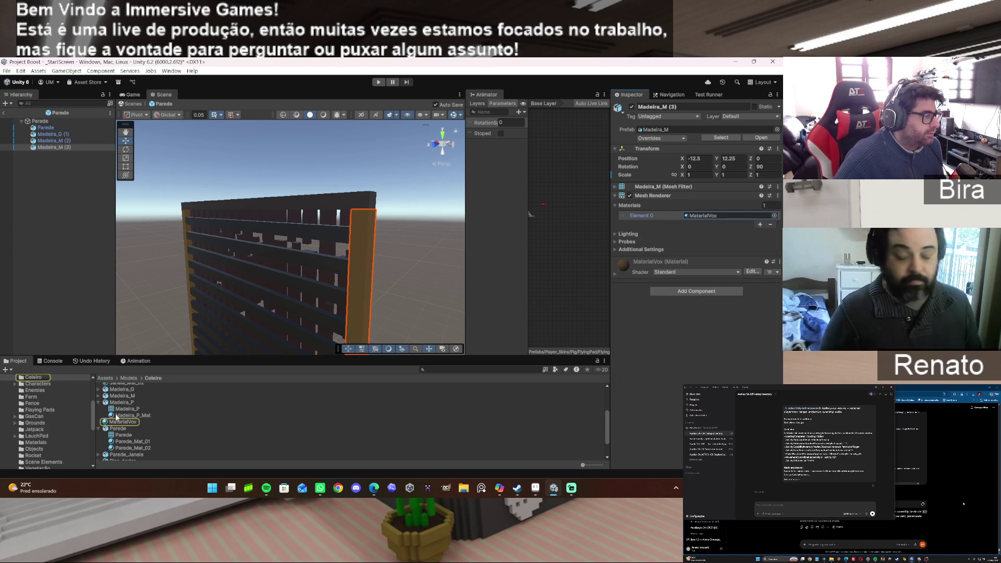
{"action": "mouse_move", "coordinate": [124, 425]}
{"action": "left_mouse_down"}
{"action": "mouse_move", "coordinate": [260, 251]}
{"action": "mouse_move", "coordinate": [334, 219]}
{"action": "mouse_move", "coordinate": [339, 202]}
{"action": "left_mouse_up"}
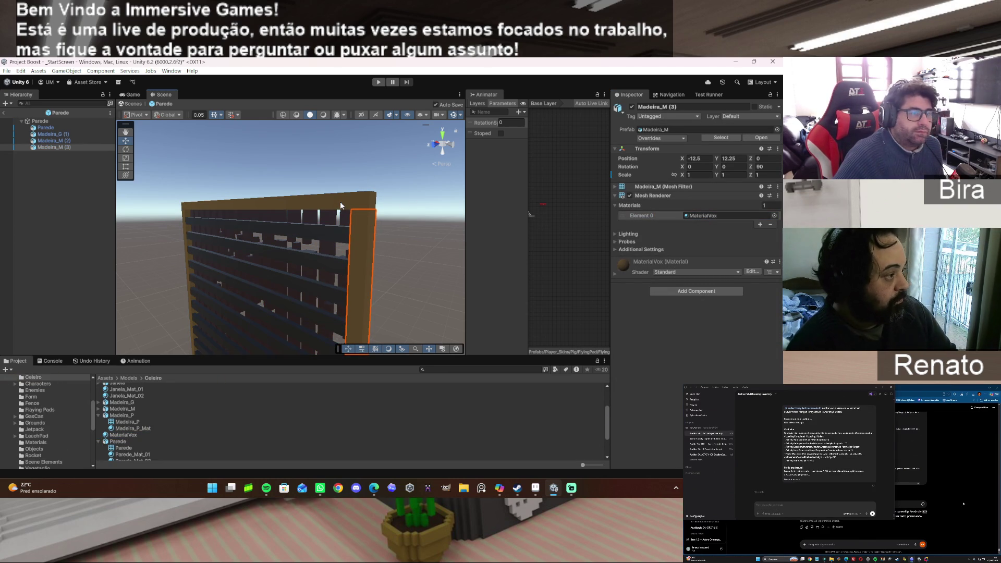
Check the frame beams, then replace the Parede wall's Element 0 material with MaterialVox.
{"action": "left_click", "coordinate": [60, 141]}
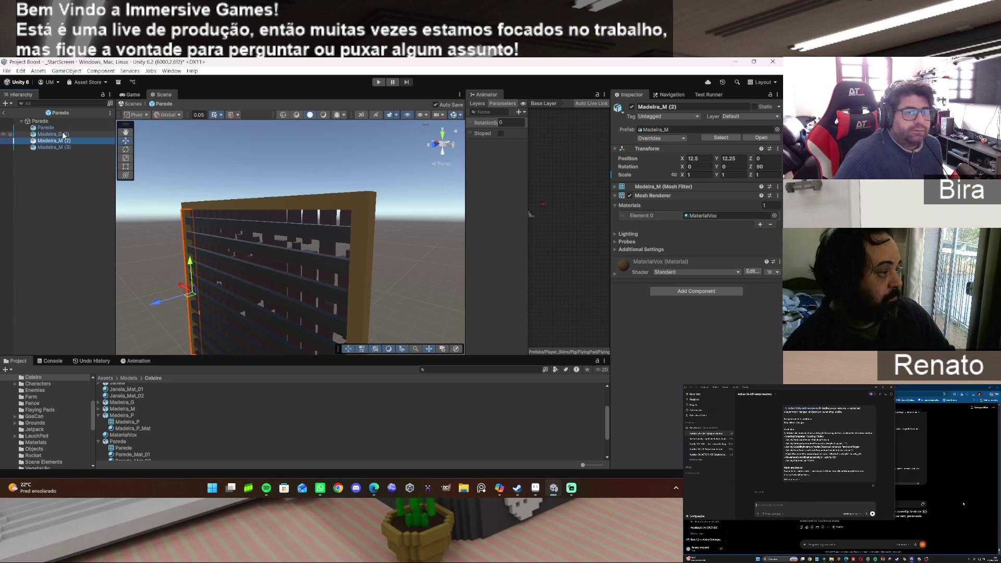
{"action": "left_click", "coordinate": [64, 135]}
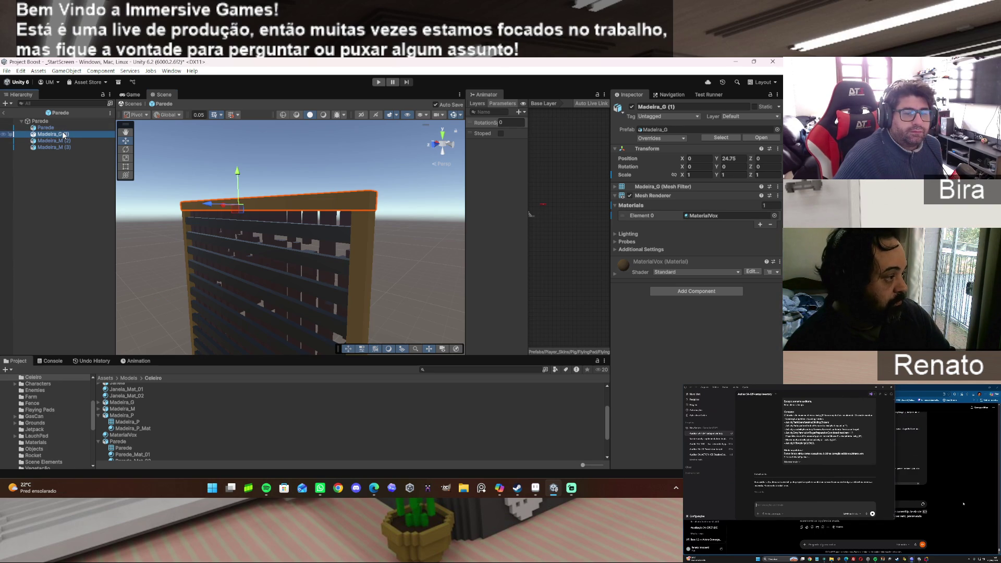
{"action": "left_click", "coordinate": [50, 129]}
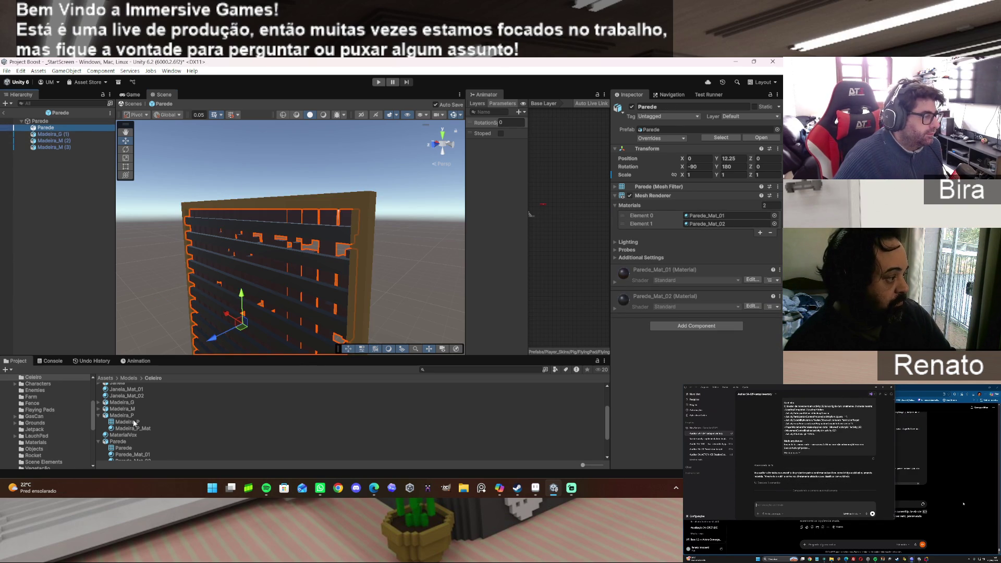
{"action": "mouse_move", "coordinate": [127, 436]}
{"action": "left_mouse_down"}
{"action": "mouse_move", "coordinate": [312, 388]}
{"action": "mouse_move", "coordinate": [704, 221]}
{"action": "left_mouse_up"}
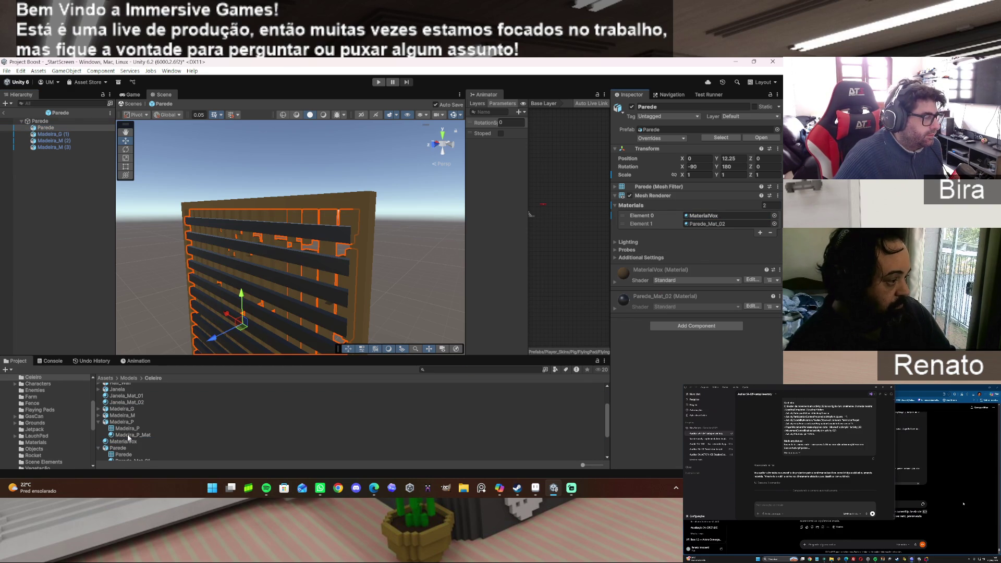
Try MaterialVox in Element 1, undo back to Parede_Mat_01/02, and exit prefab mode.
{"action": "mouse_move", "coordinate": [129, 441]}
{"action": "left_mouse_down"}
{"action": "mouse_move", "coordinate": [365, 339]}
{"action": "mouse_move", "coordinate": [717, 223]}
{"action": "left_mouse_up"}
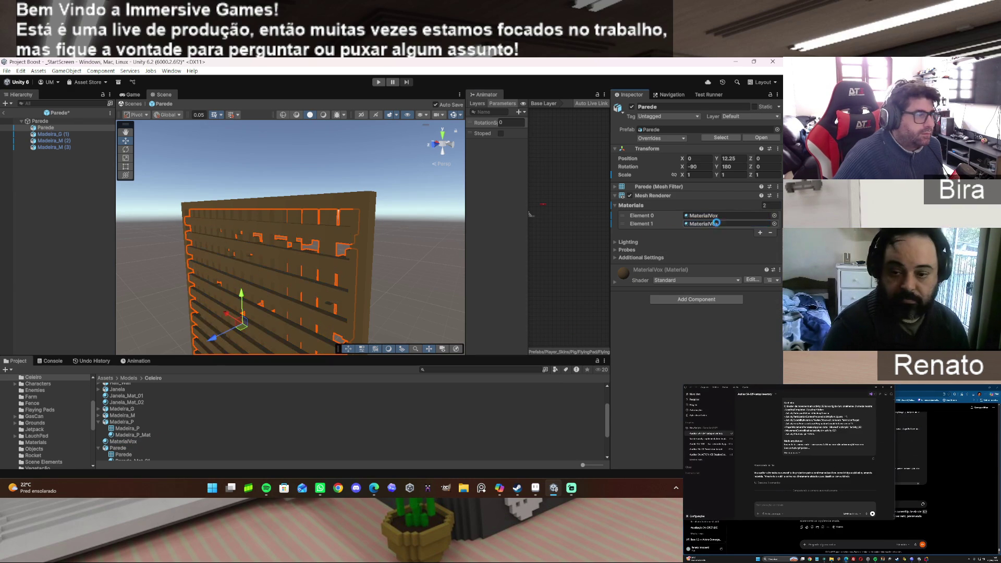
{"action": "mouse_move", "coordinate": [402, 218]}
{"action": "left_mouse_down"}
{"action": "mouse_move", "coordinate": [323, 242]}
{"action": "mouse_move", "coordinate": [166, 245]}
{"action": "mouse_move", "coordinate": [176, 248]}
{"action": "left_mouse_up"}
{"action": "key", "text": "ctrl+z"}
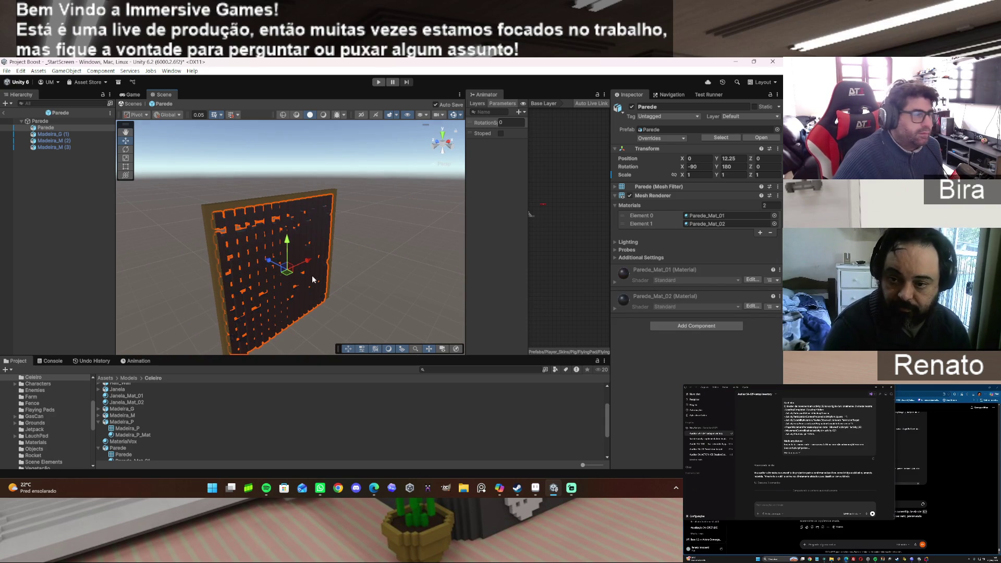
{"action": "left_click_drag", "start_coordinate": [338, 301], "coordinate": [418, 291]}
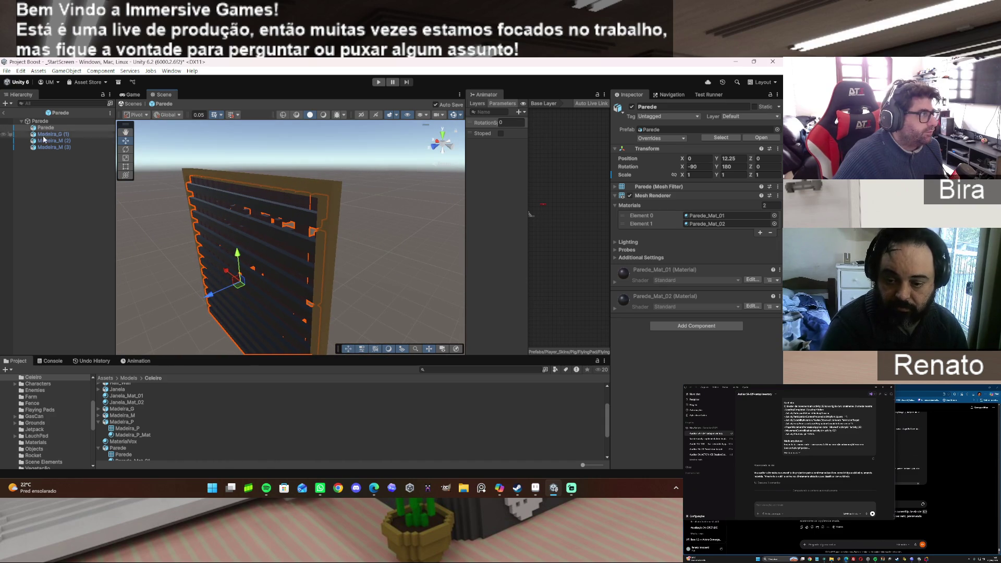
{"action": "left_click", "coordinate": [3, 112]}
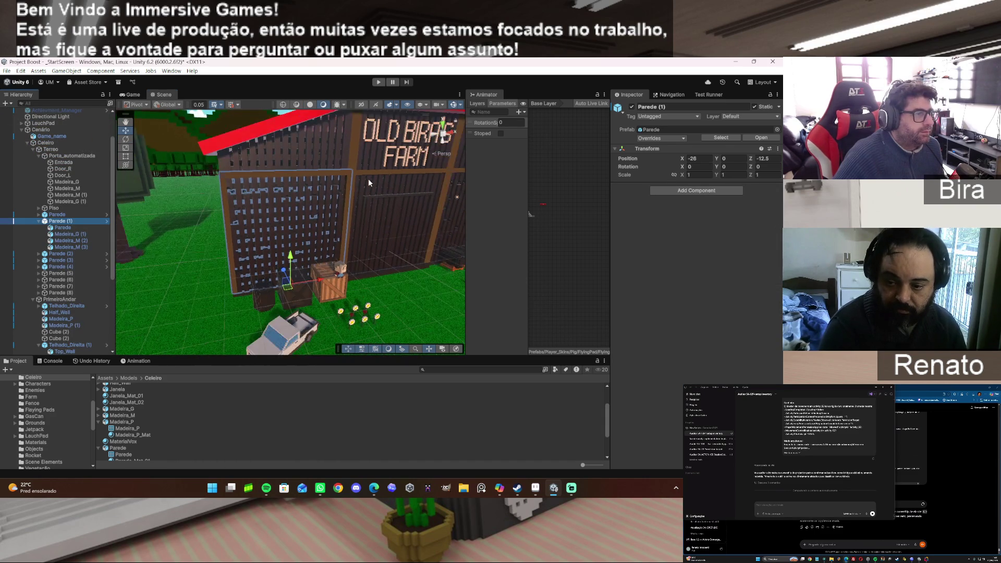
Navigate to the barn doors and give the dark crate the MaterialVox wood texture.
{"action": "scroll", "coordinate": [368, 178], "scroll_direction": "down", "scroll_amount": 2}
{"action": "left_click", "coordinate": [183, 197]}
{"action": "mouse_move", "coordinate": [185, 196]}
{"action": "left_mouse_down"}
{"action": "mouse_move", "coordinate": [397, 206]}
{"action": "mouse_move", "coordinate": [353, 243]}
{"action": "mouse_move", "coordinate": [392, 240]}
{"action": "mouse_move", "coordinate": [313, 312]}
{"action": "left_mouse_up"}
{"action": "scroll", "coordinate": [132, 439], "scroll_direction": "up", "scroll_amount": 1}
{"action": "mouse_move", "coordinate": [134, 440]}
{"action": "left_mouse_down"}
{"action": "mouse_move", "coordinate": [333, 198]}
{"action": "mouse_move", "coordinate": [322, 197]}
{"action": "left_mouse_up"}
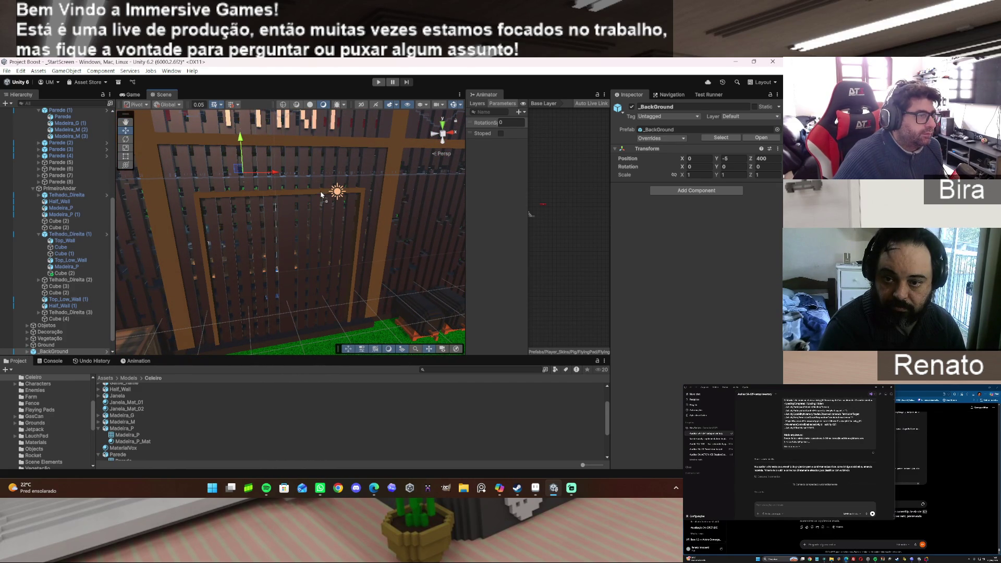
{"action": "scroll", "coordinate": [365, 261], "scroll_direction": "down", "scroll_amount": 5}
{"action": "left_click_drag", "start_coordinate": [331, 270], "coordinate": [311, 304]}
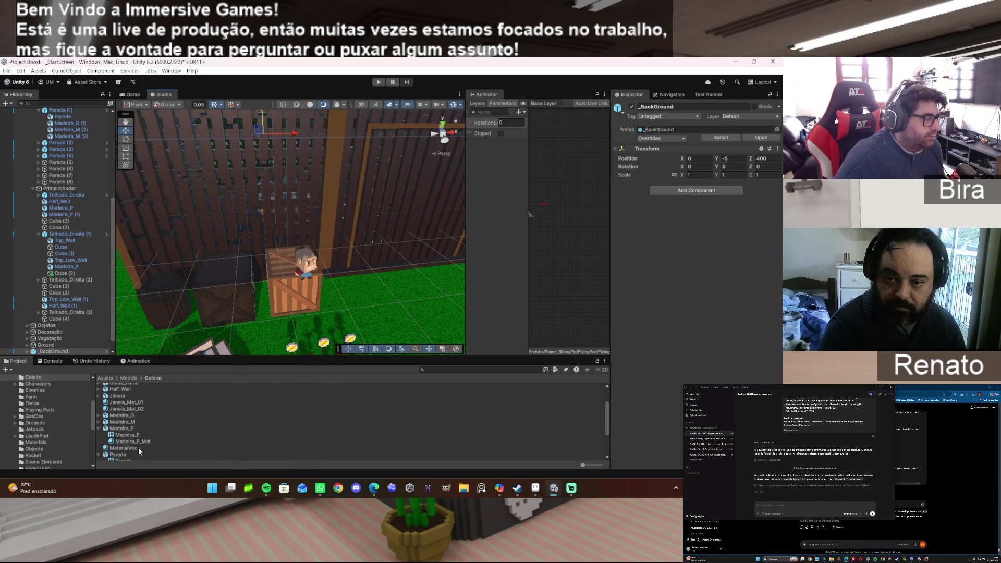
{"action": "left_click_drag", "start_coordinate": [128, 448], "coordinate": [236, 300]}
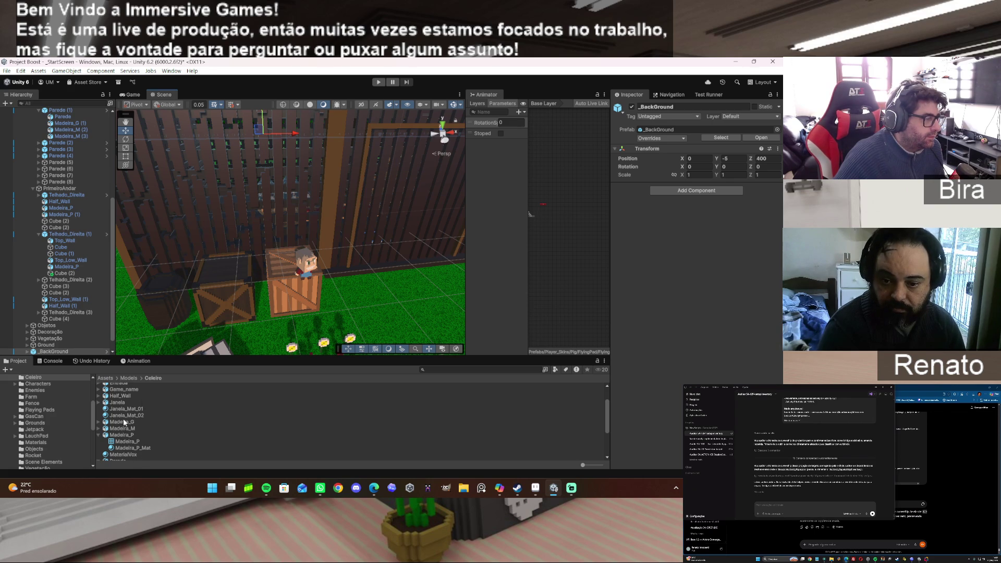
Apply a different wood material to the left crate and inspect Caixa_03's four materials.
{"action": "scroll", "coordinate": [126, 452], "scroll_direction": "down", "scroll_amount": 1}
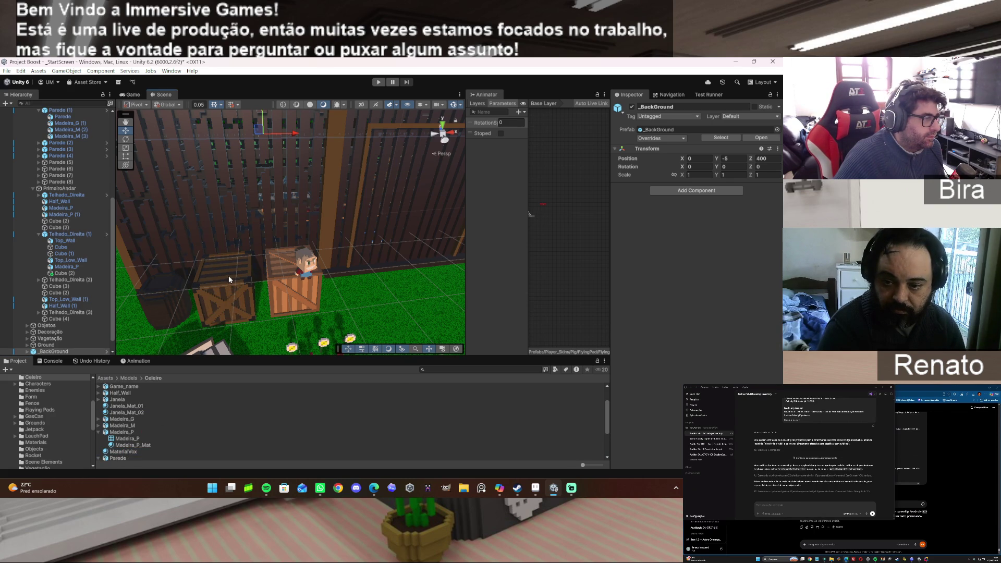
{"action": "scroll", "coordinate": [127, 451], "scroll_direction": "up", "scroll_amount": 1}
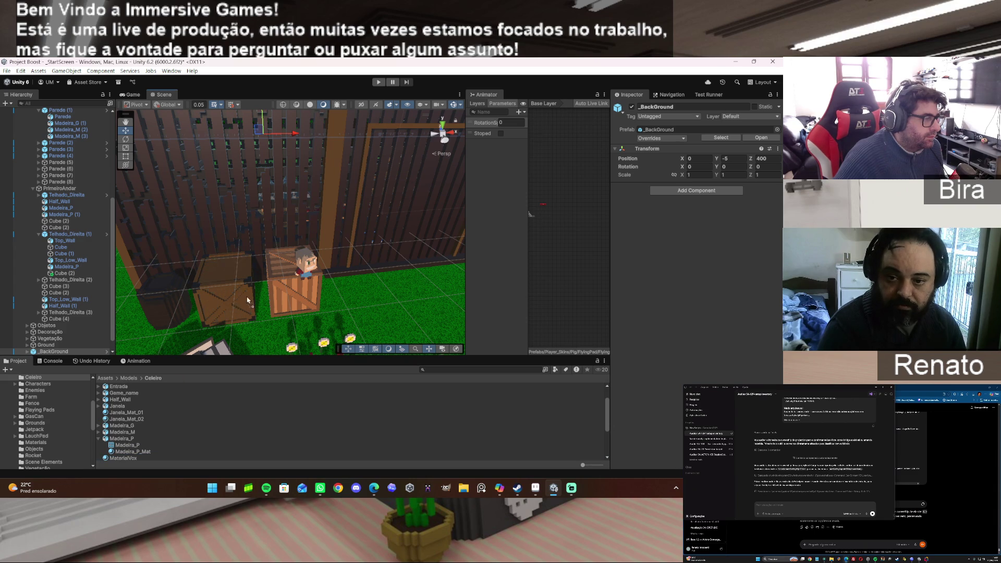
{"action": "mouse_move", "coordinate": [244, 304]}
{"action": "left_mouse_down"}
{"action": "mouse_move", "coordinate": [217, 435]}
{"action": "mouse_move", "coordinate": [272, 450]}
{"action": "left_mouse_up"}
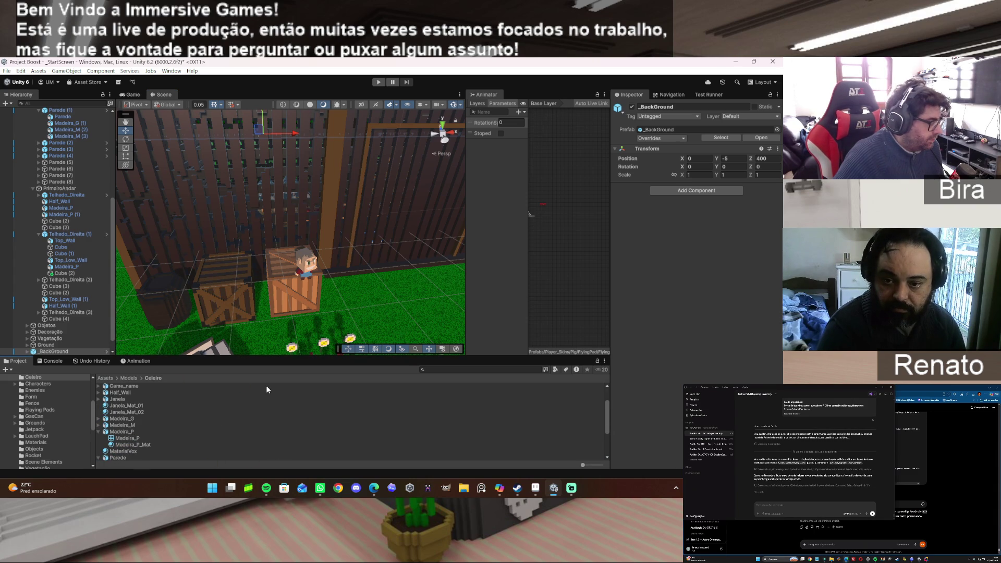
{"action": "mouse_move", "coordinate": [342, 296]}
{"action": "left_mouse_down"}
{"action": "mouse_move", "coordinate": [361, 274]}
{"action": "mouse_move", "coordinate": [415, 285]}
{"action": "mouse_move", "coordinate": [442, 269]}
{"action": "mouse_move", "coordinate": [325, 284]}
{"action": "left_mouse_up"}
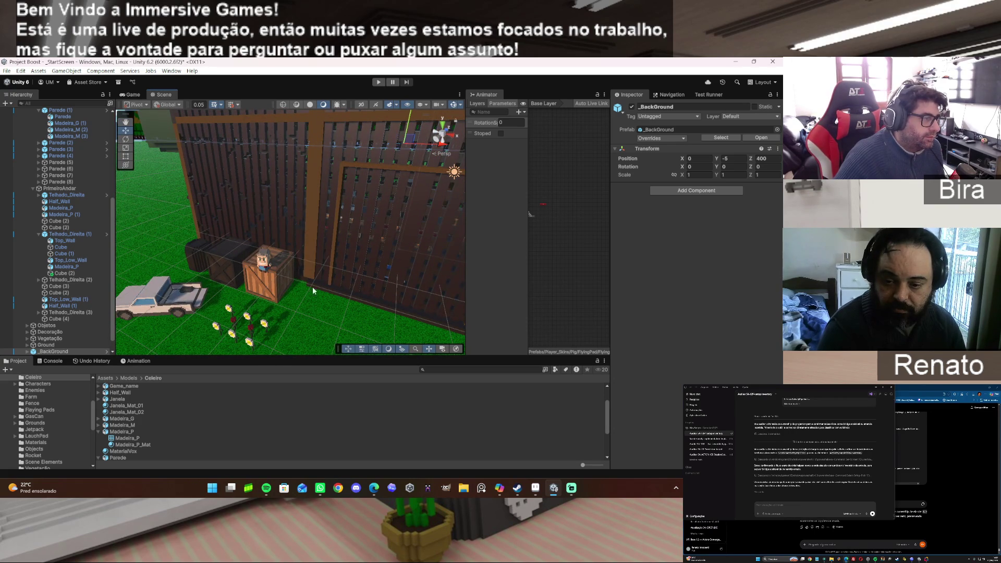
{"action": "left_click", "coordinate": [276, 282]}
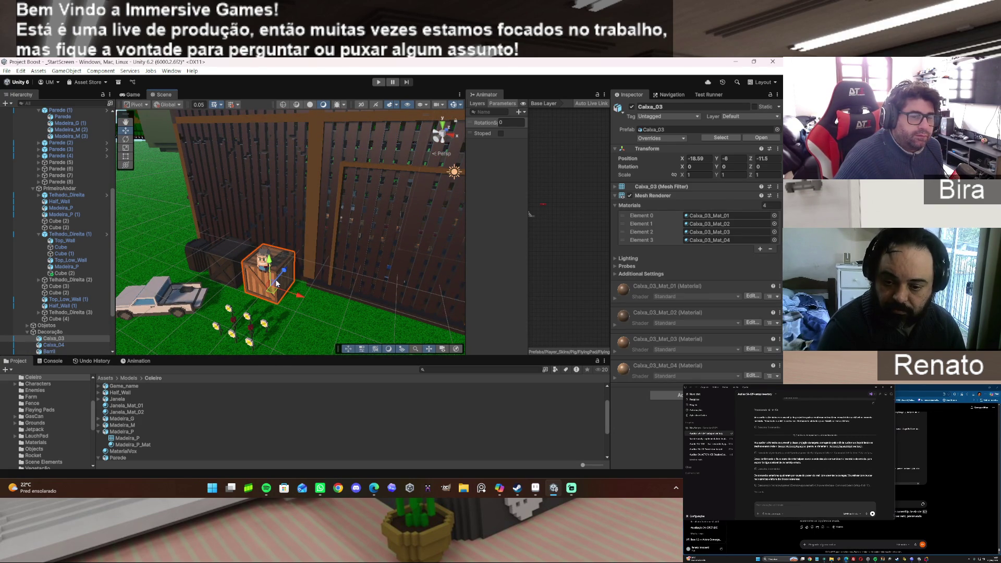
{"action": "key", "text": "alt+Tab"}
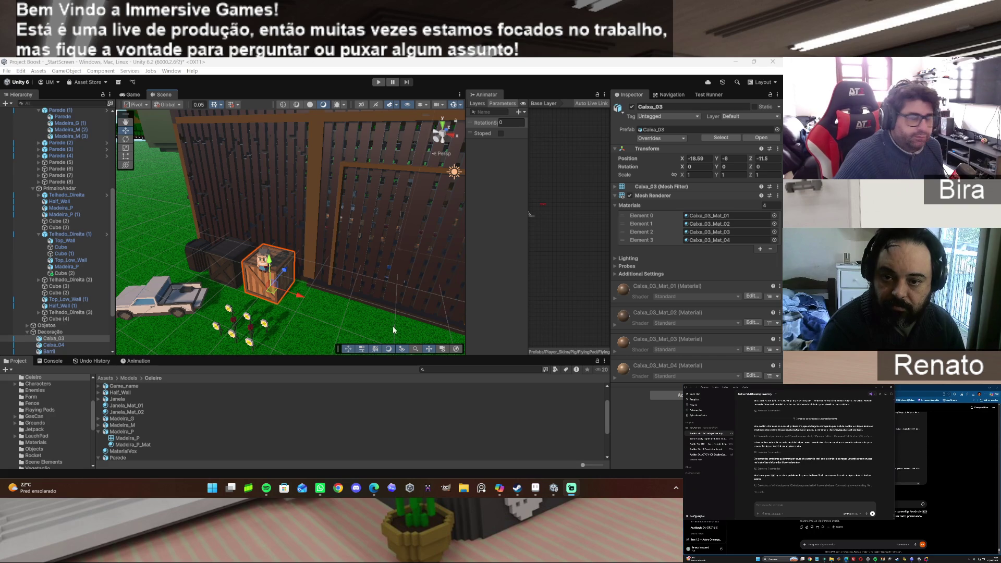
{"action": "mouse_move", "coordinate": [321, 276]}
{"action": "left_mouse_down"}
{"action": "mouse_move", "coordinate": [311, 280]}
{"action": "mouse_move", "coordinate": [344, 248]}
{"action": "mouse_move", "coordinate": [346, 228]}
{"action": "left_mouse_up"}
{"action": "scroll", "coordinate": [344, 249], "scroll_direction": "down", "scroll_amount": 5}
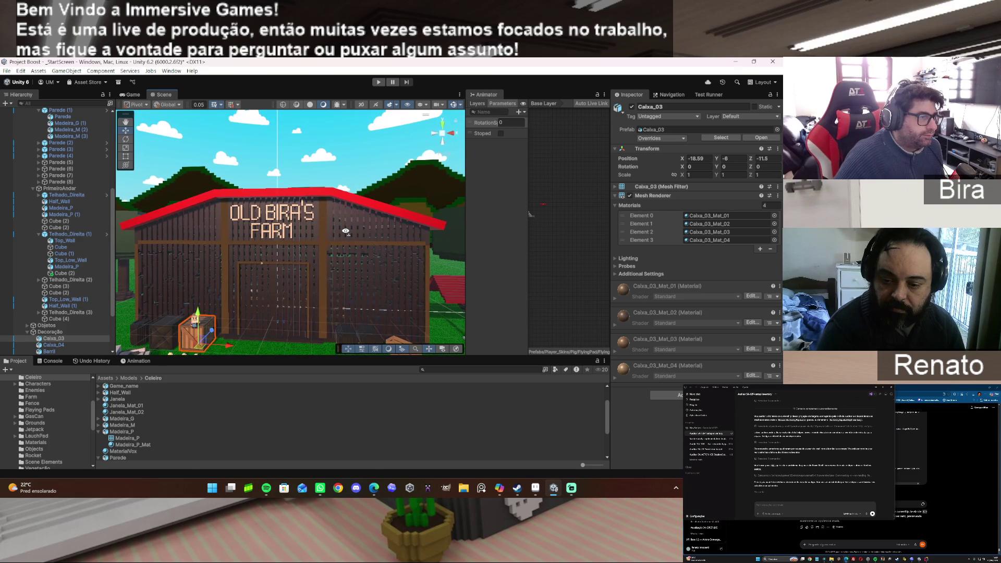
{"action": "left_click", "coordinate": [99, 432]}
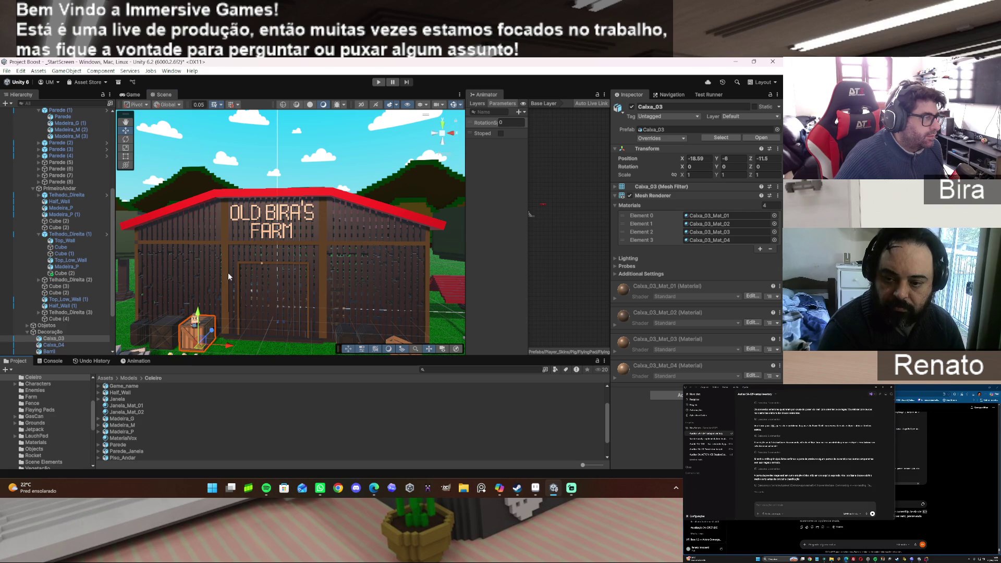
{"action": "scroll", "coordinate": [228, 276], "scroll_direction": "up", "scroll_amount": 5}
{"action": "left_click_drag", "start_coordinate": [233, 260], "coordinate": [326, 266]}
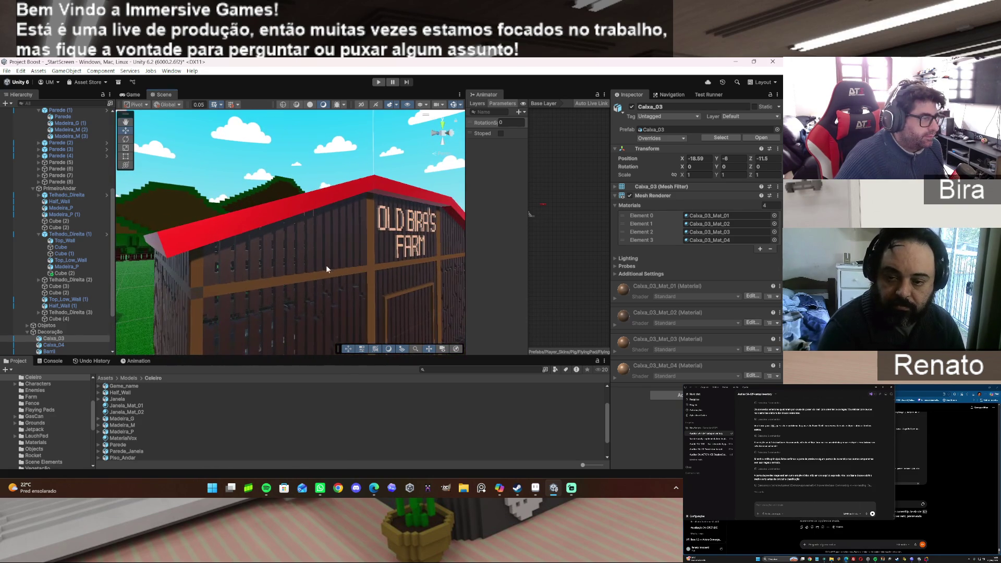
{"action": "scroll", "coordinate": [125, 439], "scroll_direction": "up", "scroll_amount": 1}
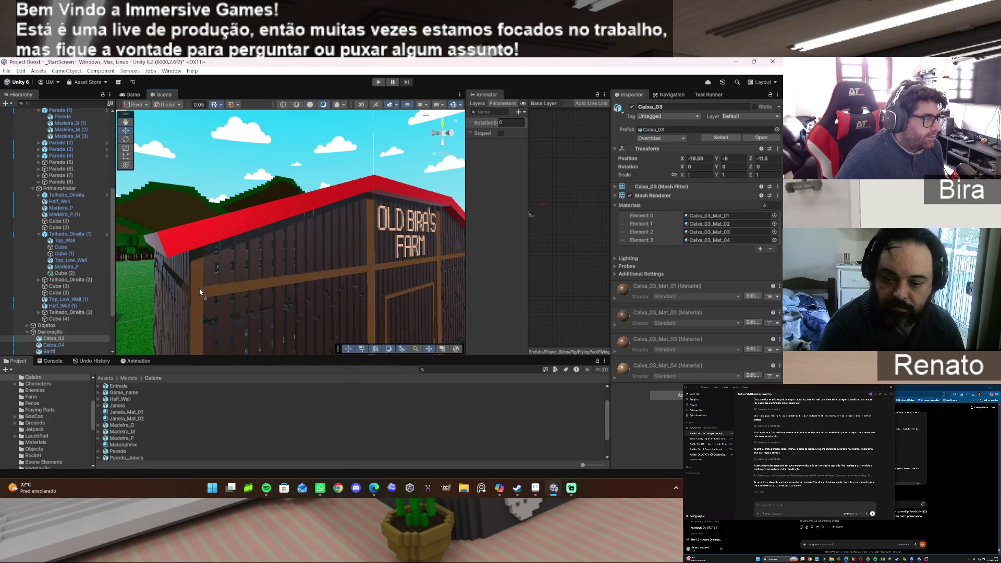
{"action": "mouse_move", "coordinate": [198, 296]}
{"action": "left_mouse_down"}
{"action": "mouse_move", "coordinate": [343, 318]}
{"action": "mouse_move", "coordinate": [284, 299]}
{"action": "mouse_move", "coordinate": [138, 329]}
{"action": "left_mouse_up"}
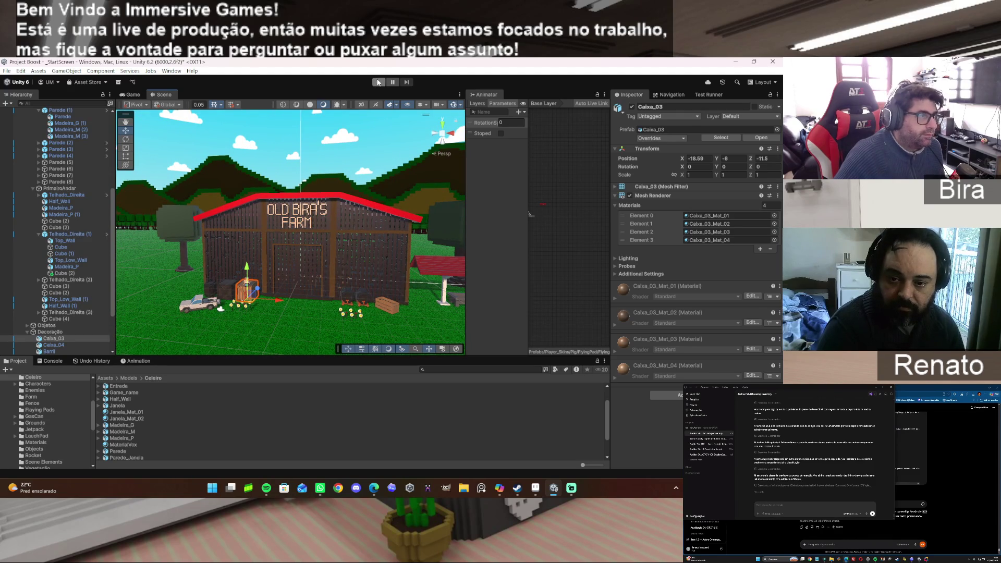
Start Play mode and widen and heighten the Game viewport.
{"action": "left_click", "coordinate": [378, 82]}
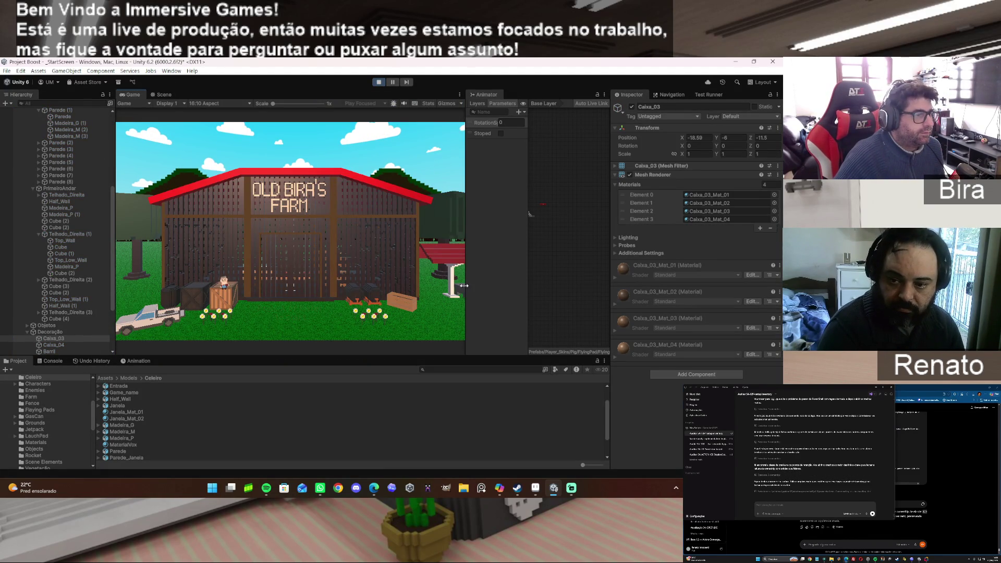
{"action": "left_click_drag", "start_coordinate": [464, 293], "coordinate": [531, 292]}
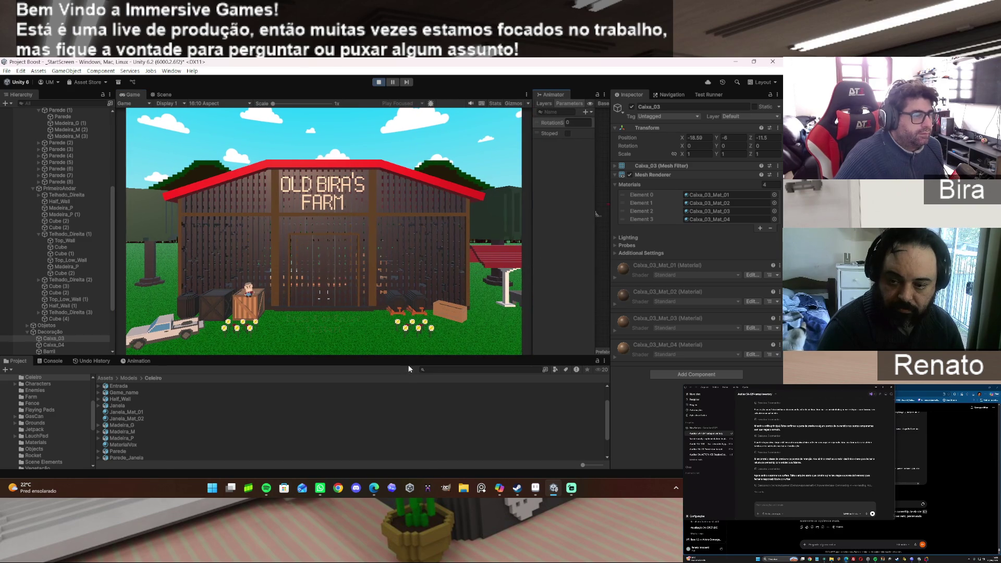
{"action": "left_click_drag", "start_coordinate": [406, 357], "coordinate": [375, 417]}
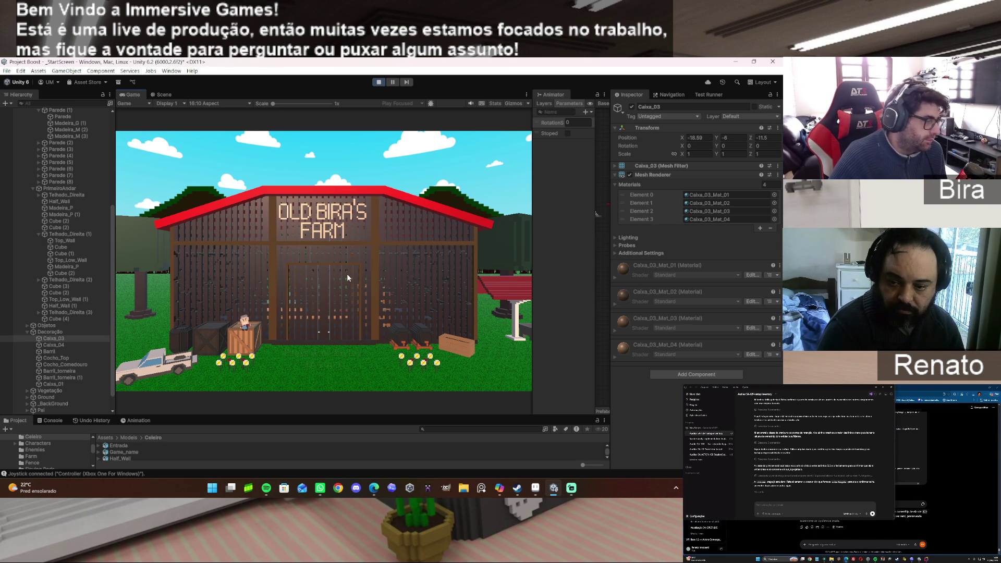
Stop and restart the game, then advance from the title screen to character select.
{"action": "left_click", "coordinate": [380, 82]}
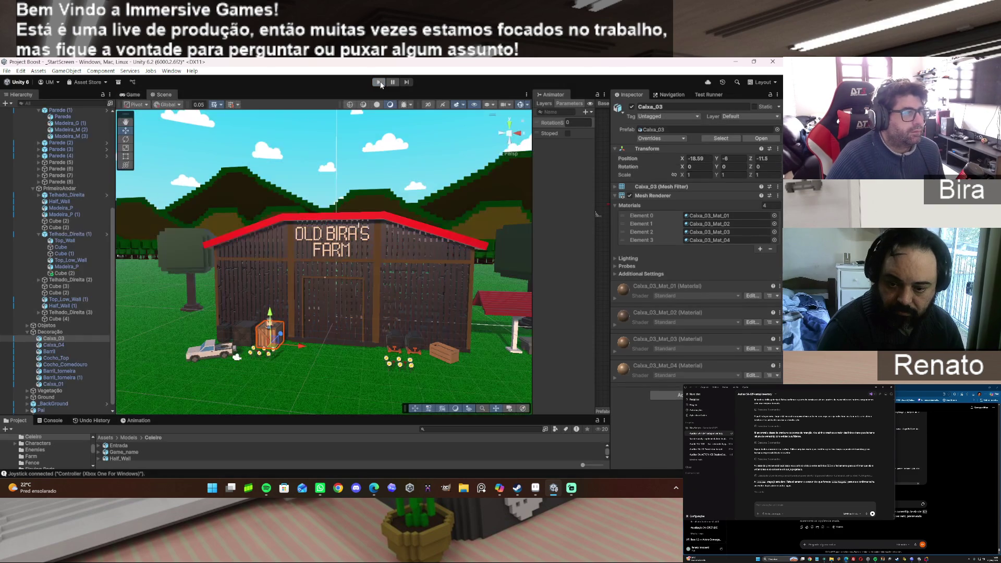
{"action": "left_click", "coordinate": [380, 82]}
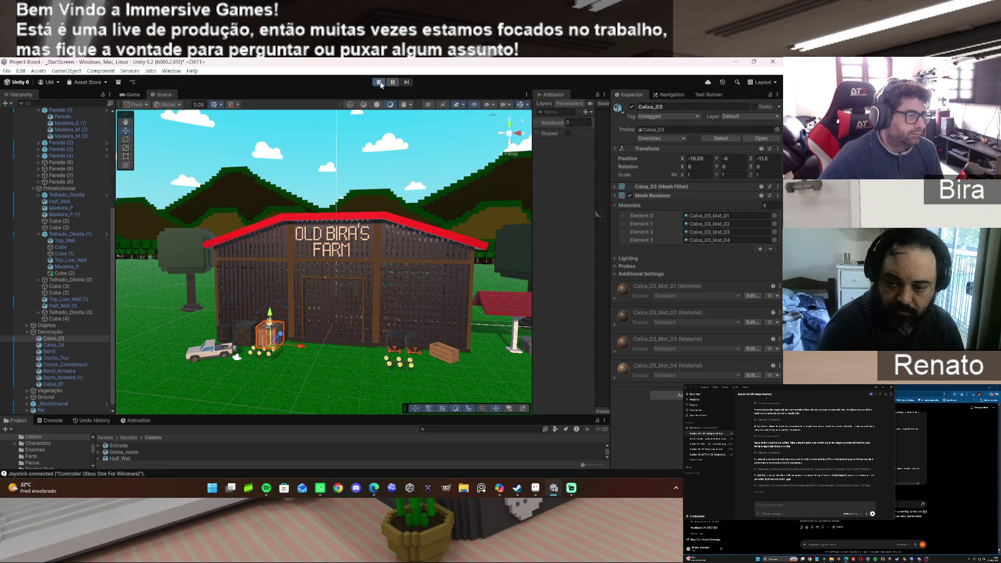
{"action": "key", "text": "Return"}
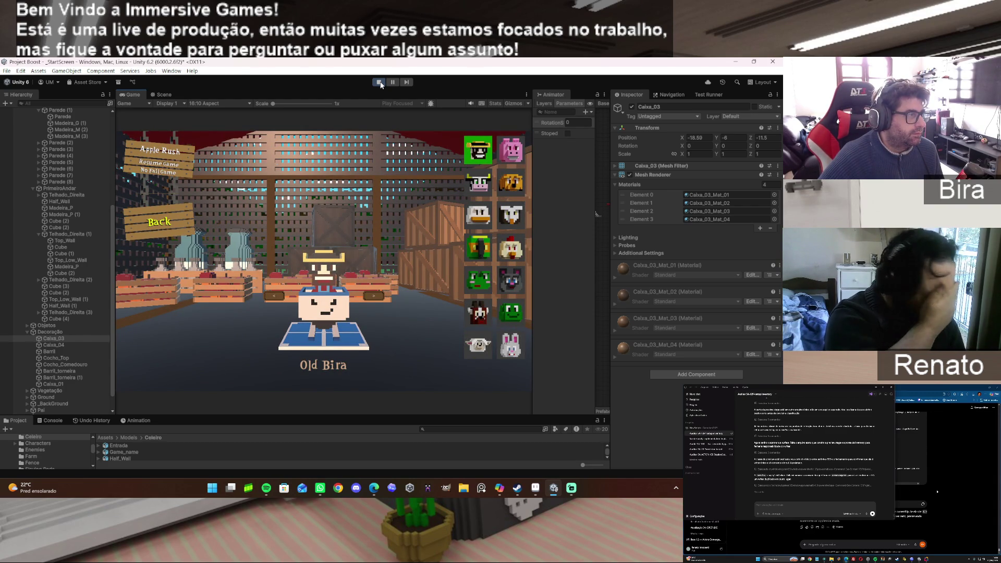
Browse the character portraits past the dog, owl, chicken Giselda and Tuga.
{"action": "key", "text": "Return"}
{"action": "key", "text": "Return"}
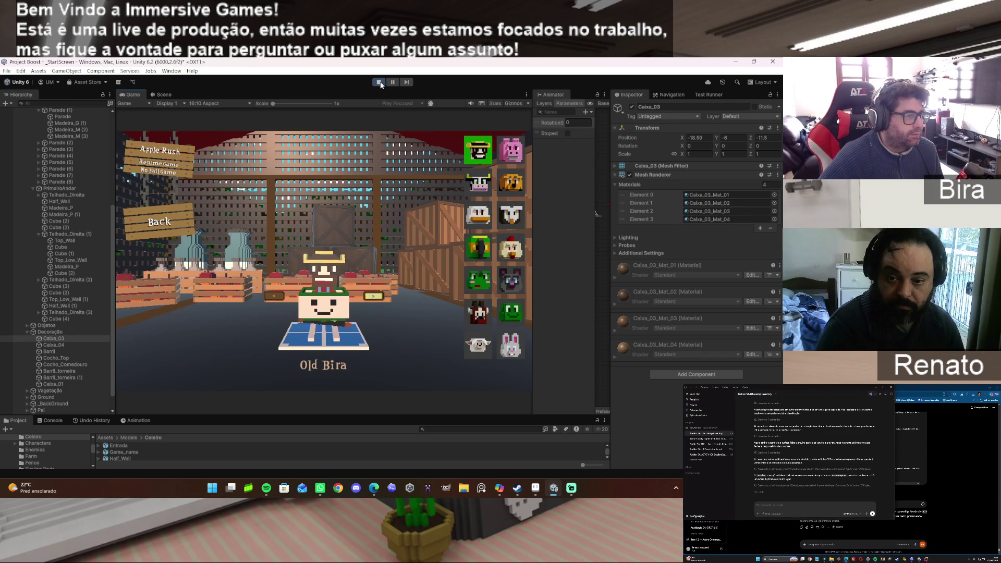
{"action": "key", "text": "Right"}
{"action": "key", "text": "Down"}
{"action": "key", "text": "Right"}
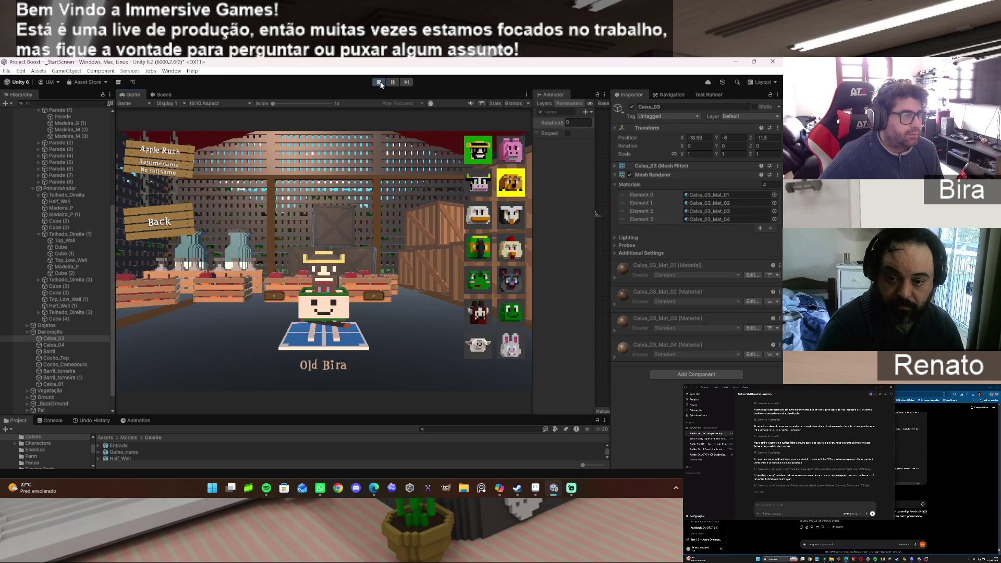
{"action": "key", "text": "Return"}
{"action": "key", "text": "Down"}
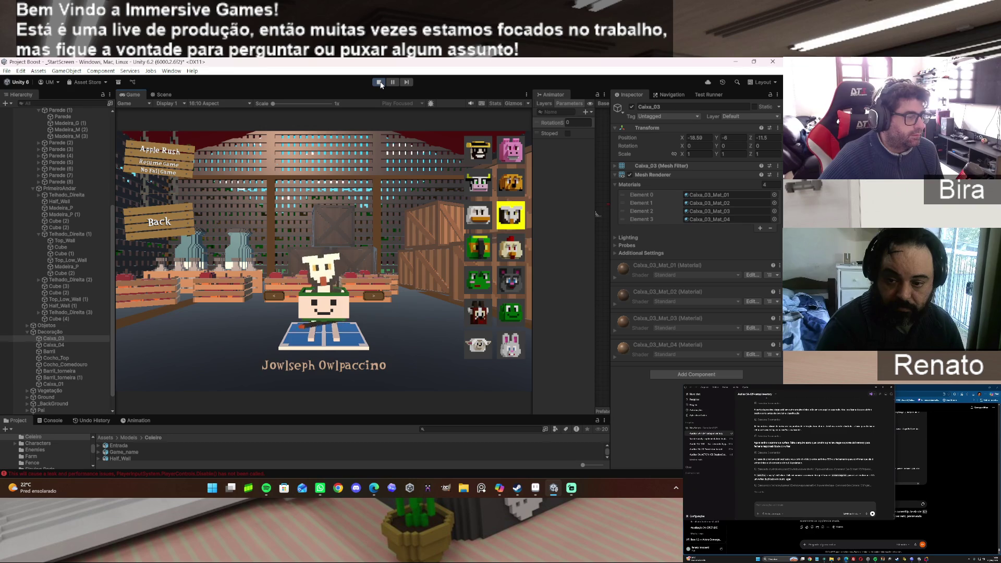
{"action": "key", "text": "Down"}
{"action": "key", "text": "Left"}
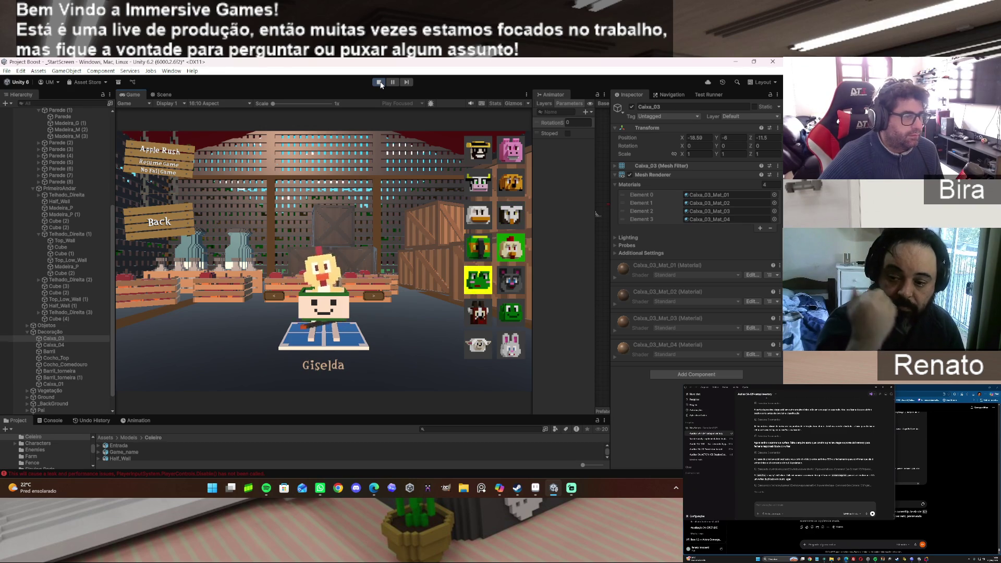
{"action": "key", "text": "Down"}
{"action": "key", "text": "Right"}
{"action": "key", "text": "Down"}
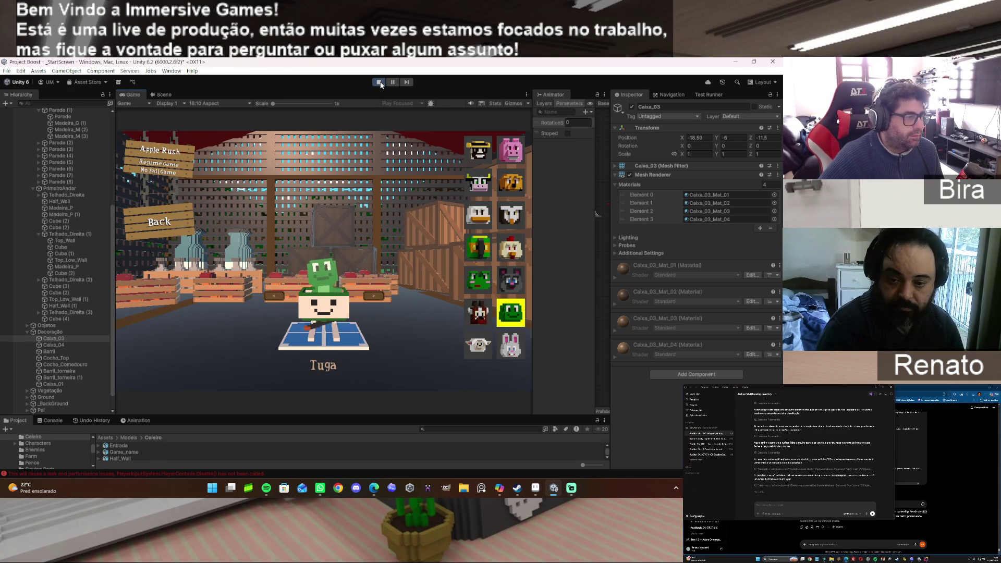
Move past sheep Fofa and the cow, then pick pig Shakespig to start Level 1.
{"action": "key", "text": "Left"}
{"action": "key", "text": "Down"}
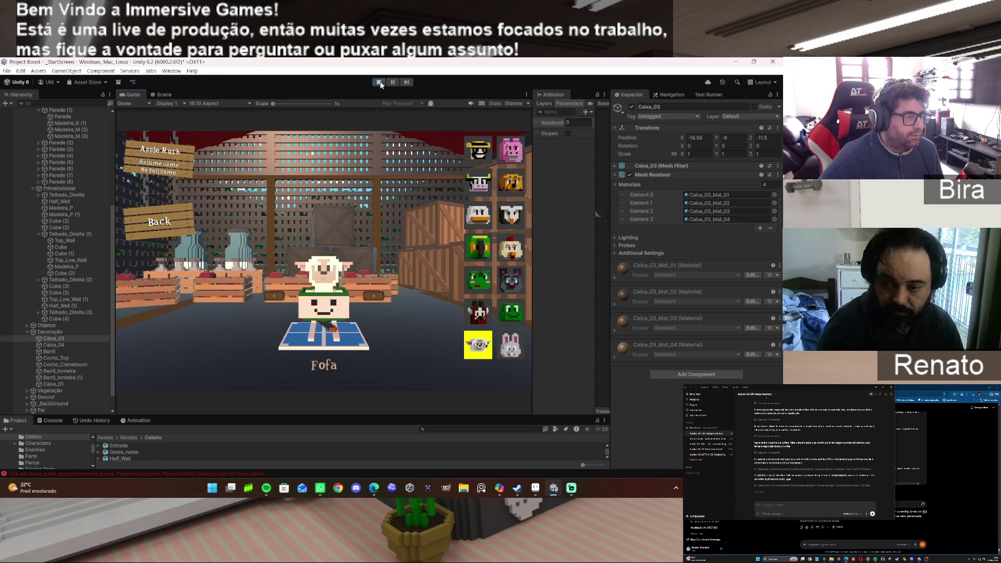
{"action": "key", "text": "Return"}
{"action": "key", "text": "Up"}
{"action": "key", "text": "Up"}
{"action": "key", "text": "Up"}
{"action": "key", "text": "Right"}
{"action": "key", "text": "Up"}
{"action": "key", "text": "Up"}
{"action": "key", "text": "Left"}
{"action": "key", "text": "Up"}
{"action": "key", "text": "Right"}
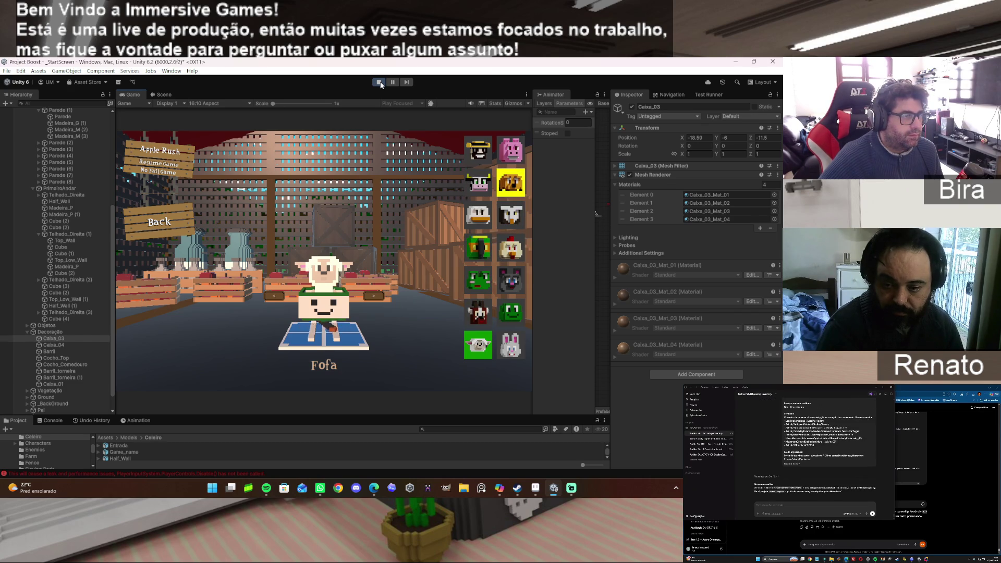
{"action": "key", "text": "Return"}
{"action": "key", "text": "Left"}
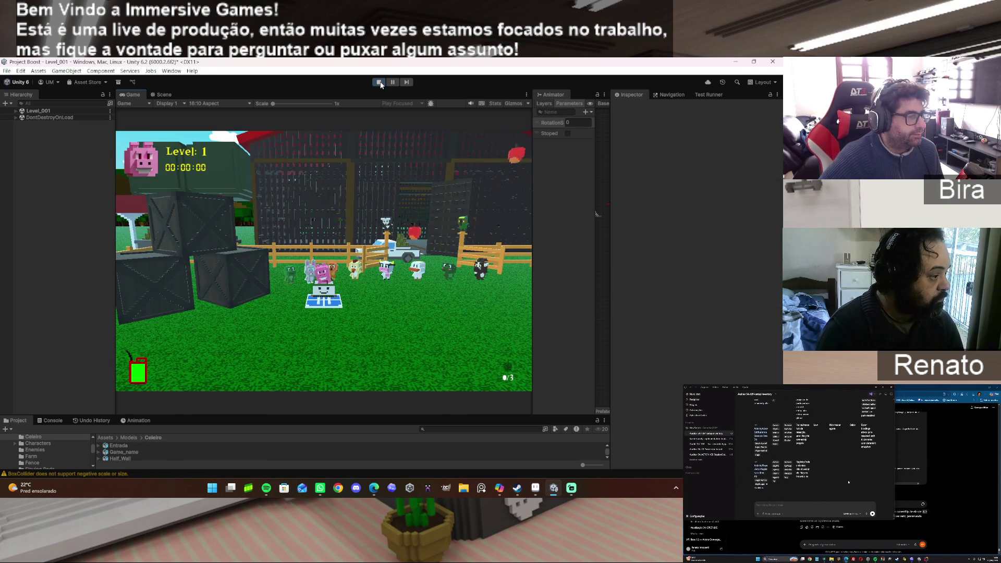
Fly the pig to the red landing pads, retry Level 2 once, and continue to Level 4.
{"action": "key", "text": "space"}
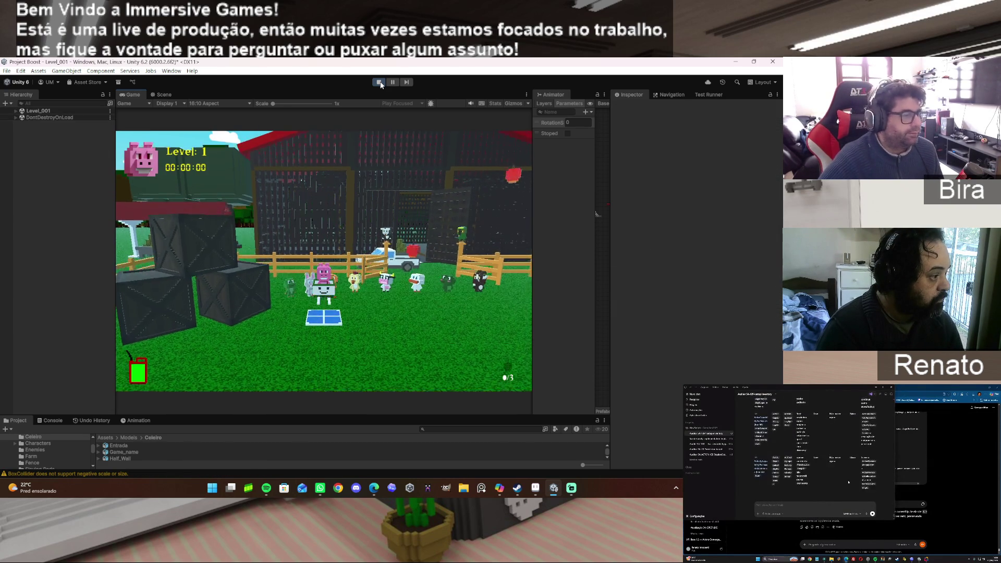
{"action": "key", "text": "space"}
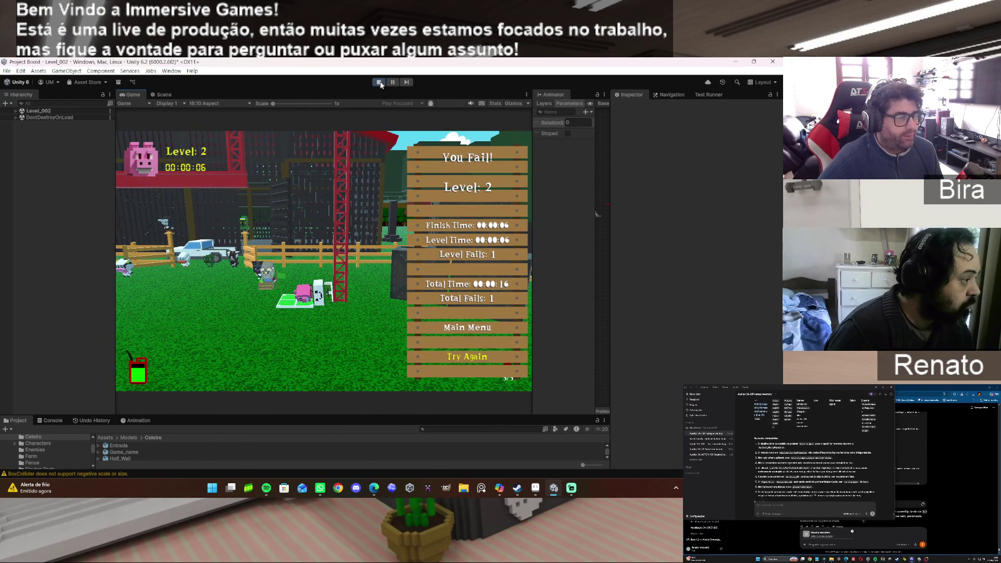
{"action": "key", "text": "Return"}
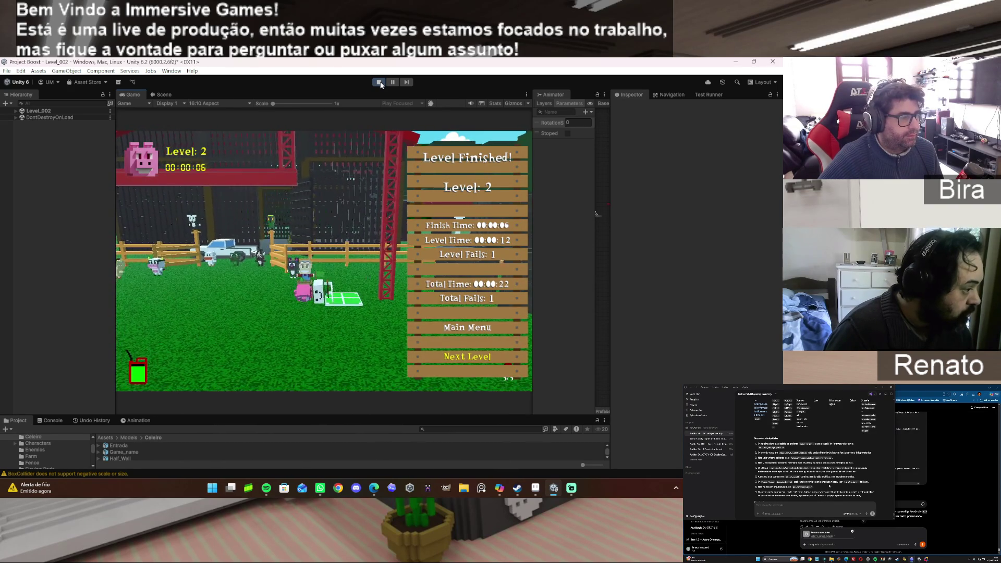
{"action": "key", "text": "Return"}
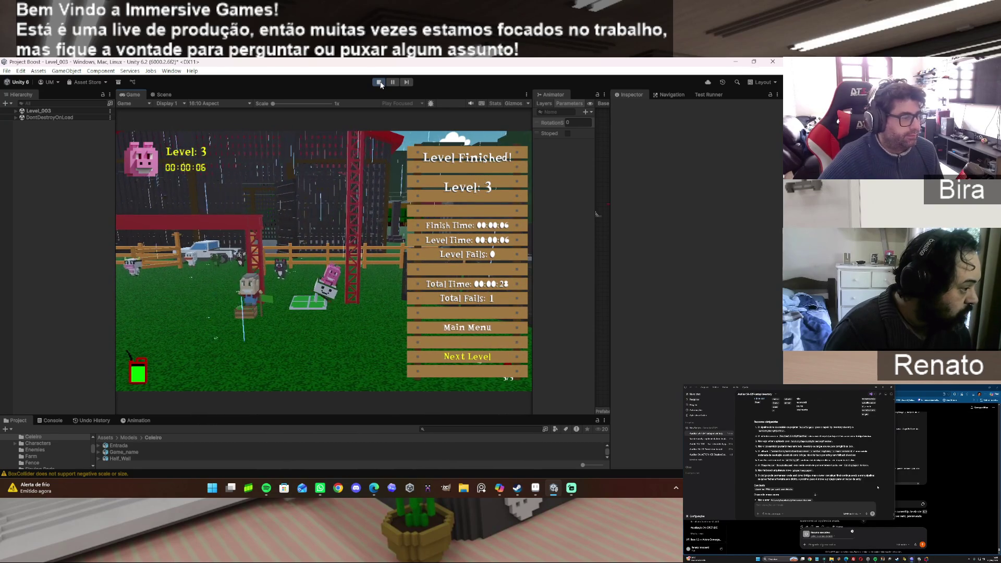
{"action": "key", "text": "Return"}
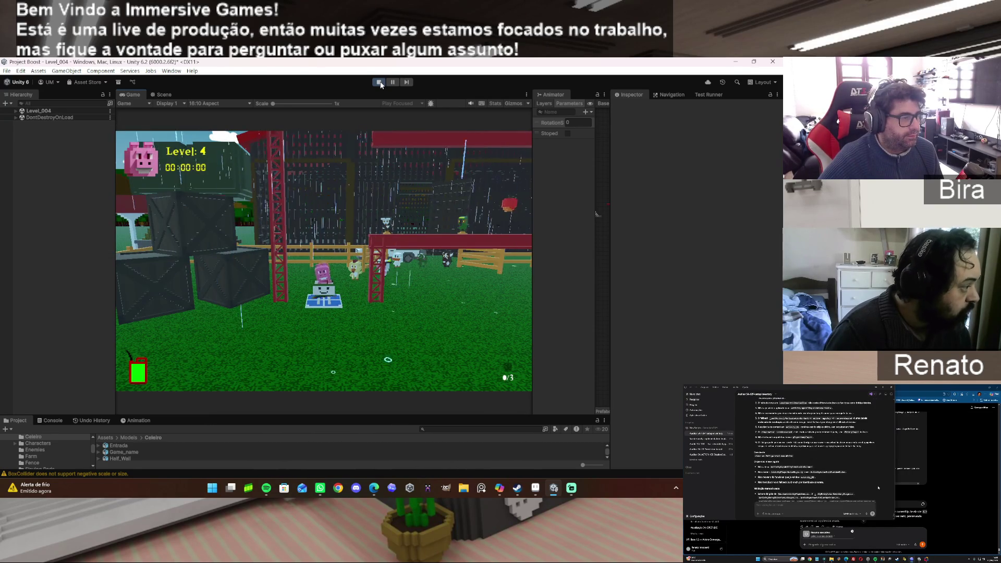
Fly through Level 4, collecting both pickups and landing upright on the finish pad.
{"action": "key", "text": "space"}
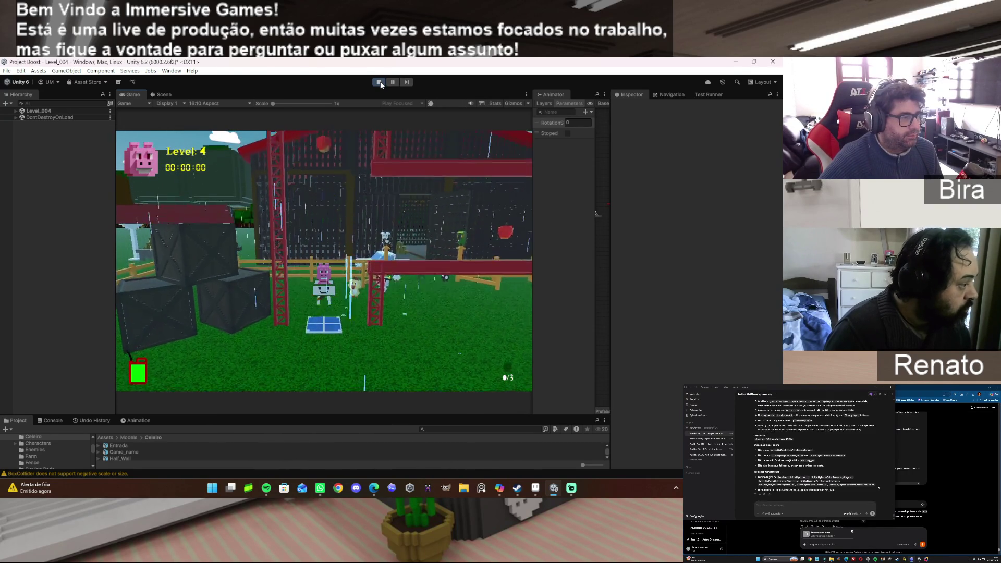
{"action": "key", "text": "space"}
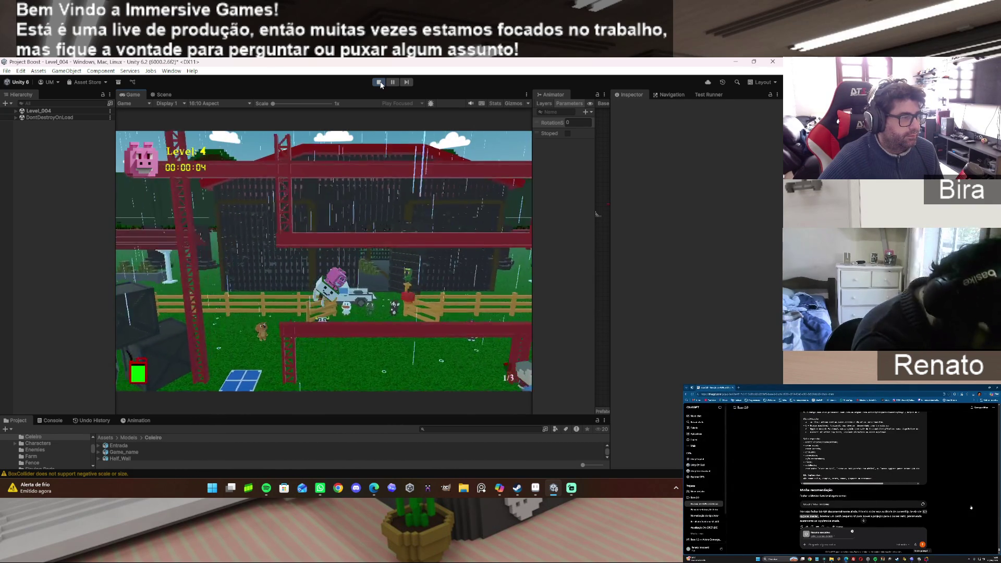
{"action": "key", "text": "space"}
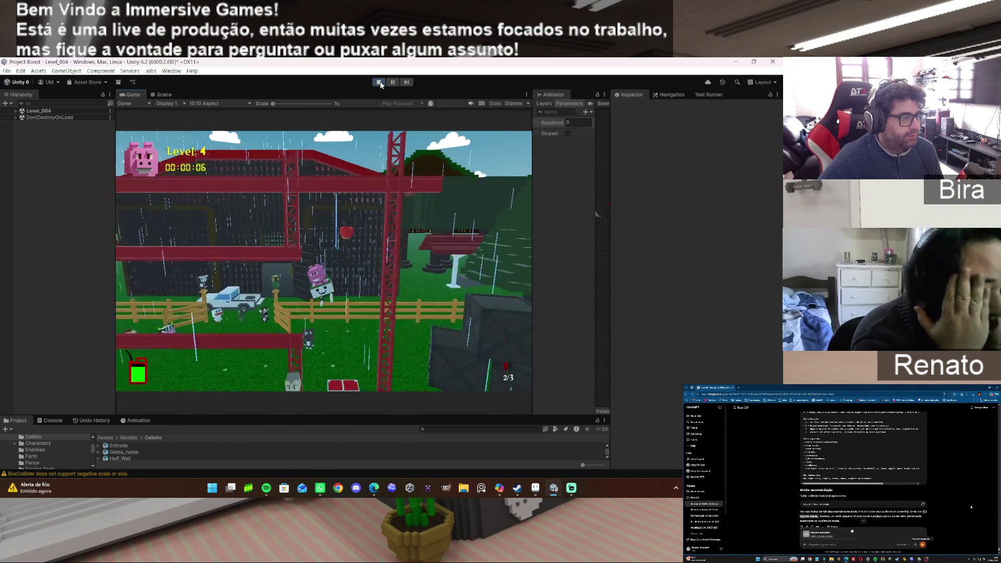
{"action": "key", "text": "space"}
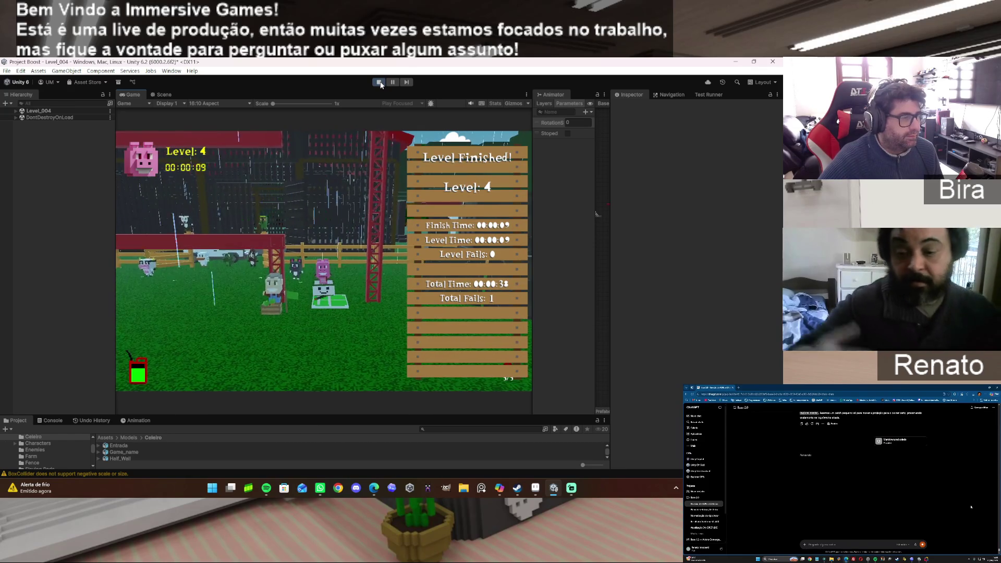
Continue to Level 5 and fly it, collecting the pickup and the apple.
{"action": "key", "text": "Return"}
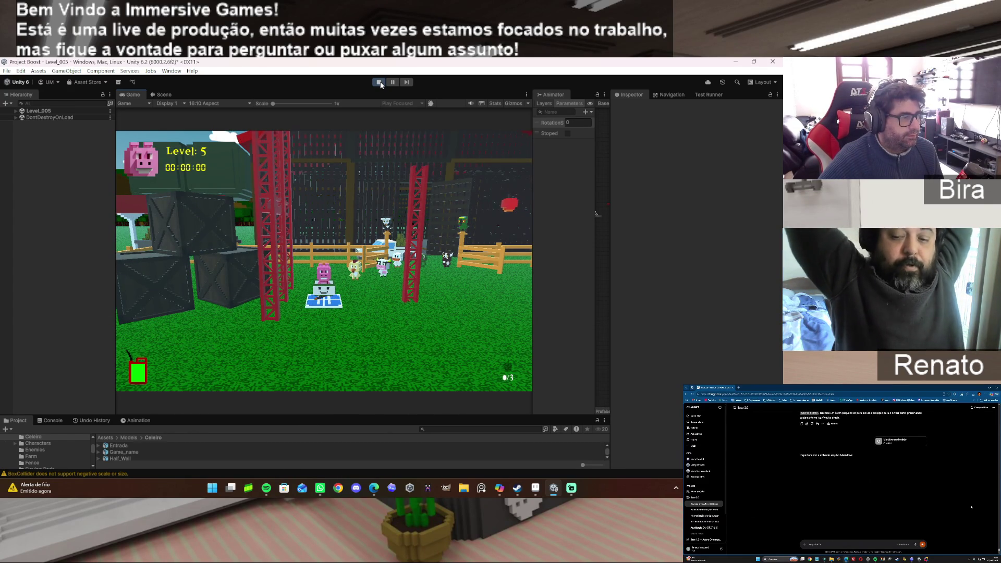
{"action": "key", "text": "space"}
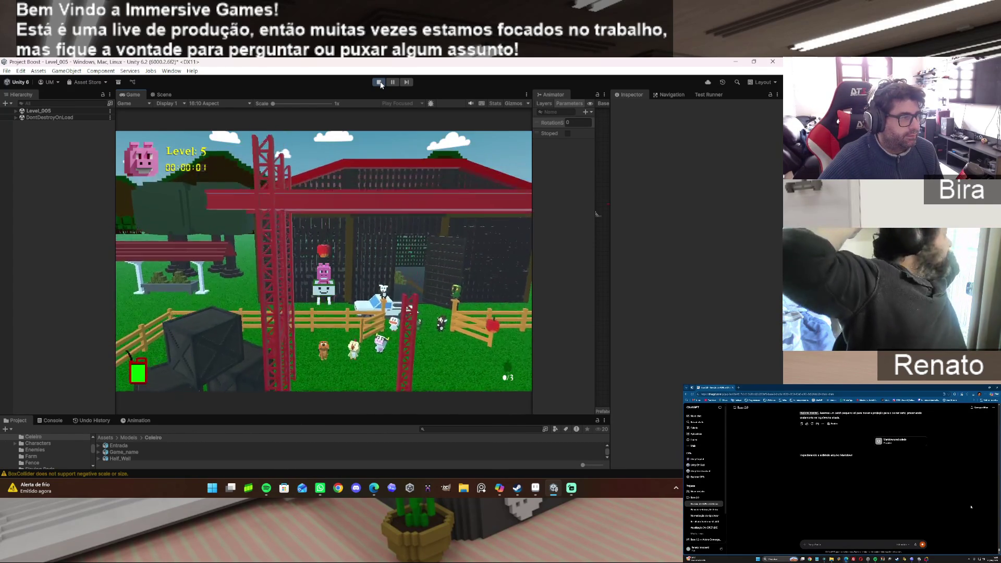
{"action": "key", "text": "d"}
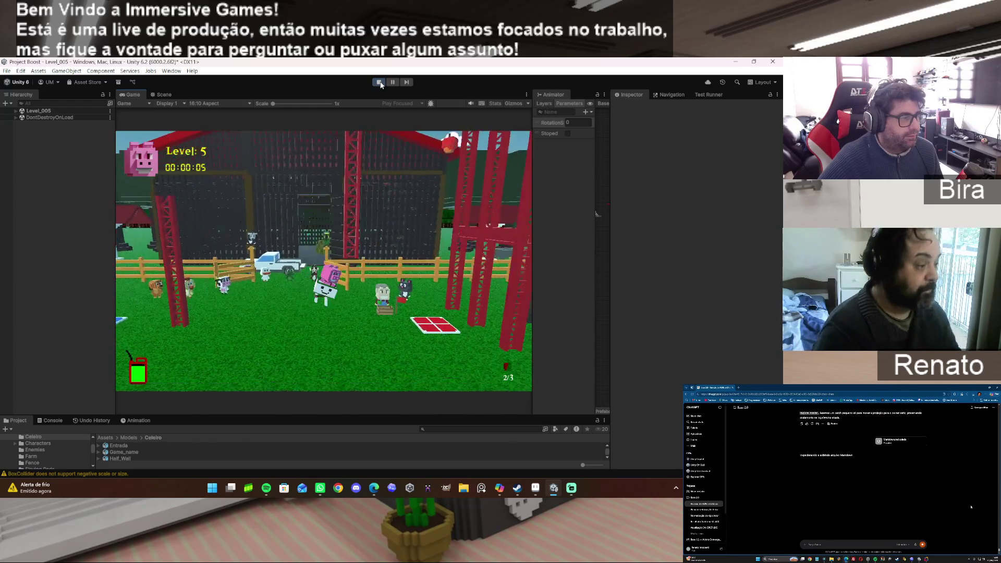
{"action": "key", "text": "space"}
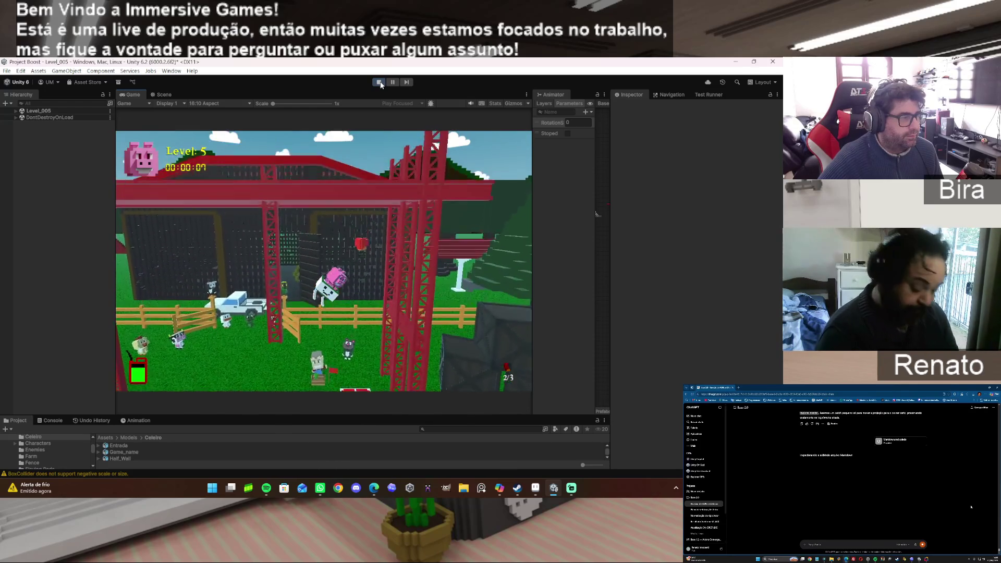
{"action": "key", "text": "space"}
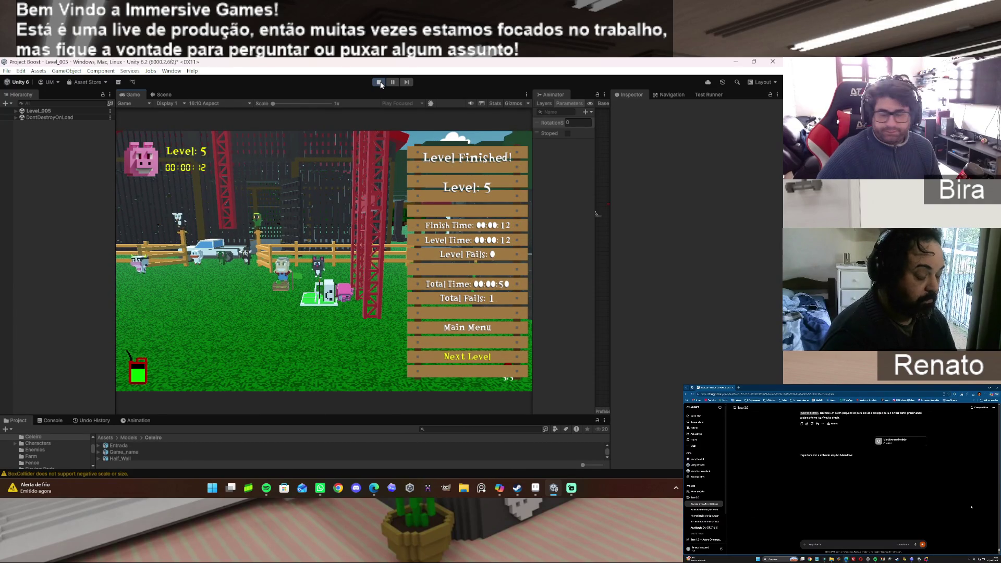
Choose Main Menu on the Level Finished panel and stop the running game.
{"action": "key", "text": "Up"}
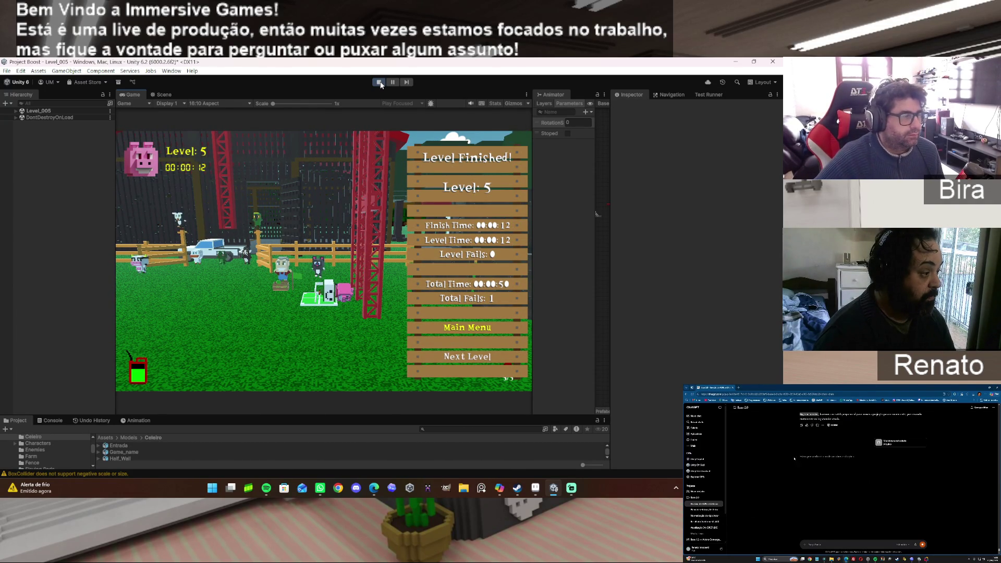
{"action": "key", "text": "Return"}
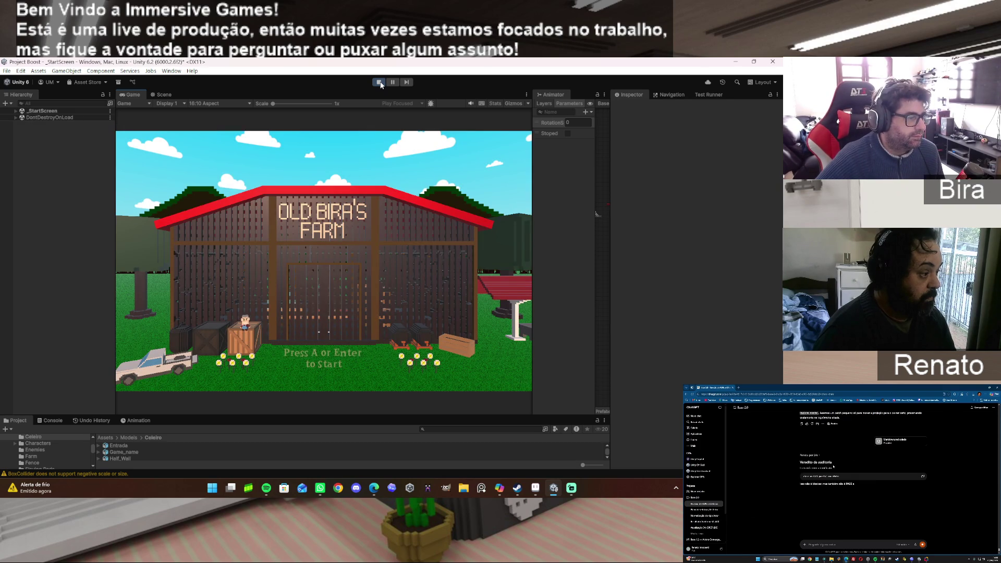
{"action": "left_click", "coordinate": [379, 83]}
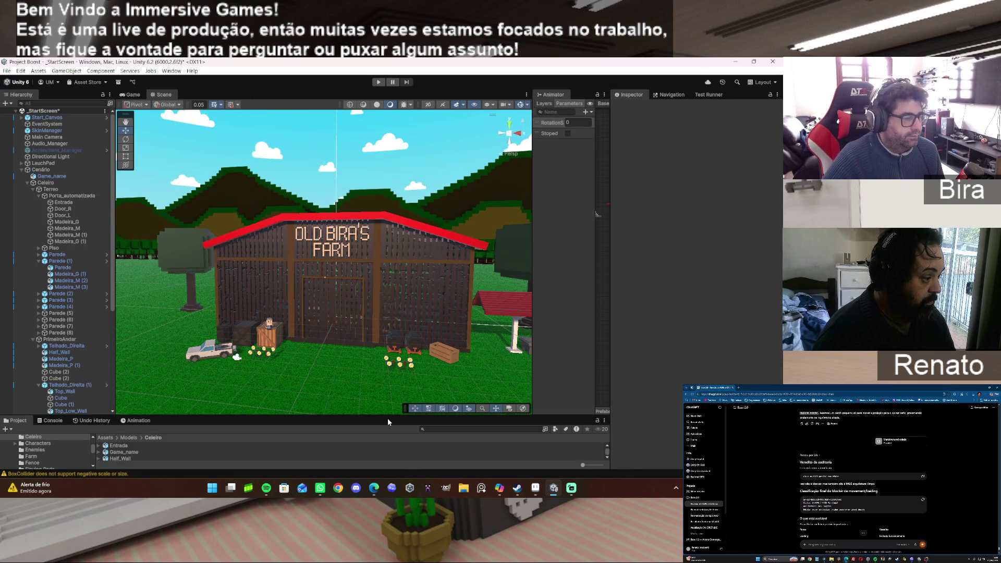
Make the Project panel taller, dock the Animator with the Scene and Game views, and close a stray browser window.
{"action": "mouse_move", "coordinate": [387, 417]}
{"action": "left_mouse_down"}
{"action": "mouse_move", "coordinate": [387, 248]}
{"action": "mouse_move", "coordinate": [386, 357]}
{"action": "left_mouse_up"}
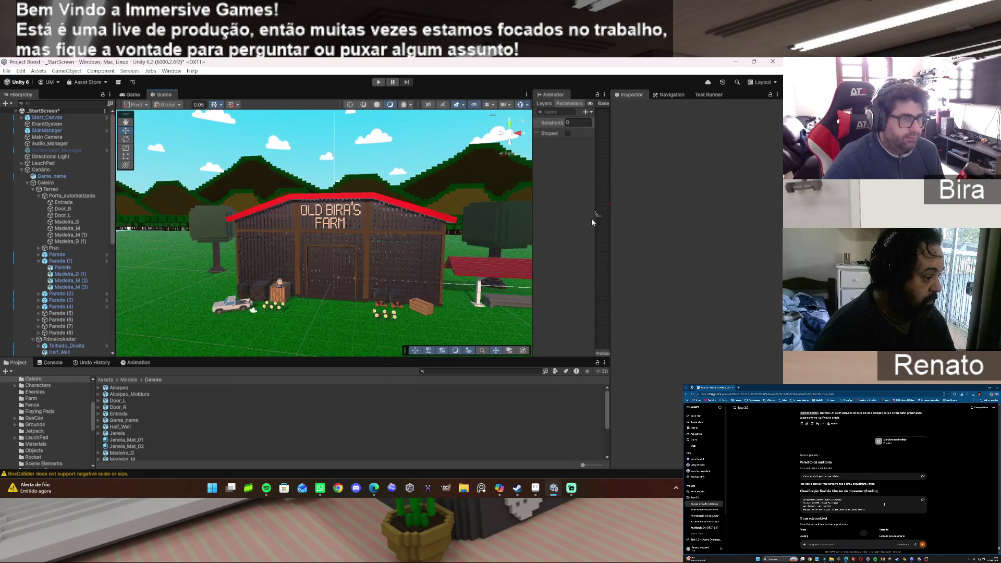
{"action": "left_click_drag", "start_coordinate": [532, 221], "coordinate": [397, 221]}
{"action": "left_click_drag", "start_coordinate": [402, 91], "coordinate": [198, 94]}
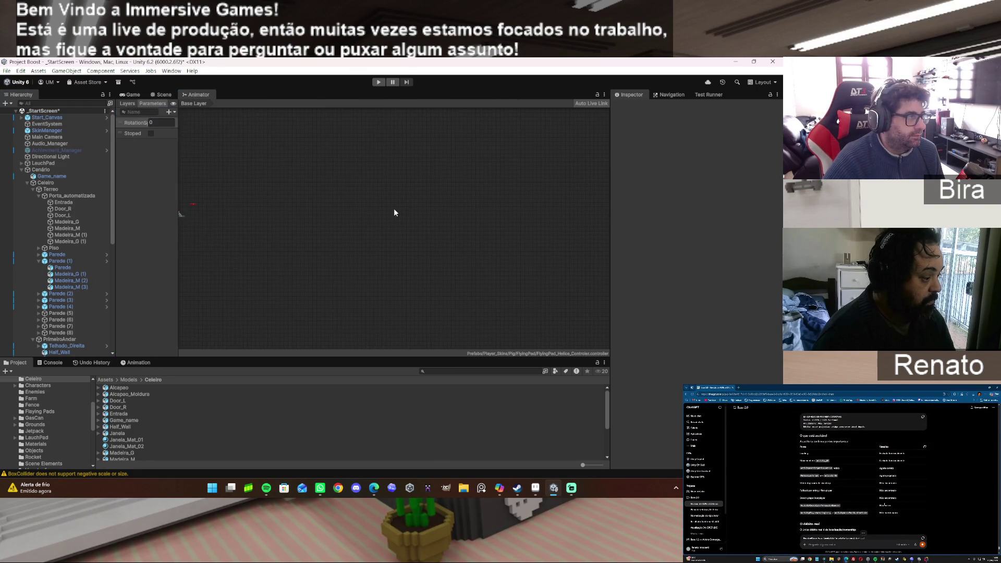
{"action": "left_click", "coordinate": [133, 97]}
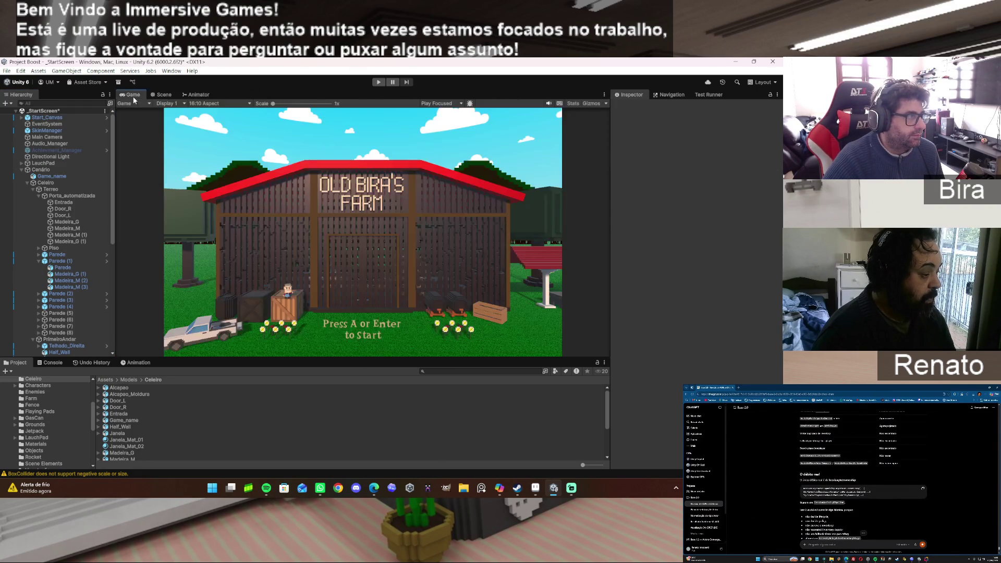
{"action": "left_click", "coordinate": [164, 95]}
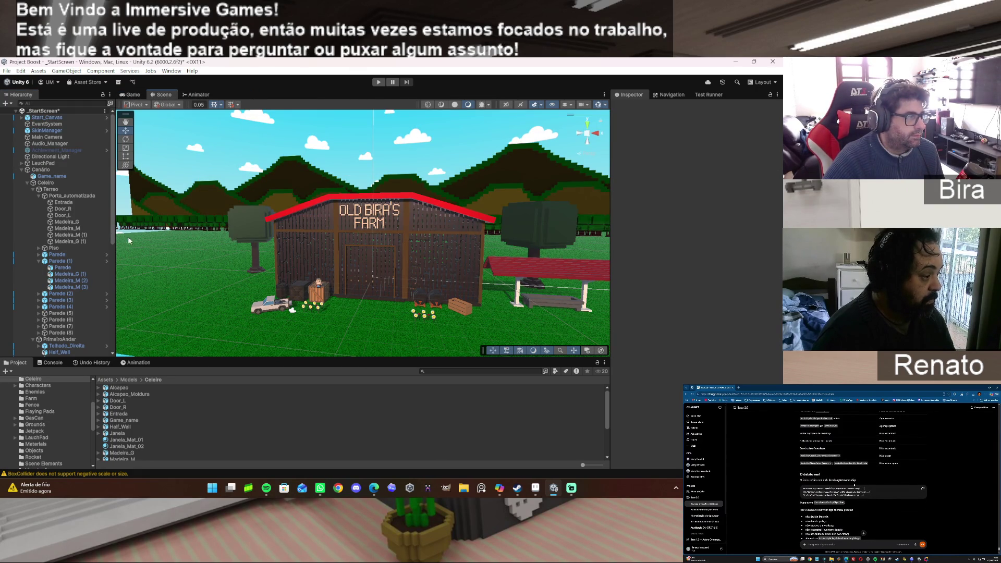
{"action": "left_click_drag", "start_coordinate": [611, 249], "coordinate": [598, 250]}
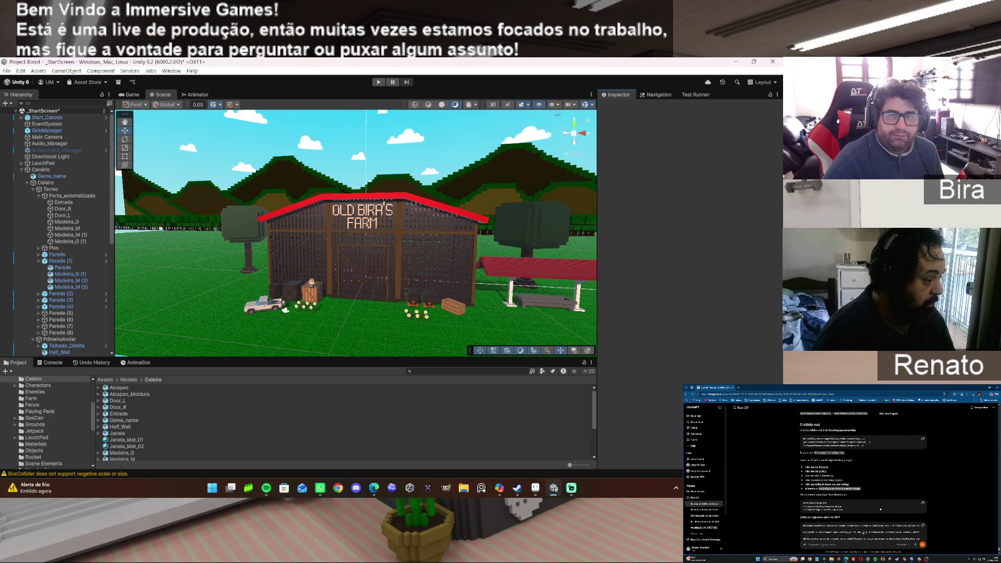
{"action": "left_click", "coordinate": [336, 489]}
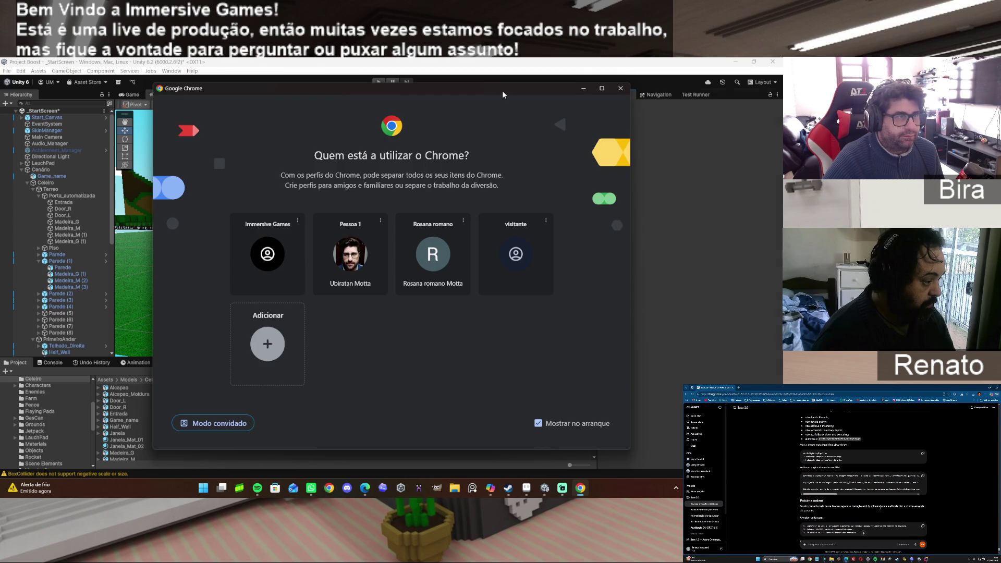
{"action": "left_click", "coordinate": [620, 88]}
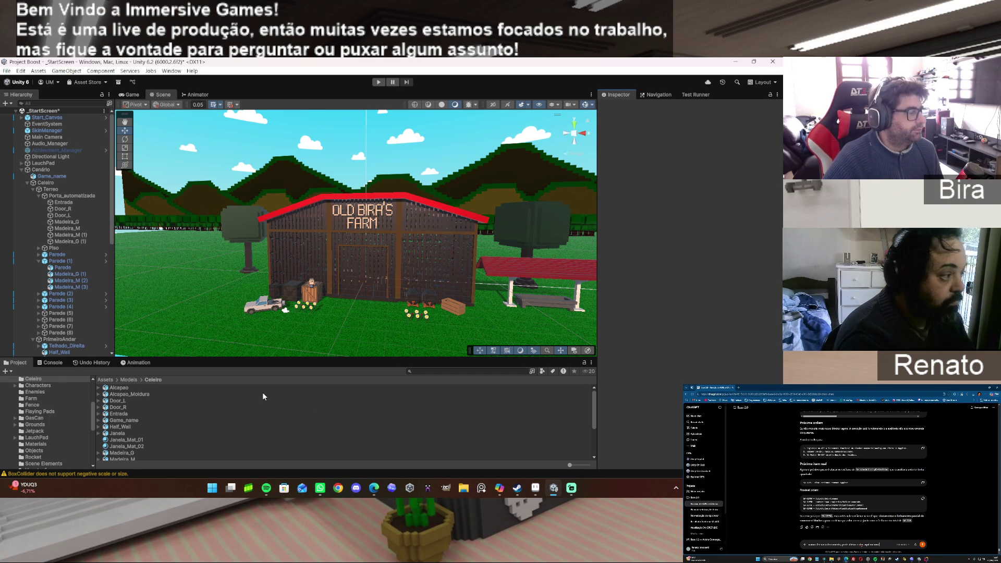
Clear all warnings in the Console.
{"action": "left_click", "coordinate": [51, 363]}
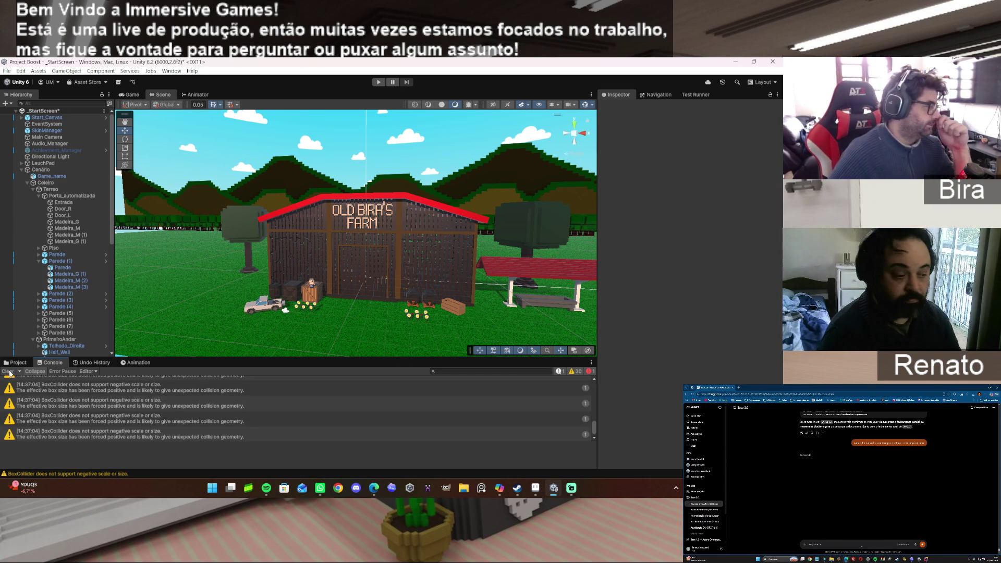
{"action": "scroll", "coordinate": [496, 400], "scroll_direction": "up", "scroll_amount": 3}
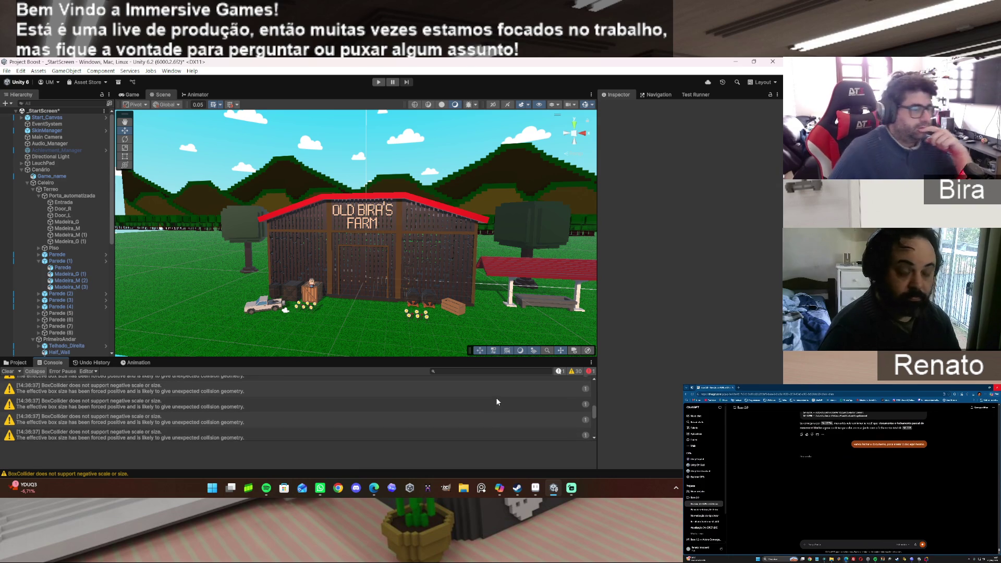
{"action": "scroll", "coordinate": [495, 396], "scroll_direction": "up", "scroll_amount": 5}
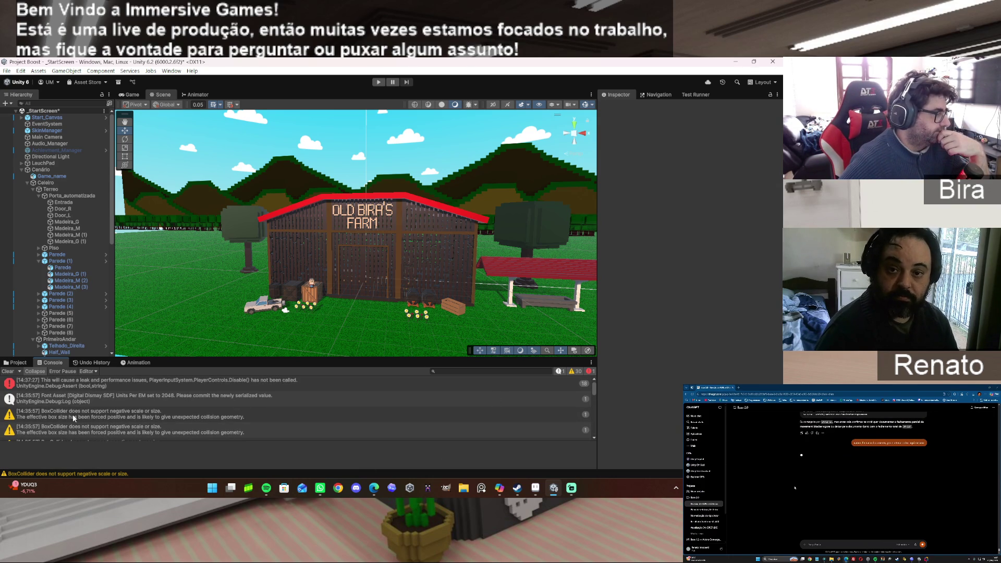
{"action": "left_click", "coordinate": [11, 373]}
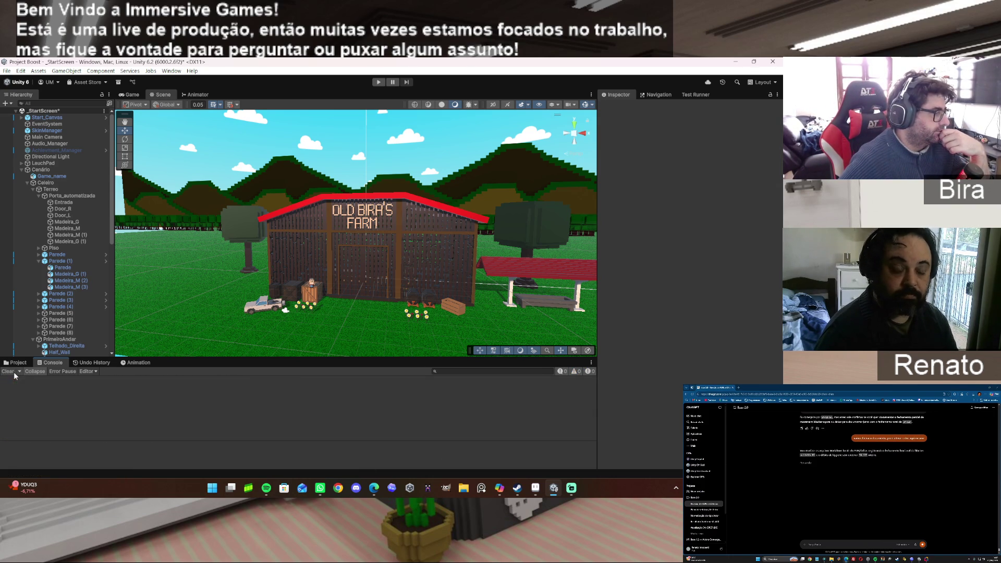
Collapse the Celeiro and Cenário groups in the Hierarchy and return to the Project assets.
{"action": "left_click", "coordinate": [28, 183]}
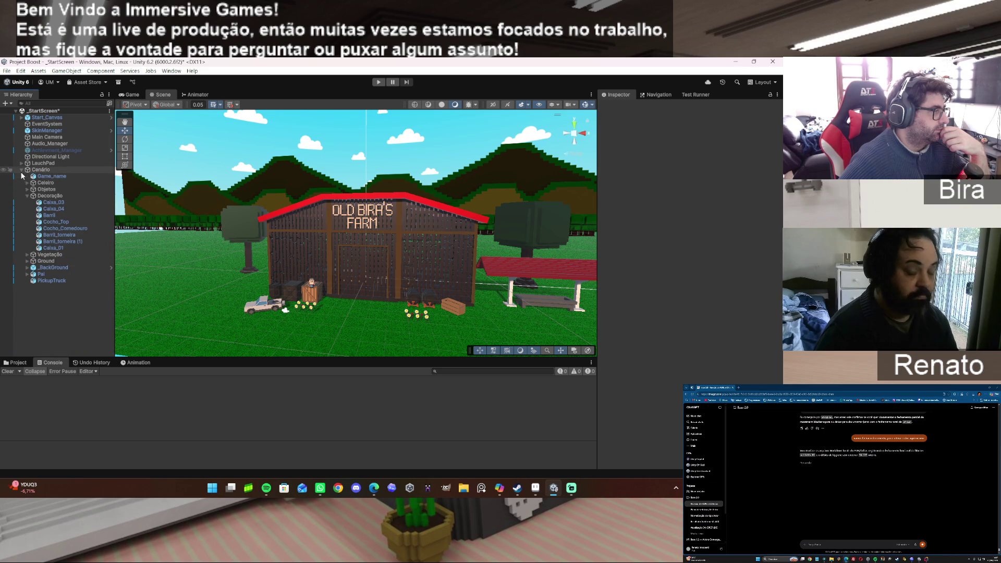
{"action": "left_click", "coordinate": [21, 169]}
{"action": "left_click", "coordinate": [18, 362]}
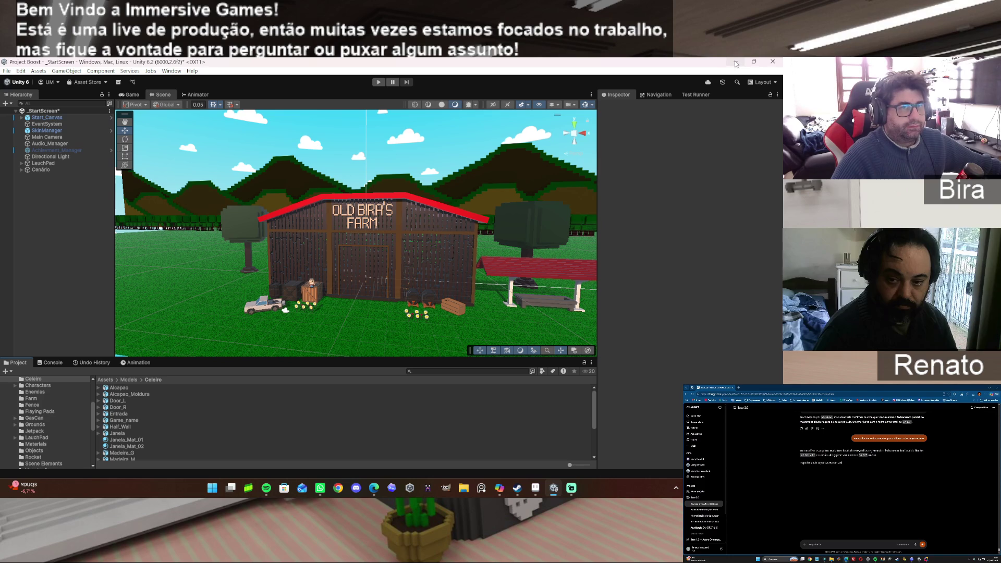
Minimize Unity and bring up the YouTube tab in Edge.
{"action": "left_click", "coordinate": [734, 61]}
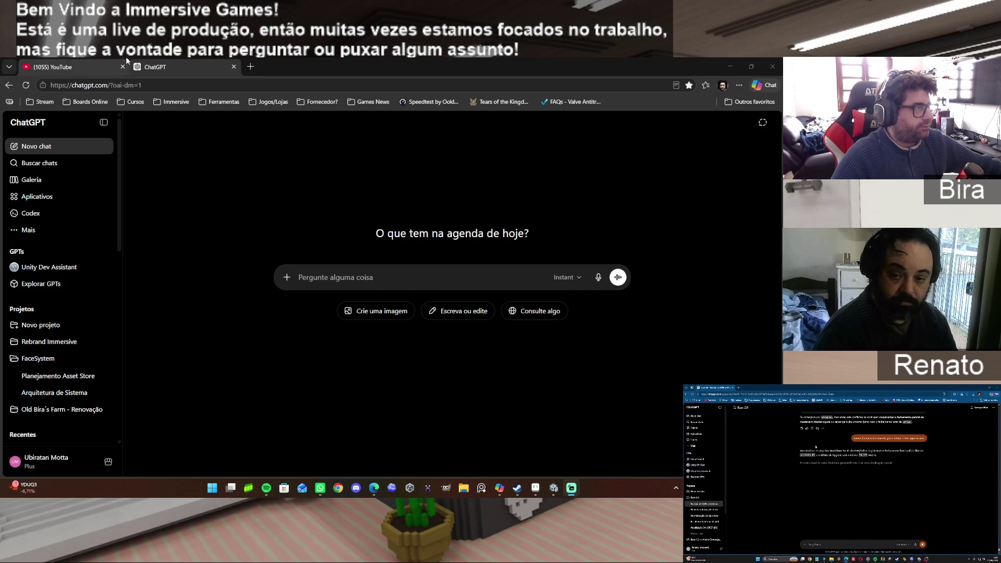
{"action": "left_click", "coordinate": [87, 70]}
{"action": "mouse_move", "coordinate": [533, 296]}
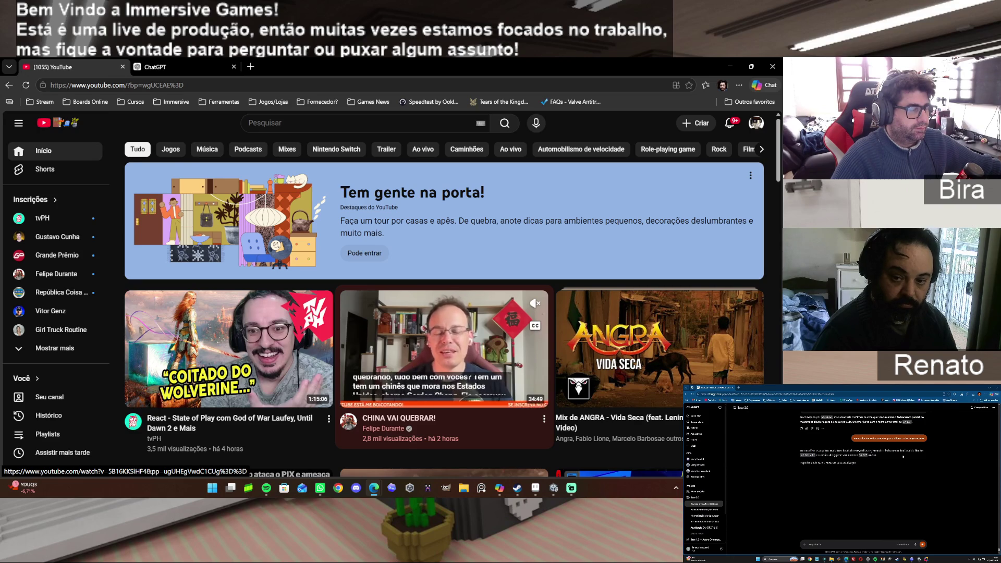
{"action": "scroll", "coordinate": [443, 312], "scroll_direction": "down", "scroll_amount": 4}
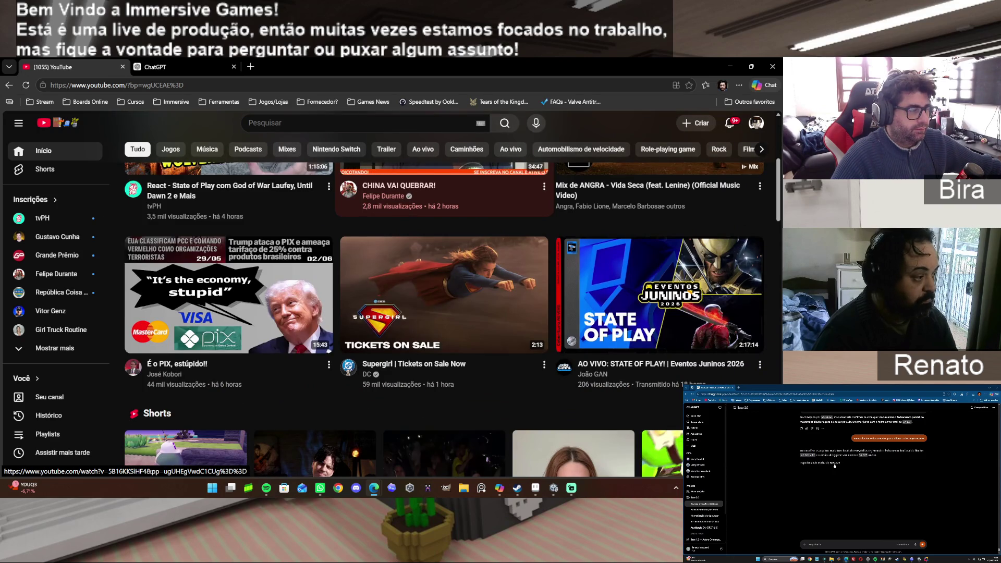
{"action": "scroll", "coordinate": [443, 313], "scroll_direction": "up", "scroll_amount": 5}
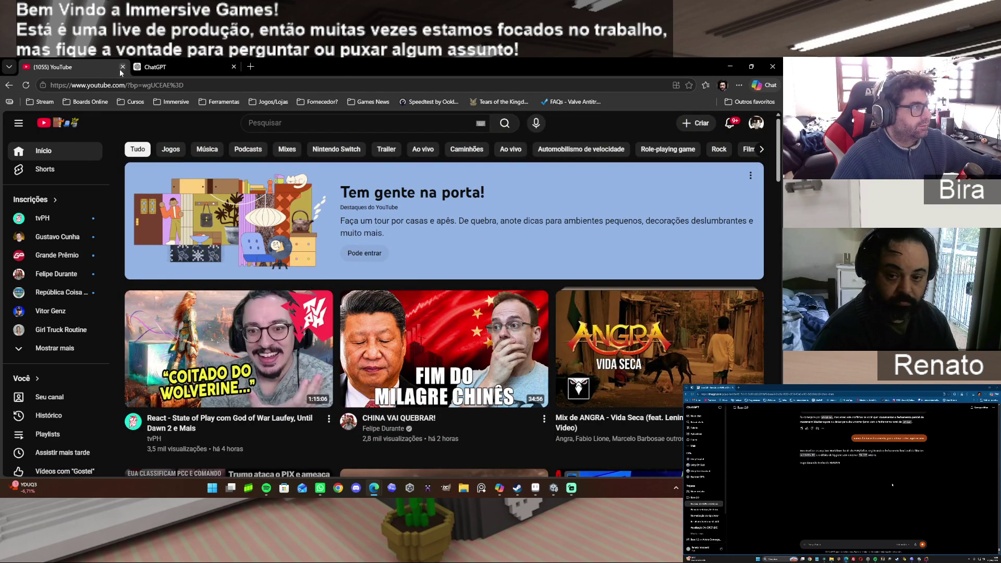
Close the YouTube tab, minimize Edge, and restore the Mouth.aseprite window.
{"action": "left_click", "coordinate": [123, 67]}
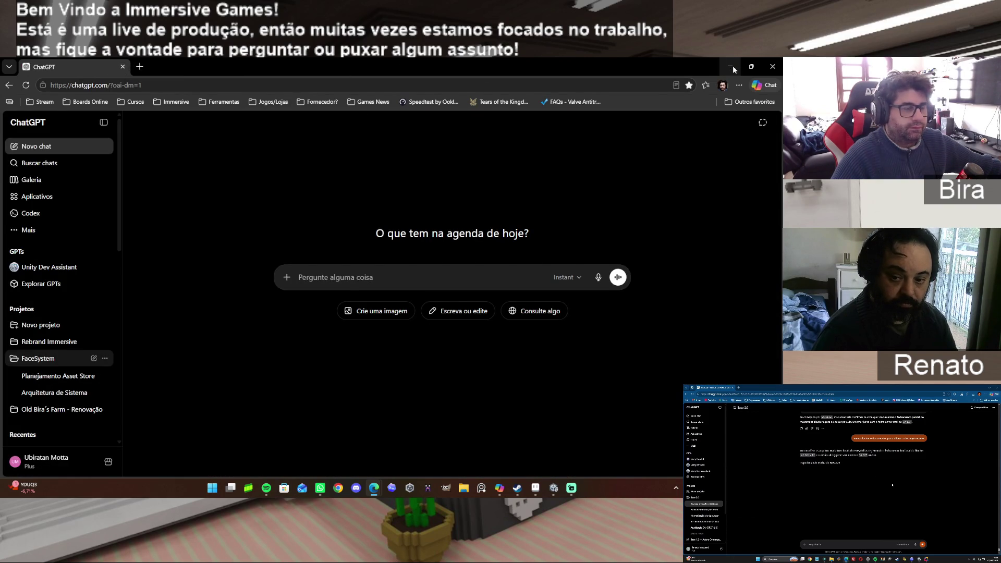
{"action": "left_click", "coordinate": [731, 67]}
{"action": "left_click", "coordinate": [540, 490]}
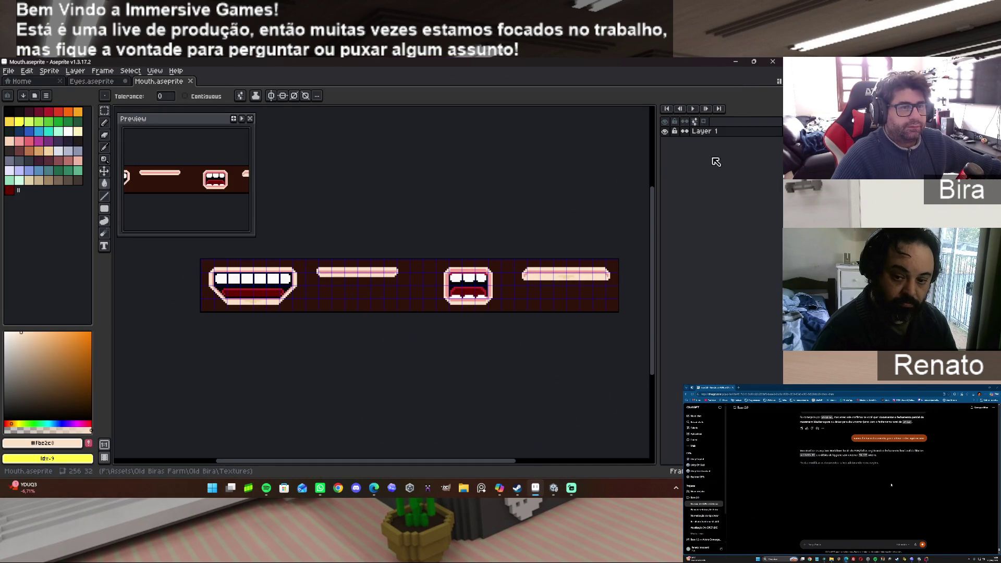
Add a new Layer 2 above Layer 1 and hide Layer 1.
{"action": "right_click", "coordinate": [713, 132]}
{"action": "mouse_move", "coordinate": [724, 156]}
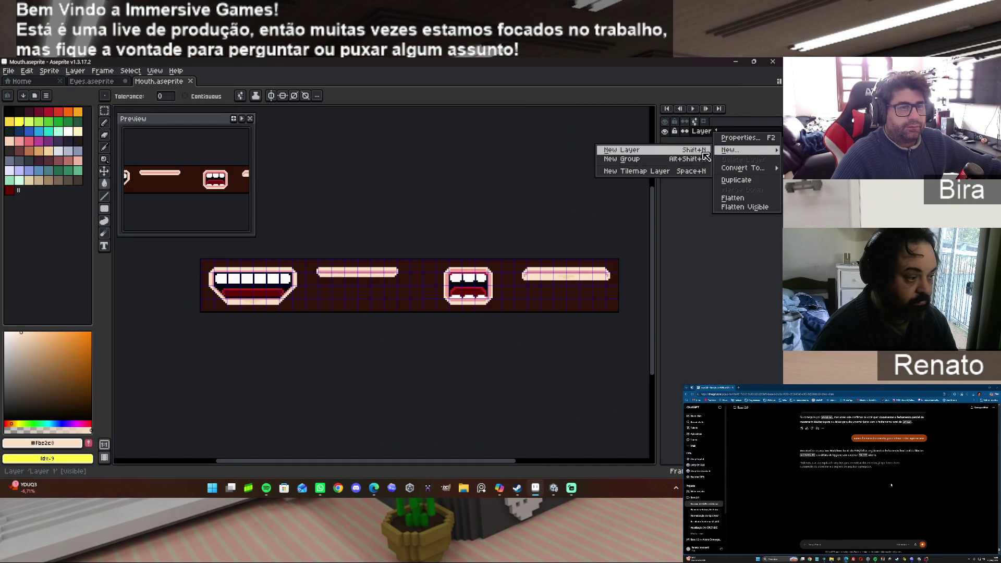
{"action": "left_click", "coordinate": [648, 152]}
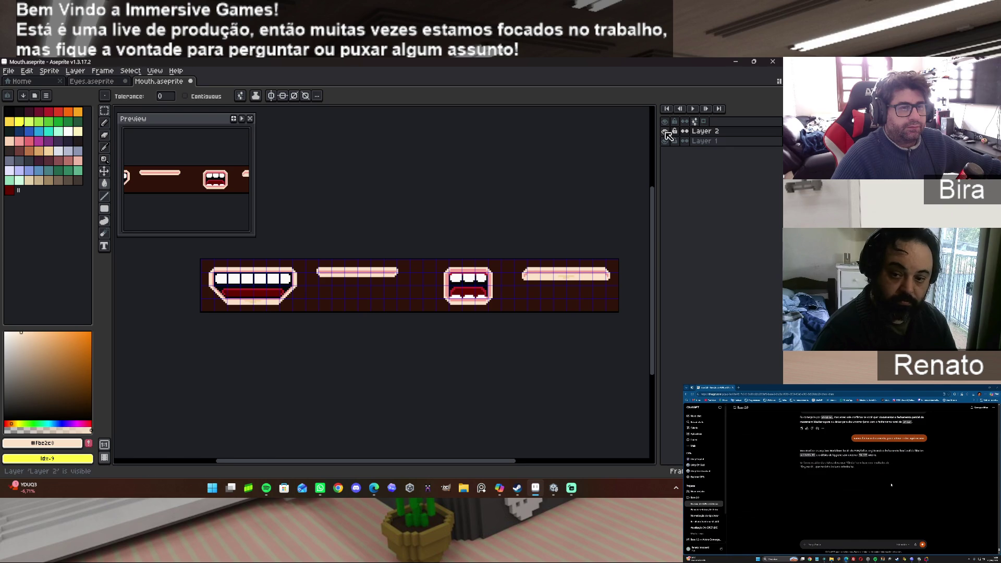
{"action": "left_click", "coordinate": [665, 141]}
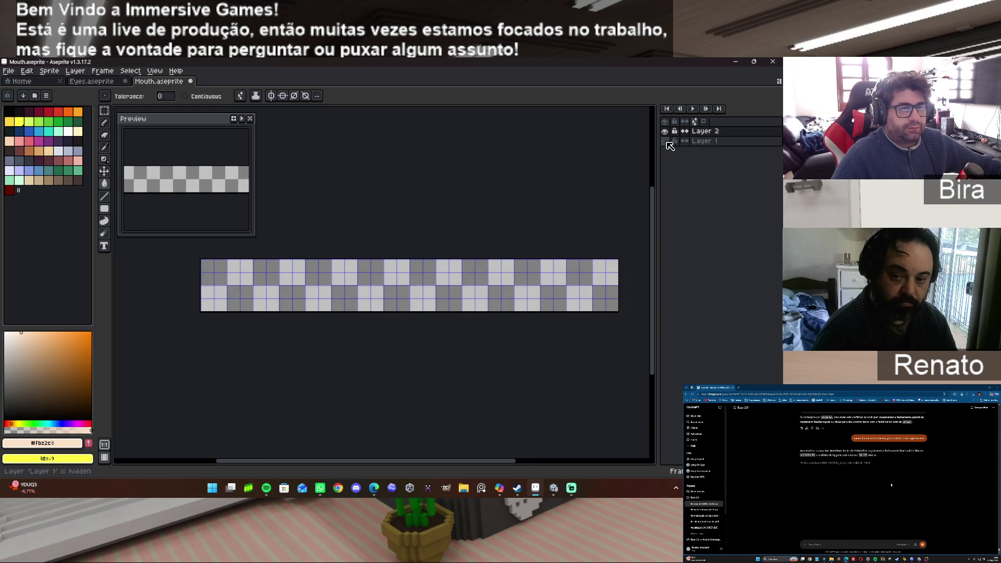
{"action": "left_click", "coordinate": [701, 140]}
{"action": "right_click", "coordinate": [708, 144]}
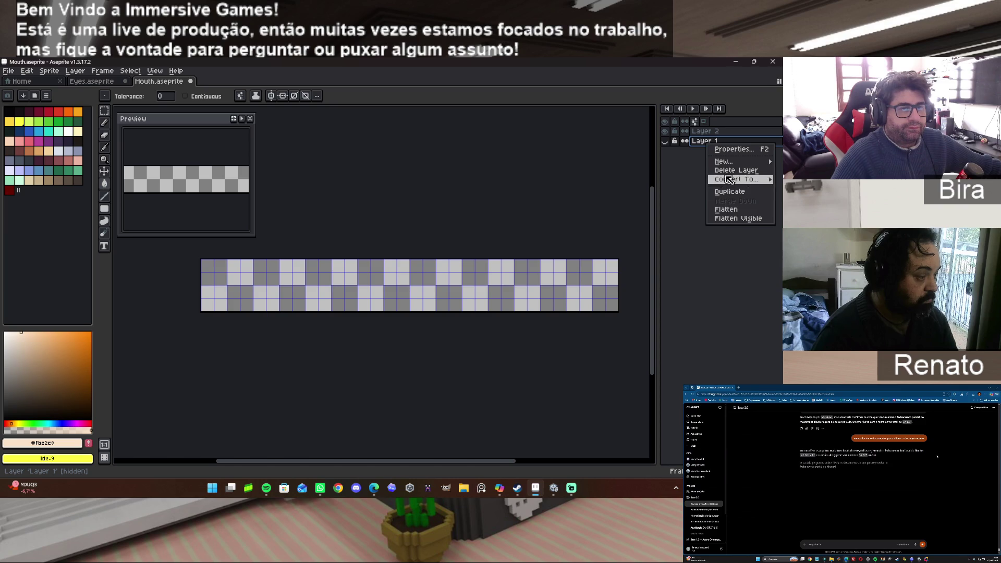
{"action": "left_click", "coordinate": [706, 284]}
{"action": "left_click", "coordinate": [671, 141]}
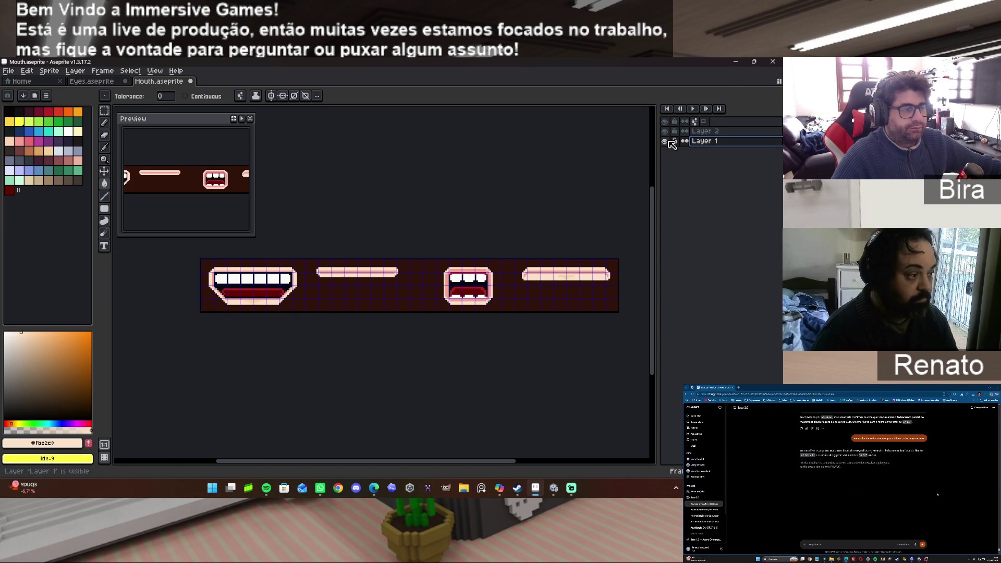
{"action": "left_click", "coordinate": [669, 141]}
{"action": "left_click", "coordinate": [669, 141]}
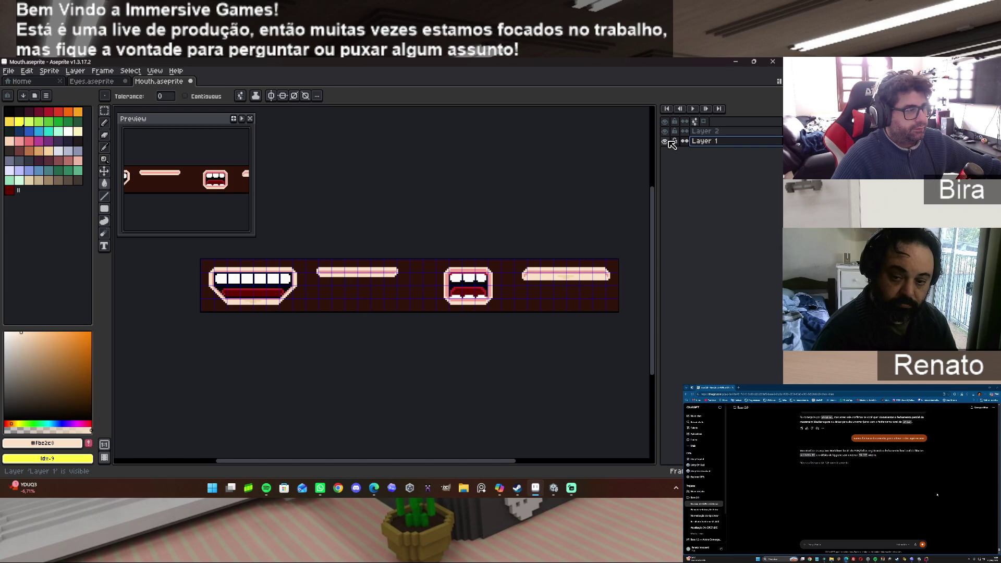
{"action": "left_click", "coordinate": [669, 140]}
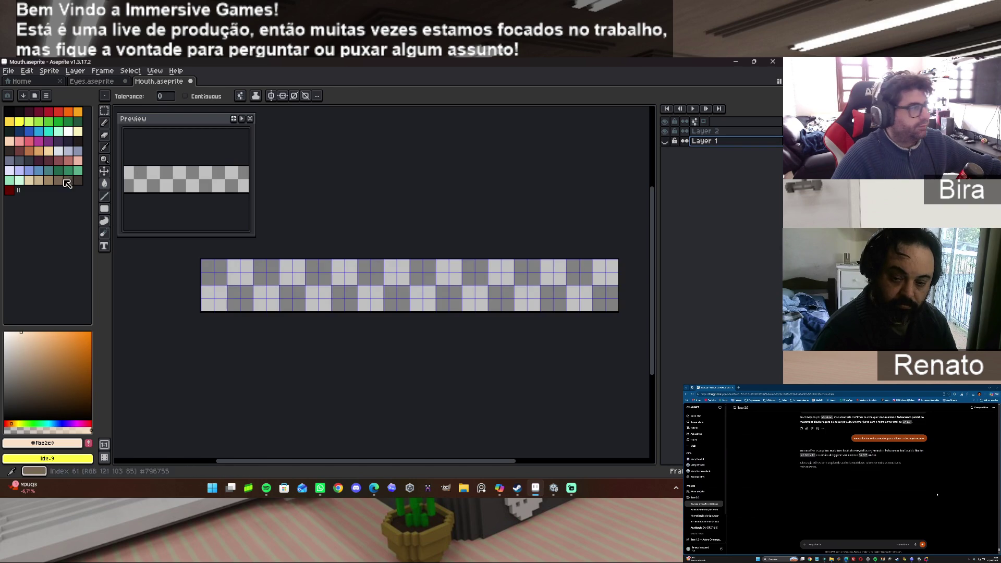
Eyedrop the dark red #2F1309 from the mouth artwork on Layer 1.
{"action": "left_click", "coordinate": [10, 190]}
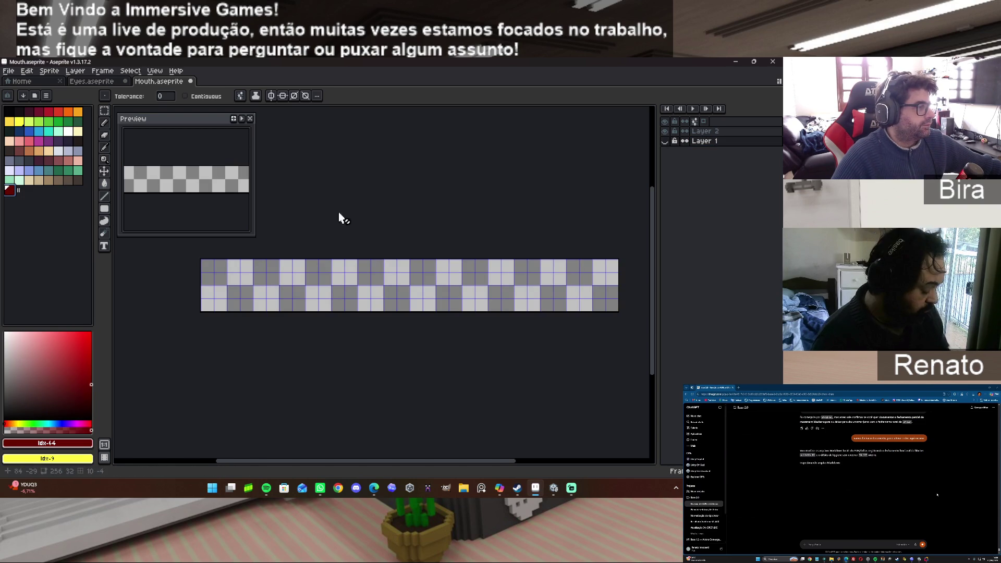
{"action": "left_click", "coordinate": [707, 132]}
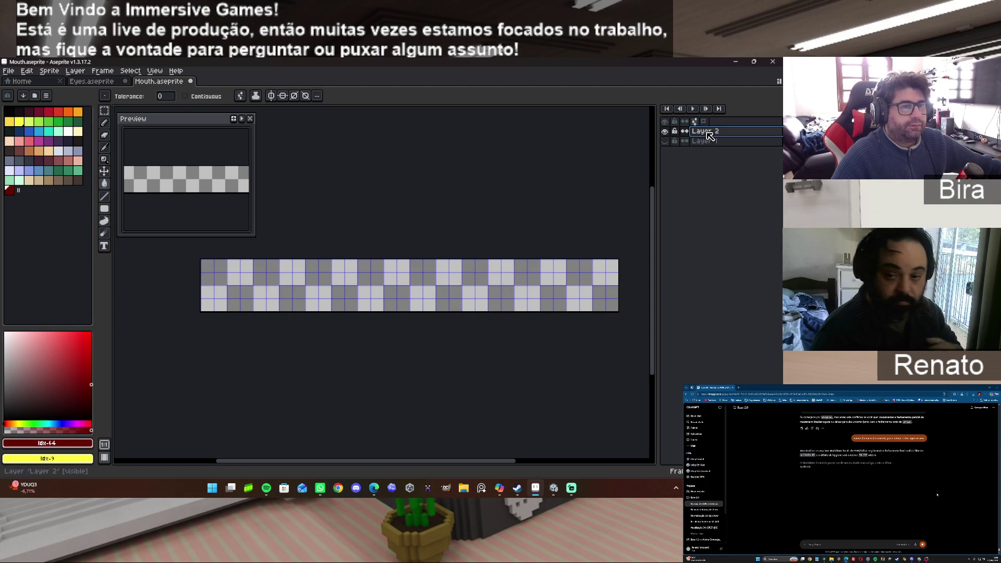
{"action": "left_click", "coordinate": [665, 141]}
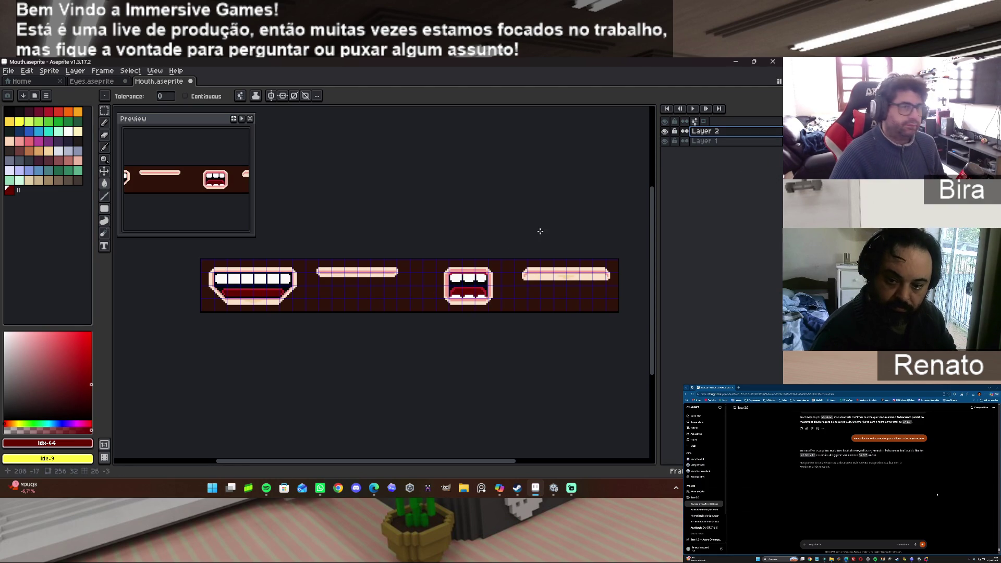
{"action": "left_click", "coordinate": [704, 142]}
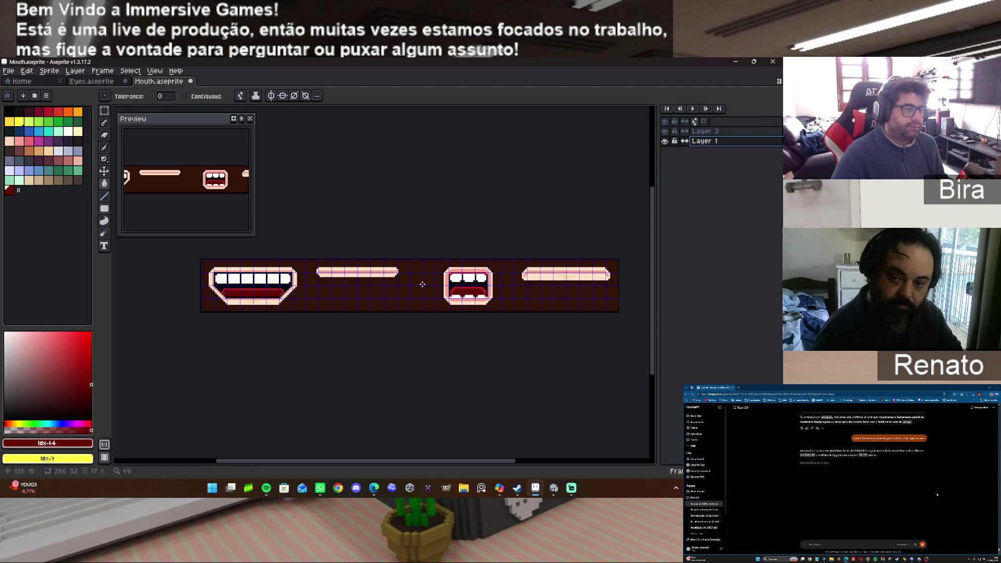
{"action": "key", "text": "i"}
{"action": "left_click", "coordinate": [396, 289]}
With Layer 1 hidden, bucket-fill Layer 2 entirely with the dark red.
{"action": "key", "text": "g"}
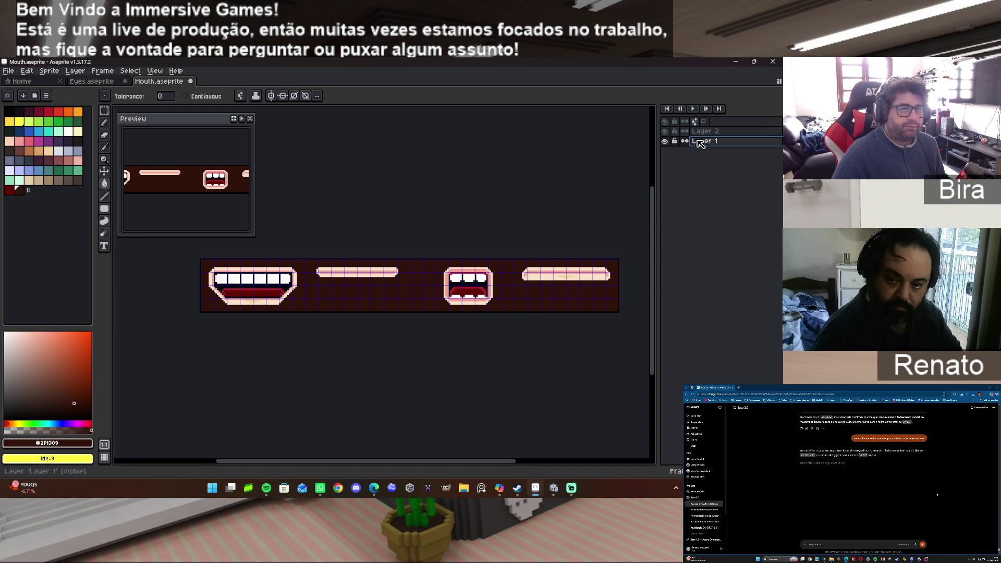
{"action": "left_click", "coordinate": [665, 141]}
{"action": "left_click", "coordinate": [665, 132]}
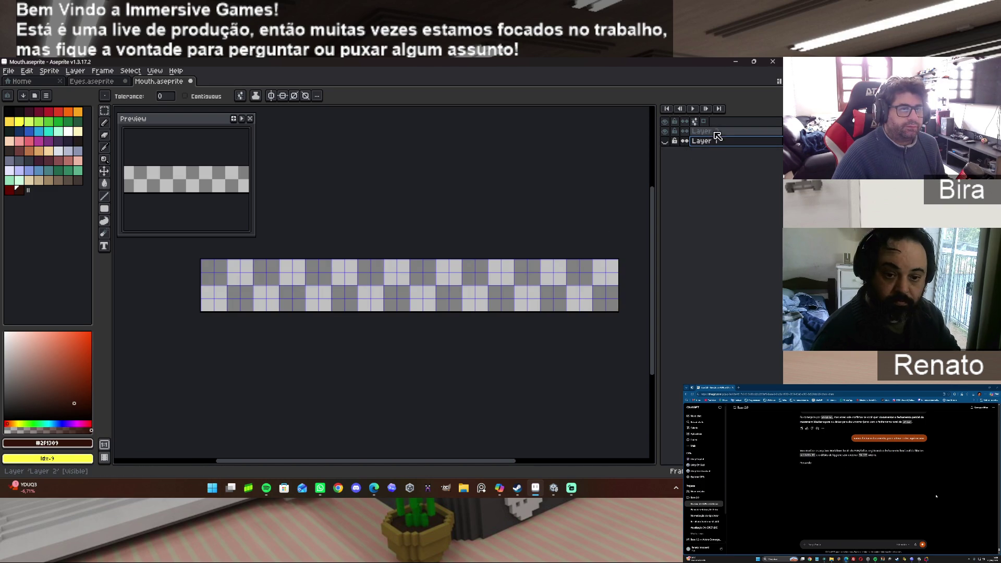
{"action": "left_click", "coordinate": [666, 132]}
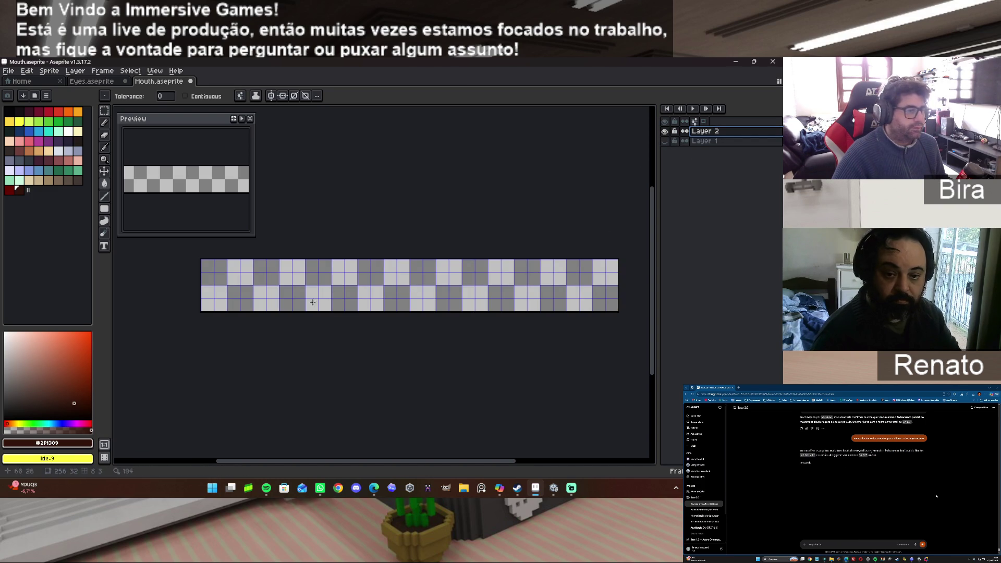
{"action": "left_click", "coordinate": [419, 296]}
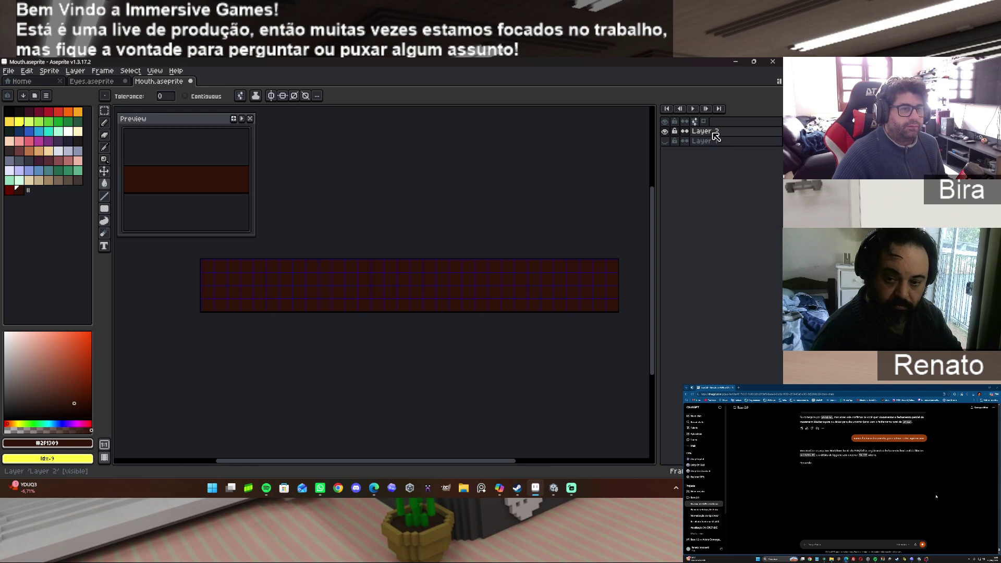
Add a new Layer 3 on top of the stack and make it visible.
{"action": "right_click", "coordinate": [716, 136]}
{"action": "mouse_move", "coordinate": [729, 151]}
{"action": "left_click", "coordinate": [648, 151]}
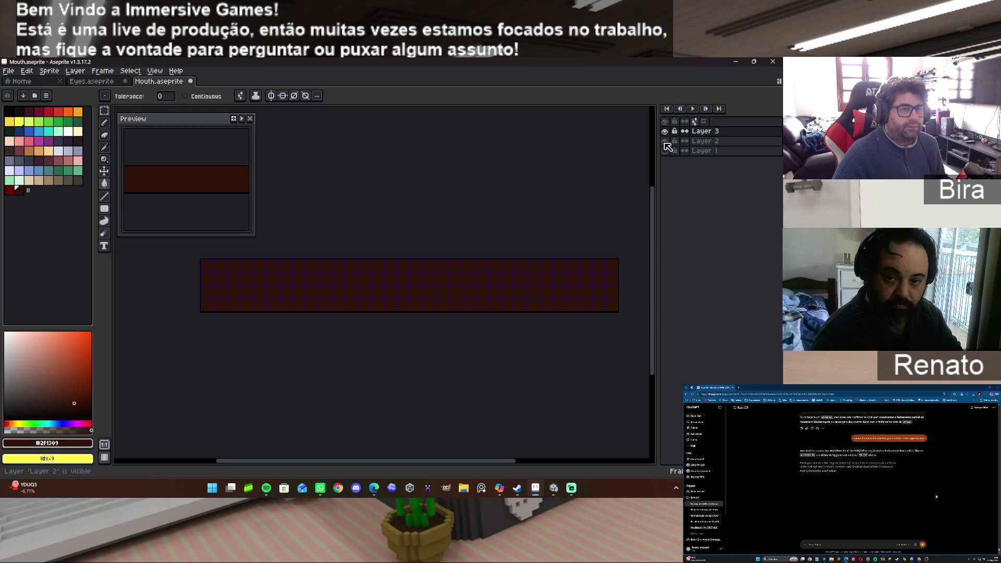
{"action": "left_click", "coordinate": [665, 131]}
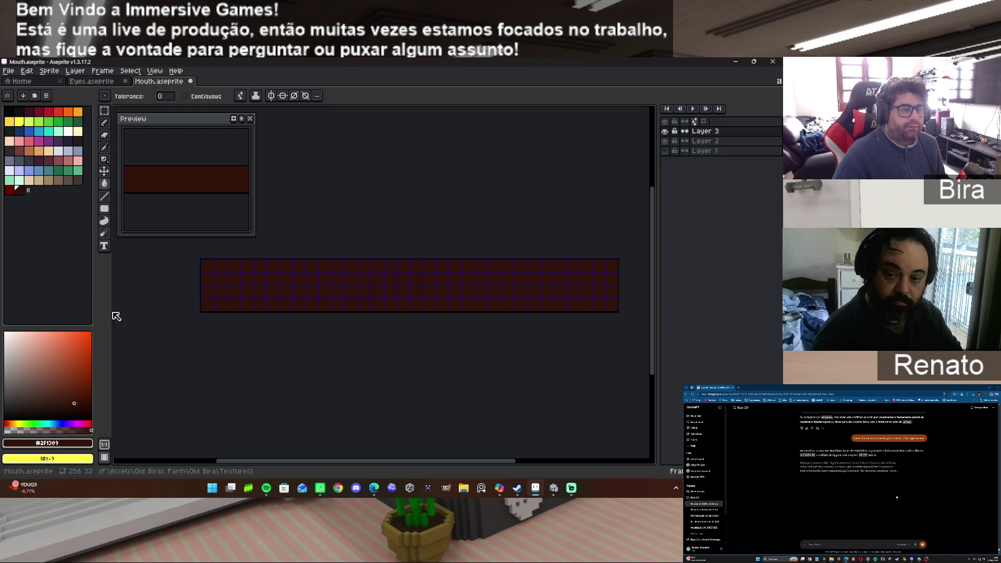
Select the entire canvas and erase a stroke across its middle on Layer 3.
{"action": "left_click", "coordinate": [105, 111]}
{"action": "key", "text": "ctrl+a"}
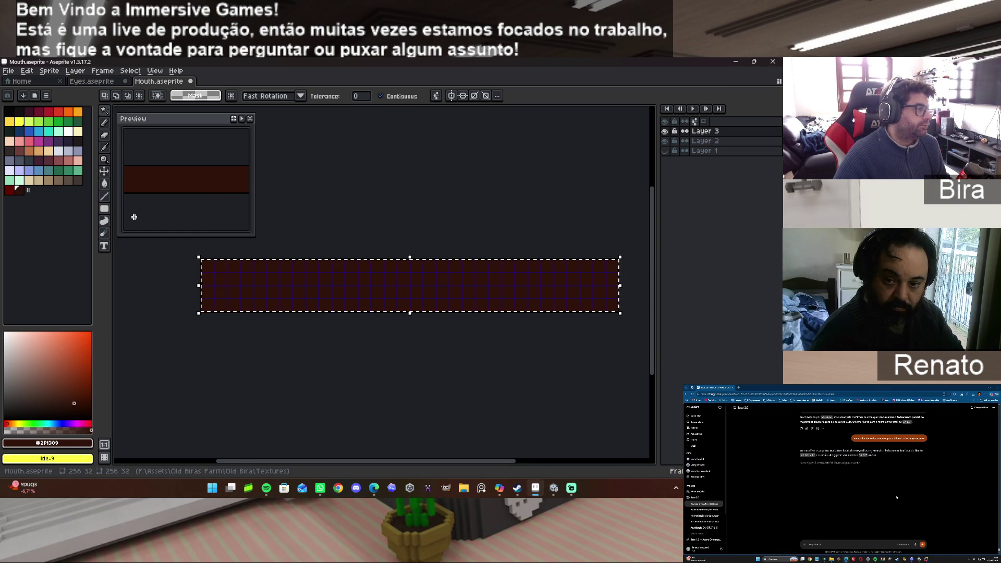
{"action": "left_click", "coordinate": [107, 136]}
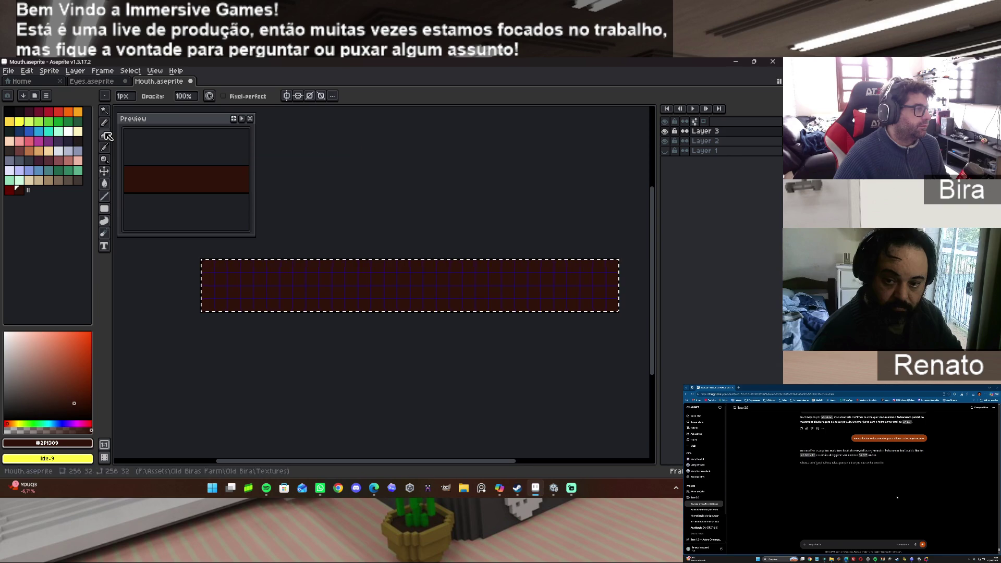
{"action": "left_click_drag", "start_coordinate": [400, 285], "coordinate": [519, 291]}
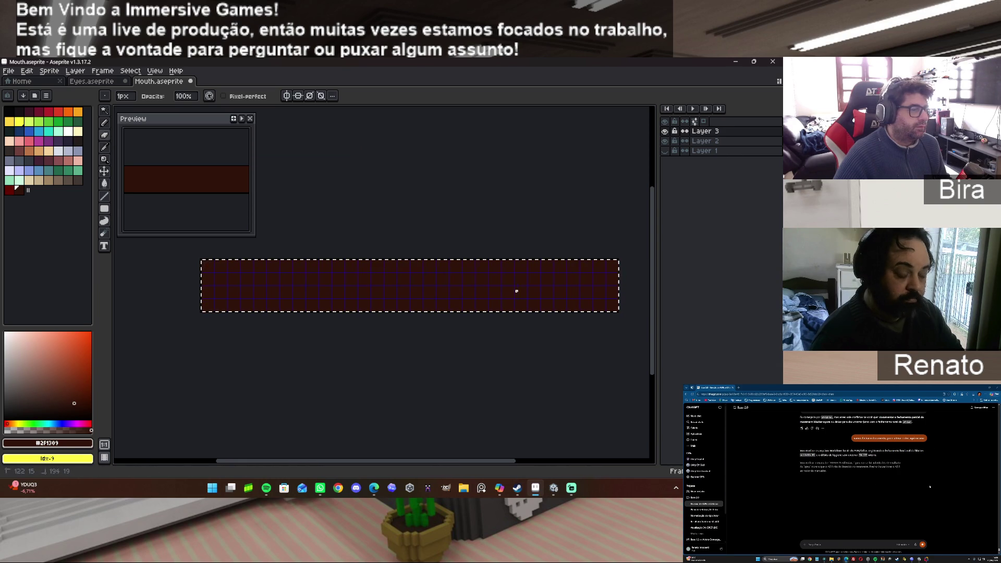
Deselect, marquee-select the whole mouth sprite, deselect again, and bring up Layer 3's options.
{"action": "left_click", "coordinate": [701, 131]}
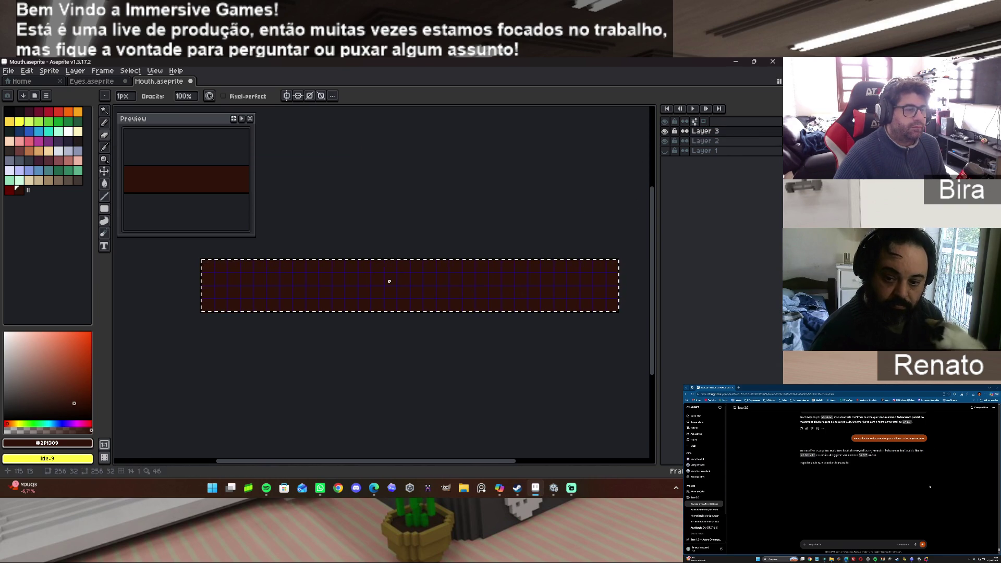
{"action": "key", "text": "ctrl+d"}
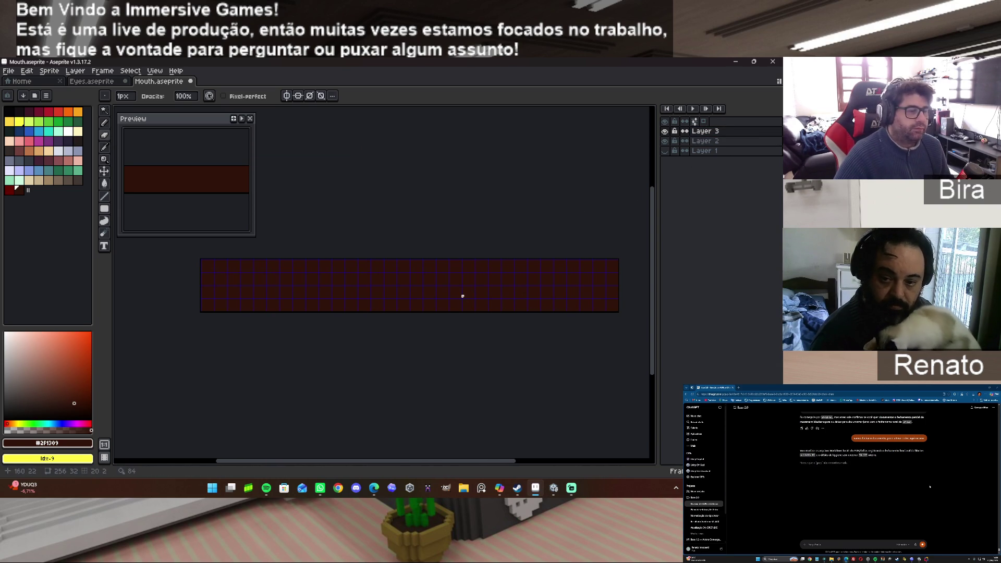
{"action": "left_click", "coordinate": [104, 110]}
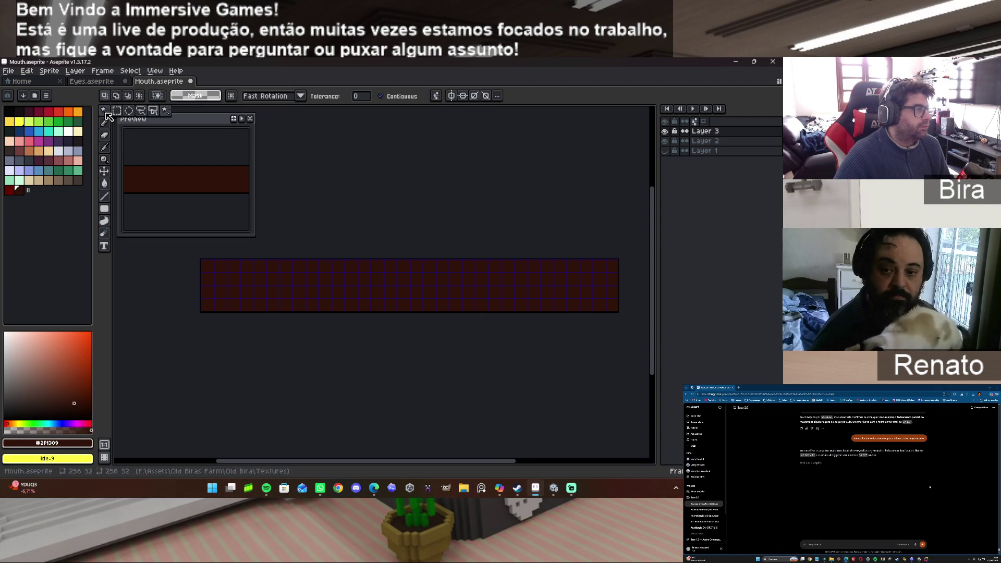
{"action": "left_click_drag", "start_coordinate": [181, 246], "coordinate": [617, 342]}
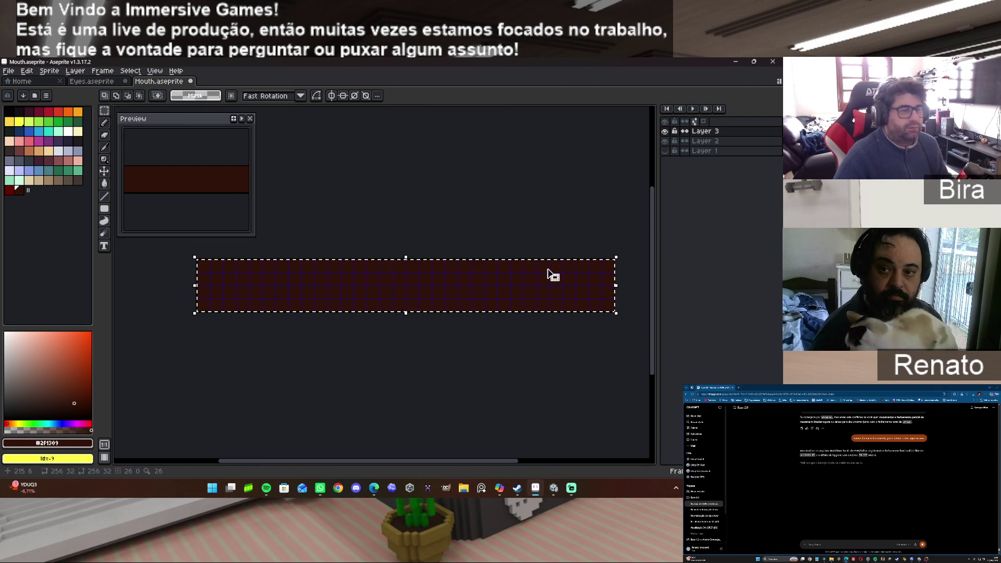
{"action": "left_click", "coordinate": [570, 211]}
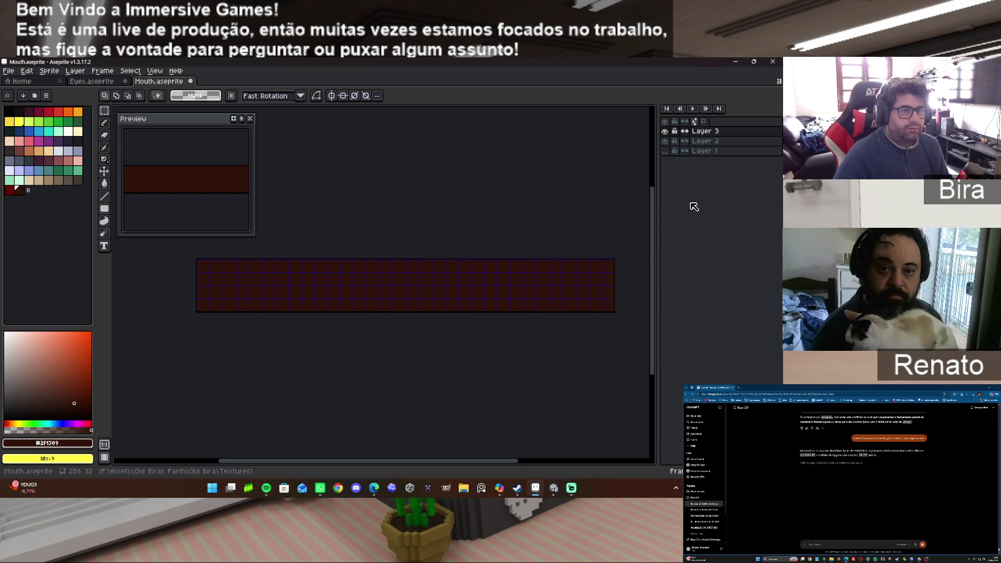
{"action": "right_click", "coordinate": [708, 134]}
{"action": "mouse_move", "coordinate": [724, 149]}
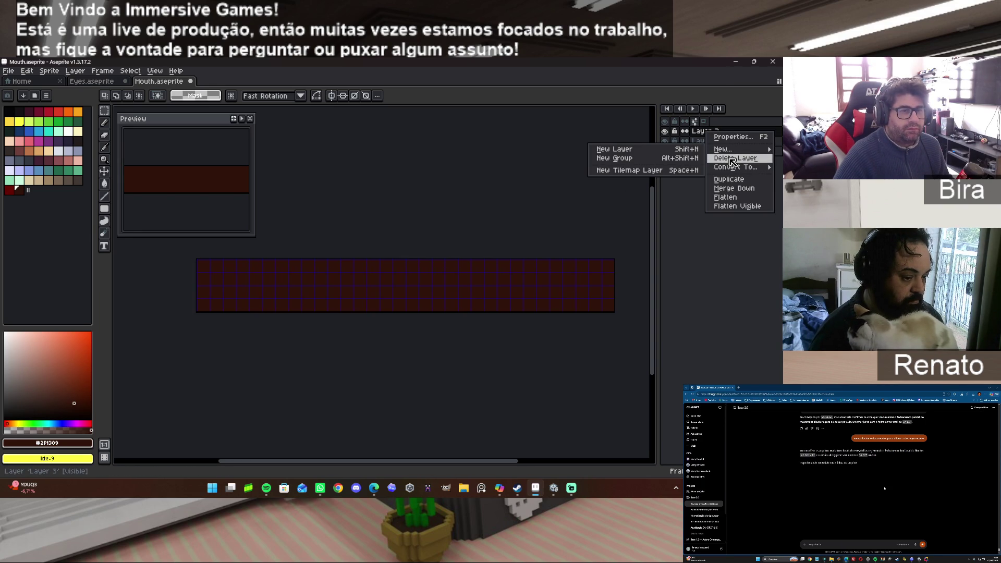
Delete Layer 3, leaving Layer 2's options closed unchanged.
{"action": "left_click", "coordinate": [732, 160]}
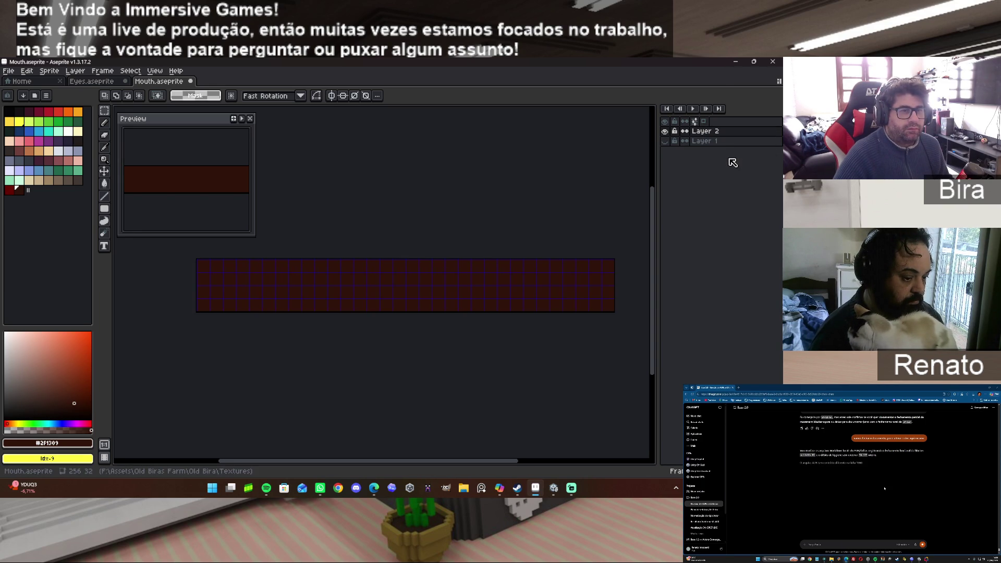
{"action": "right_click", "coordinate": [707, 132]}
{"action": "mouse_move", "coordinate": [726, 149]}
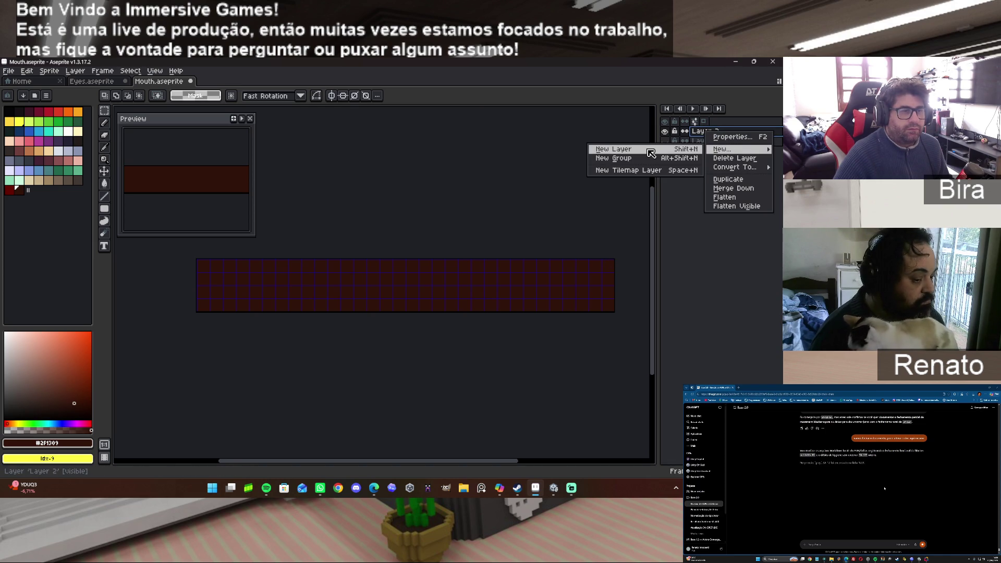
{"action": "left_click", "coordinate": [704, 273]}
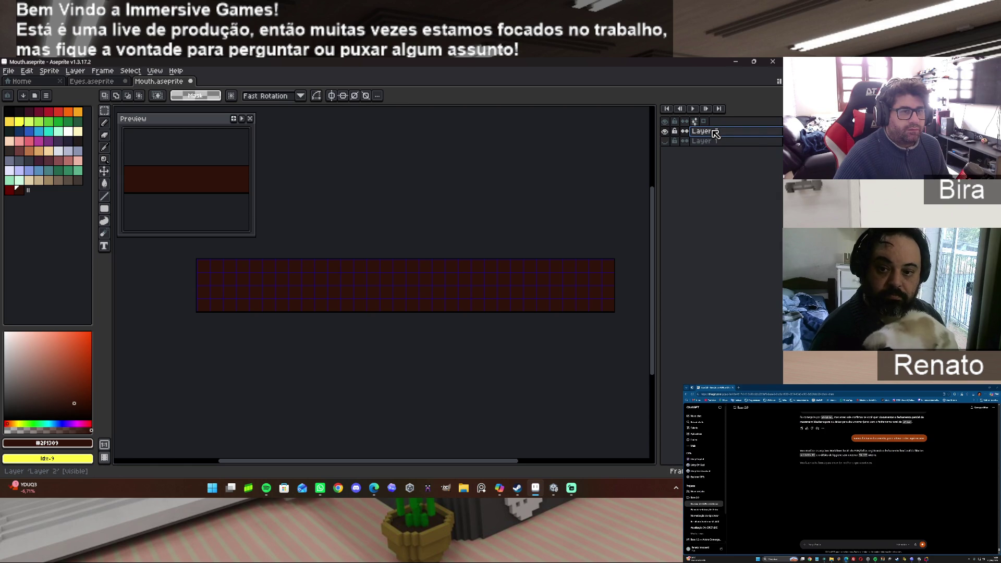
{"action": "right_click", "coordinate": [715, 134]}
{"action": "key", "text": "Escape"}
Hide Layer 2 to reveal Layer 1's mouth drawings and duplicate Layer 1.
{"action": "left_click", "coordinate": [700, 141]}
{"action": "left_click", "coordinate": [665, 141]}
{"action": "left_click", "coordinate": [666, 133]}
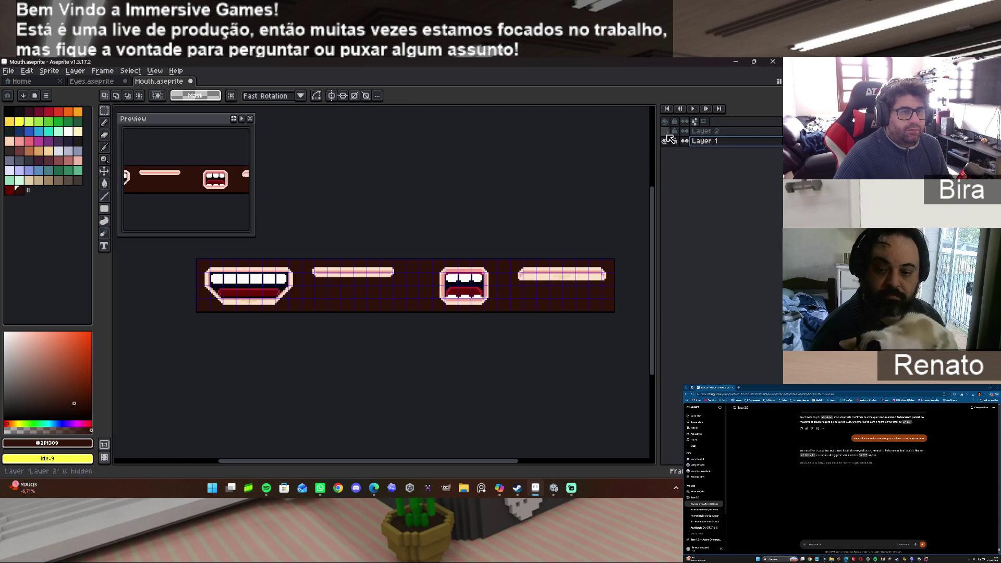
{"action": "left_click", "coordinate": [665, 140]}
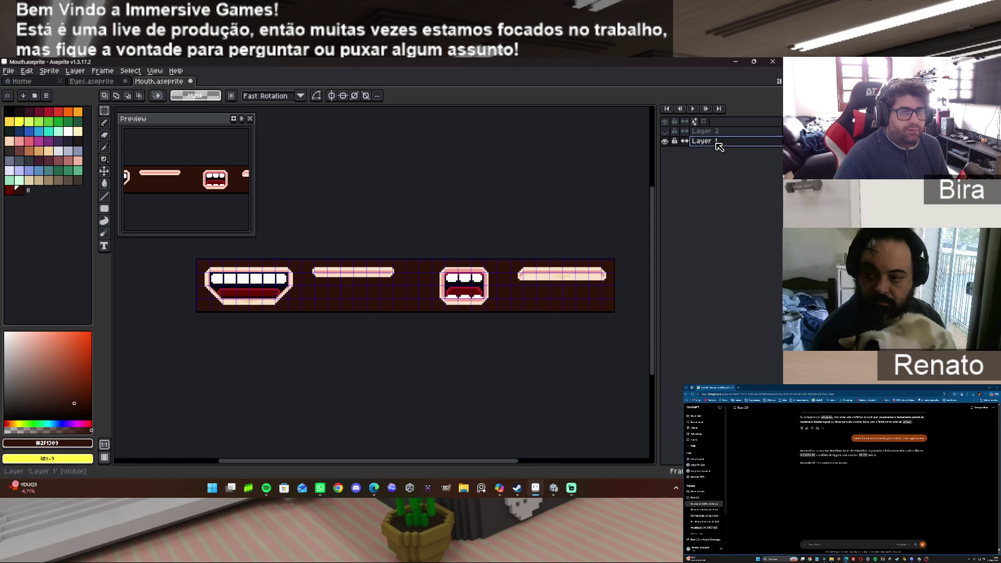
{"action": "right_click", "coordinate": [713, 142]}
{"action": "mouse_move", "coordinate": [740, 162]}
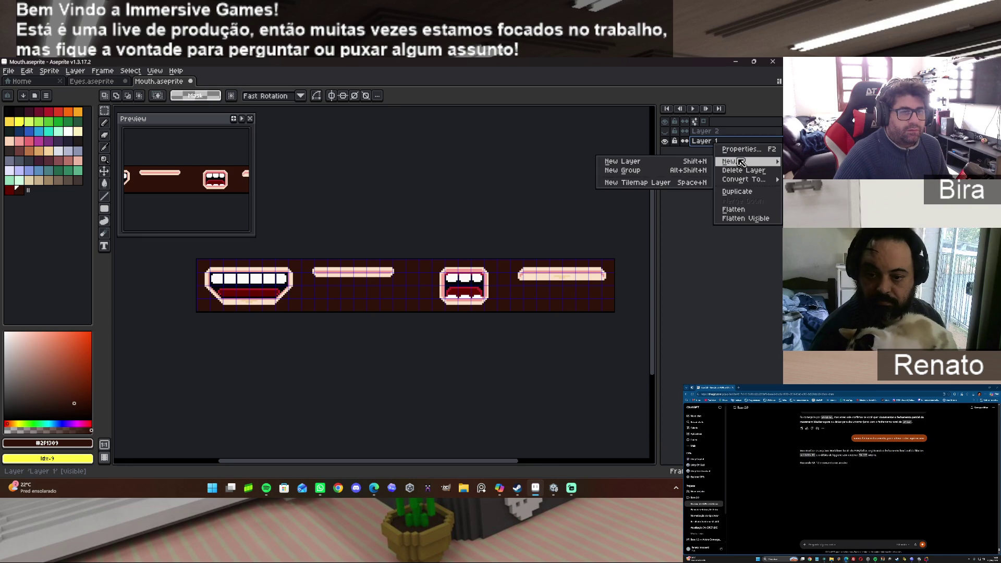
{"action": "left_click", "coordinate": [744, 191]}
Erase all pixels on Layer 1 Copy, leaving it empty.
{"action": "left_click", "coordinate": [674, 150]}
{"action": "left_click", "coordinate": [665, 150]}
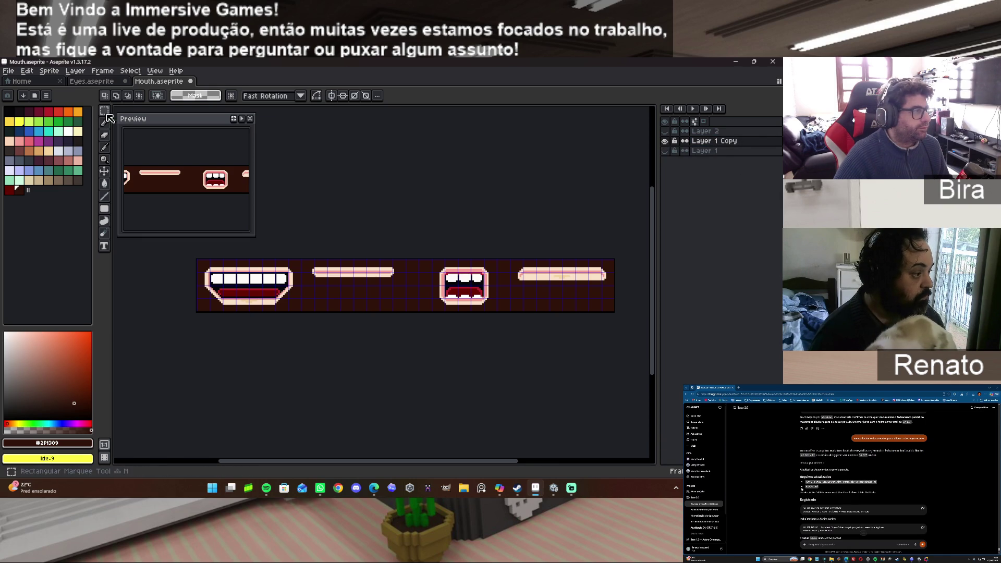
{"action": "scroll", "coordinate": [648, 350], "scroll_direction": "right", "scroll_amount": 1}
{"action": "scroll", "coordinate": [647, 350], "scroll_direction": "right", "scroll_amount": 2}
{"action": "key", "text": "Delete"}
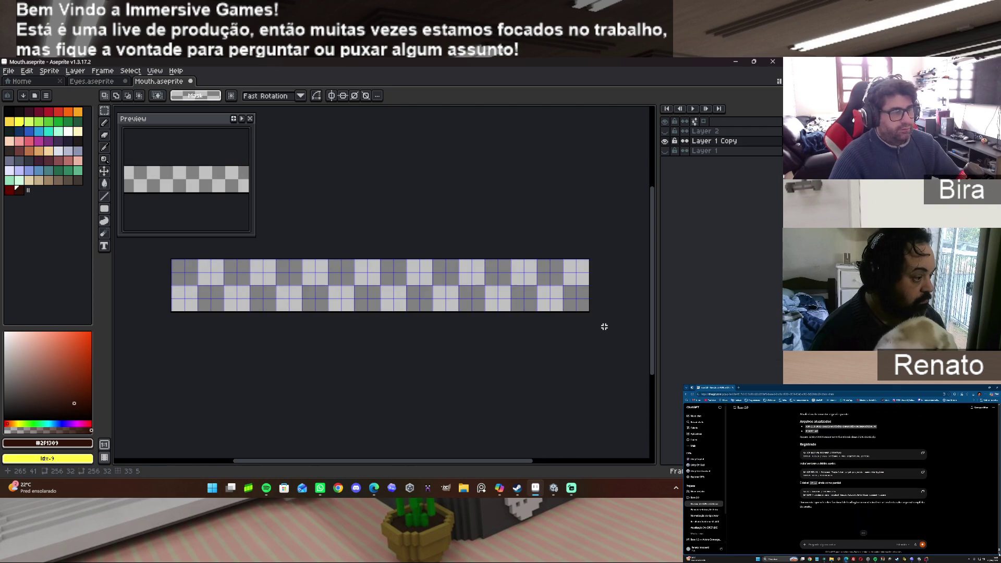
{"action": "left_click", "coordinate": [701, 151]}
{"action": "left_click", "coordinate": [664, 151]}
{"action": "left_click", "coordinate": [665, 140]}
{"action": "left_click", "coordinate": [728, 141]}
{"action": "key", "text": "ctrl+z"}
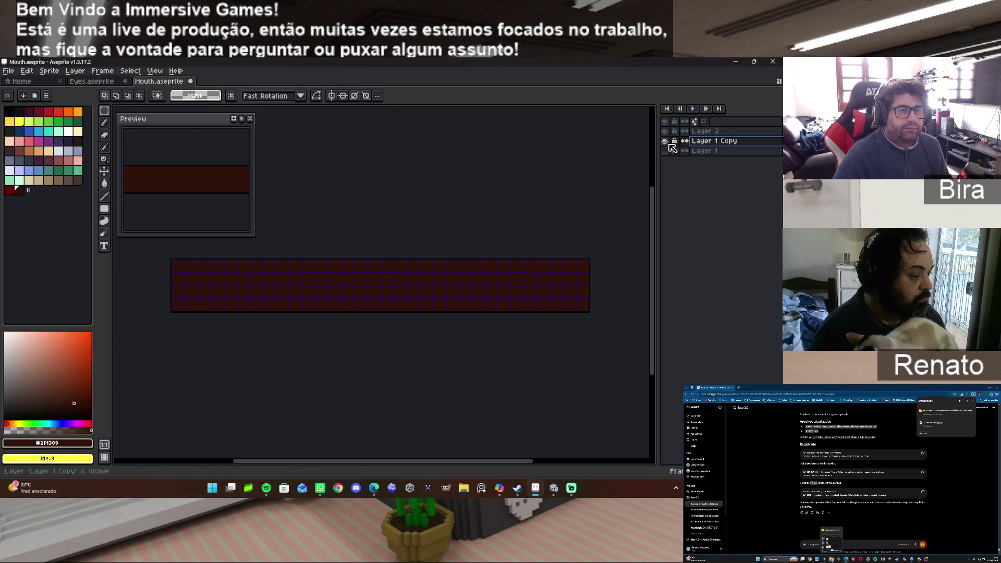
Move Layer 1 Copy to the top, hide Layer 2, and pick the near-black palette colour.
{"action": "left_click_drag", "start_coordinate": [729, 140], "coordinate": [726, 131]}
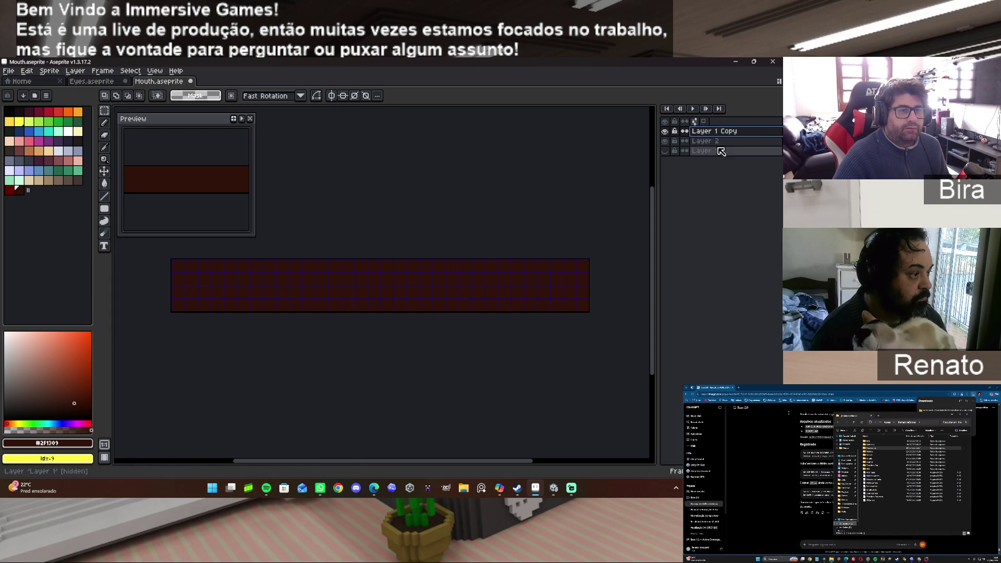
{"action": "left_click", "coordinate": [664, 141]}
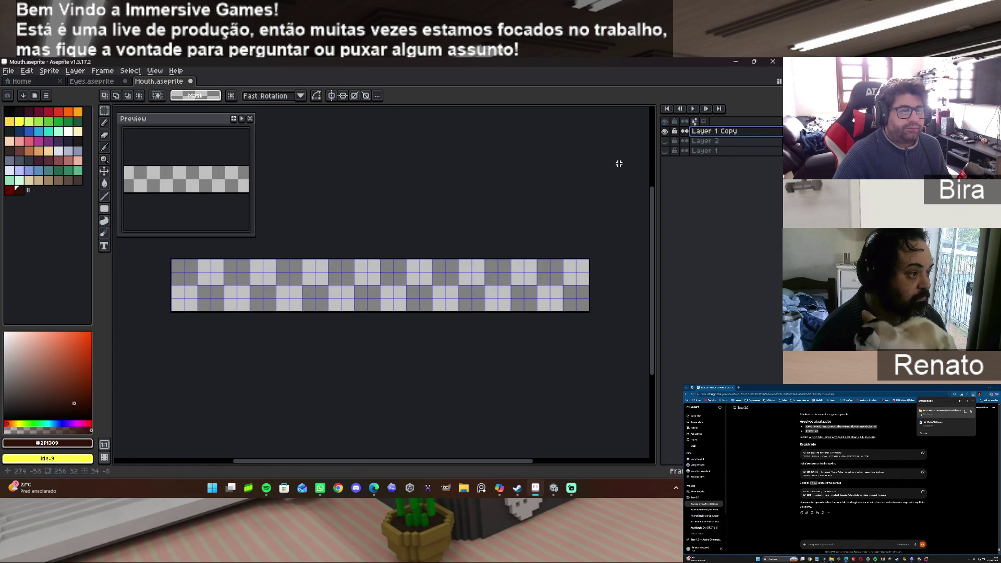
{"action": "left_click", "coordinate": [20, 110]}
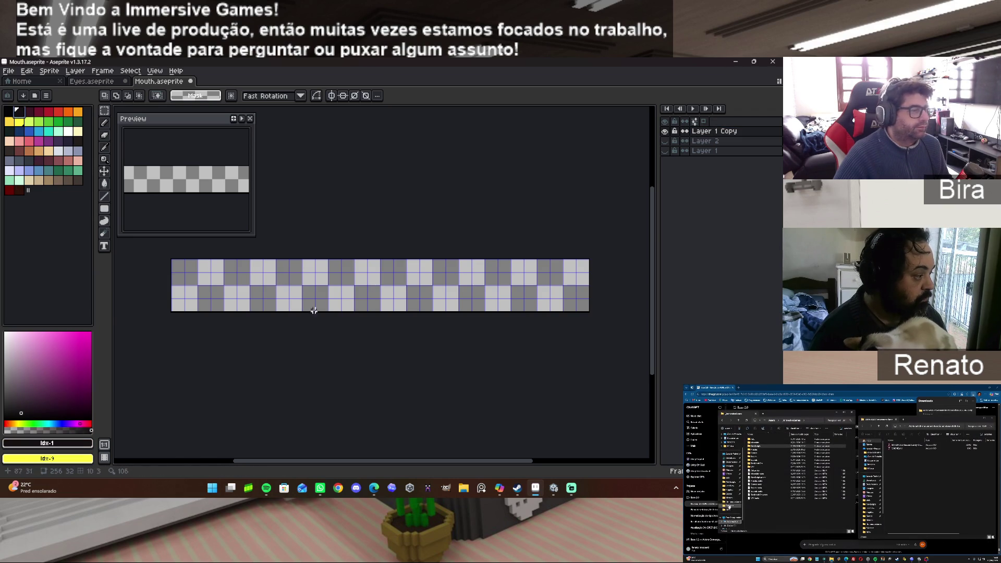
Marquee-select a roughly 32×16 area near the top-left and choose palette colour 0 (#060608).
{"action": "scroll", "coordinate": [327, 308], "scroll_direction": "up", "scroll_amount": 2}
{"action": "mouse_move", "coordinate": [380, 463]}
{"action": "left_mouse_down"}
{"action": "mouse_move", "coordinate": [259, 462]}
{"action": "mouse_move", "coordinate": [281, 462]}
{"action": "left_mouse_up"}
{"action": "left_click_drag", "start_coordinate": [658, 316], "coordinate": [656, 277]}
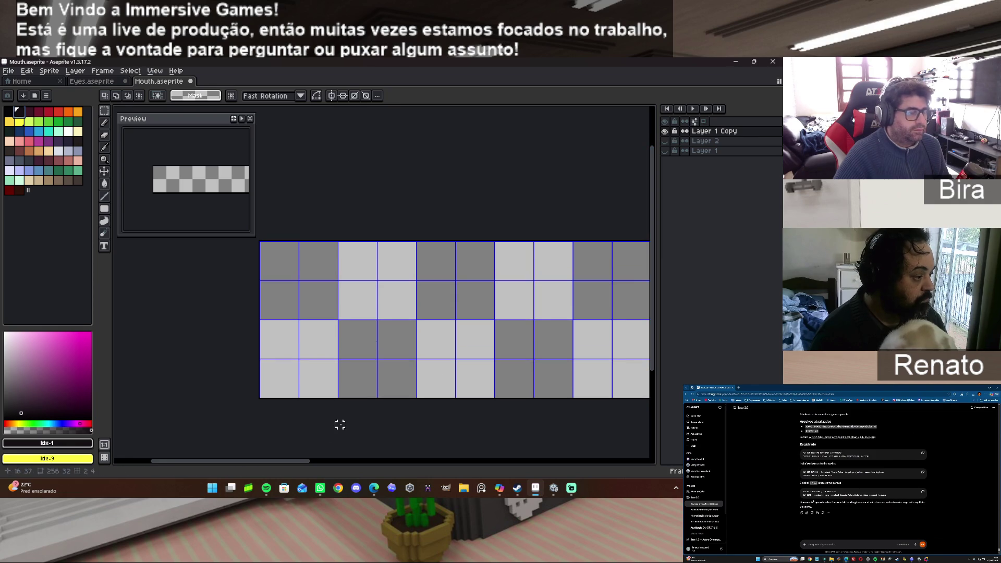
{"action": "left_click_drag", "start_coordinate": [299, 461], "coordinate": [322, 458]}
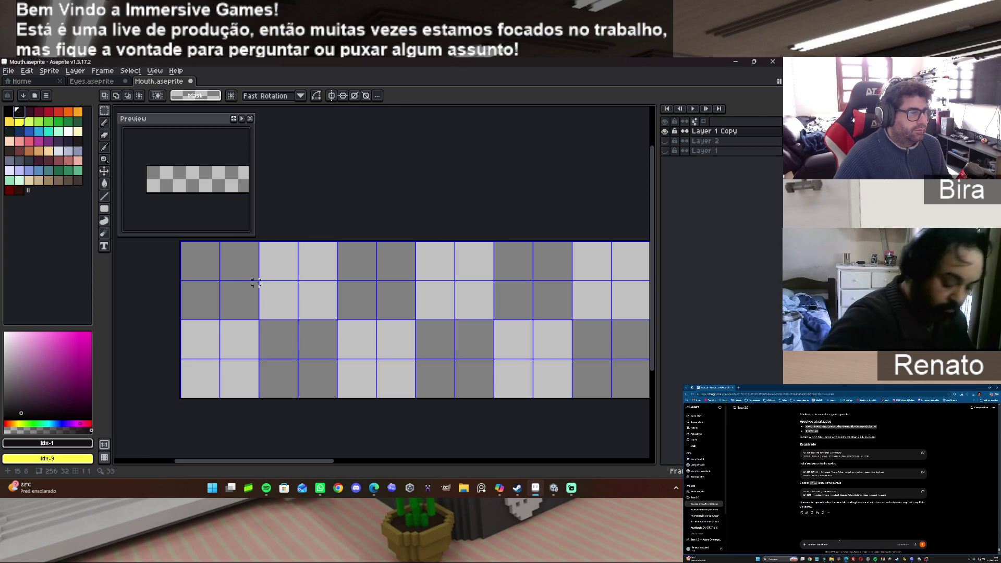
{"action": "mouse_move", "coordinate": [260, 282]}
{"action": "left_mouse_down"}
{"action": "mouse_move", "coordinate": [297, 335]}
{"action": "mouse_move", "coordinate": [453, 356]}
{"action": "left_mouse_up"}
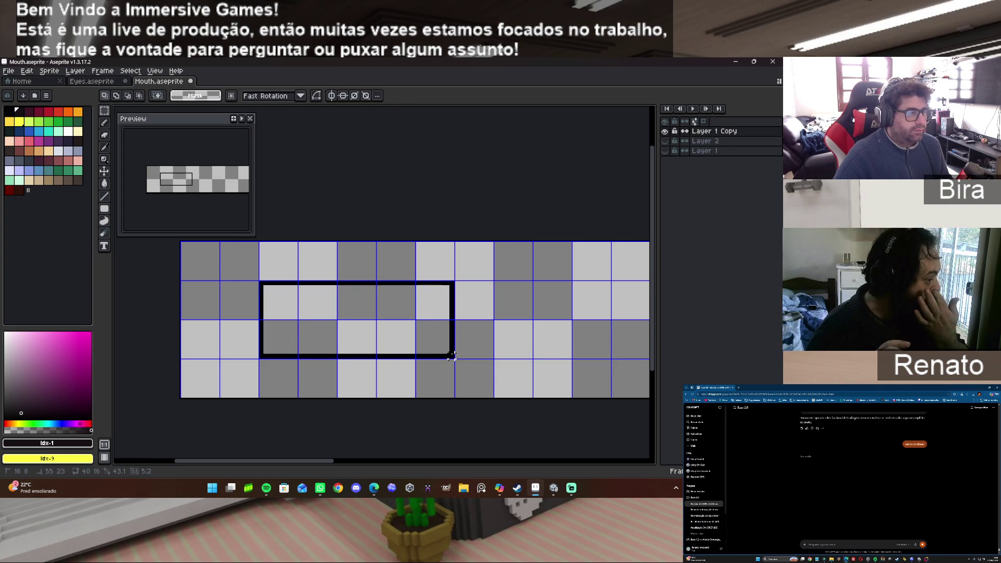
{"action": "left_click_drag", "start_coordinate": [452, 356], "coordinate": [414, 357]}
{"action": "mouse_move", "coordinate": [221, 282]}
{"action": "left_mouse_down"}
{"action": "mouse_move", "coordinate": [245, 315]}
{"action": "mouse_move", "coordinate": [455, 359]}
{"action": "left_mouse_up"}
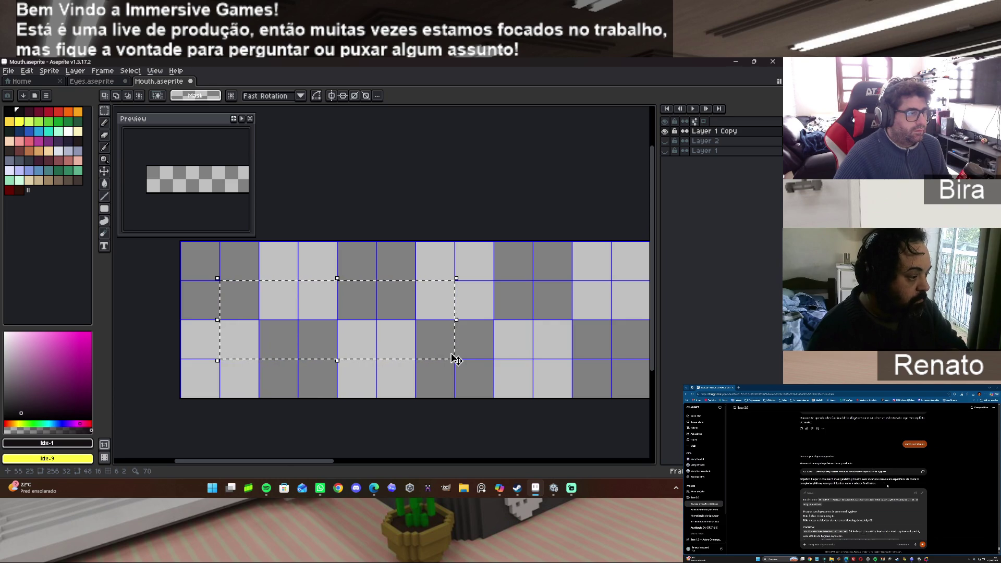
{"action": "left_click", "coordinate": [10, 111]}
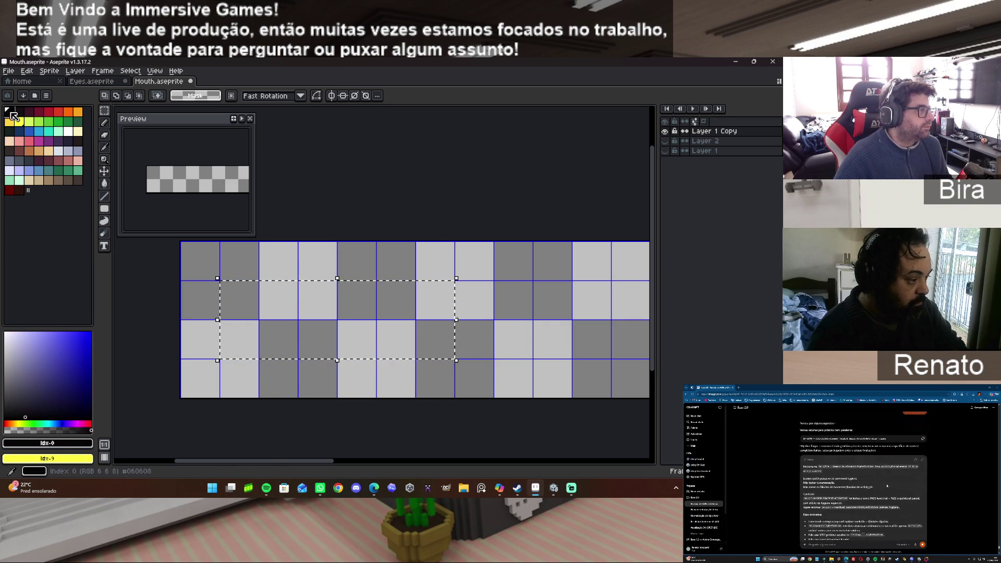
Draw a thin near-black filled-rectangle bar inside the selection, then open Eyes.aseprite.
{"action": "left_click", "coordinate": [104, 123]}
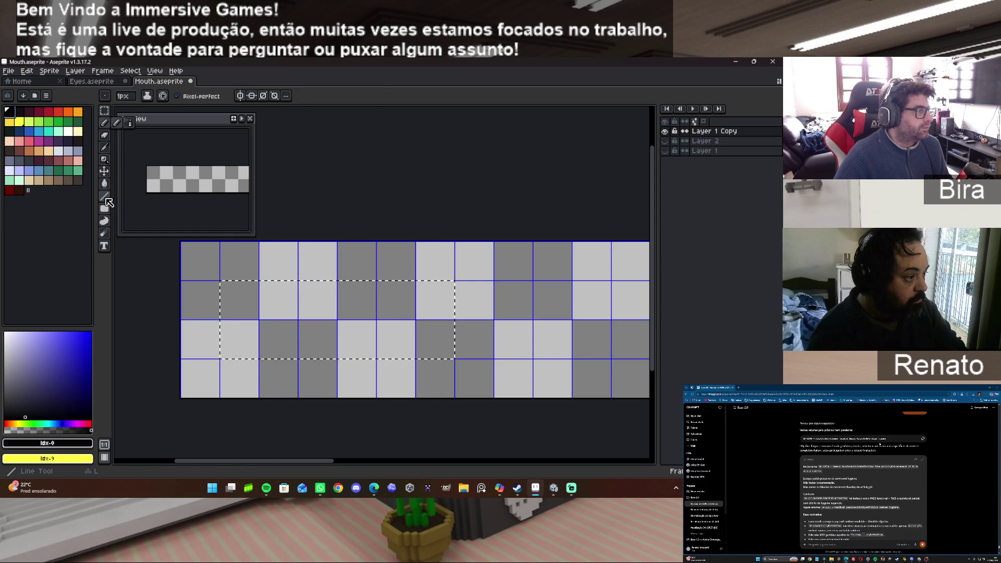
{"action": "left_click", "coordinate": [105, 197]}
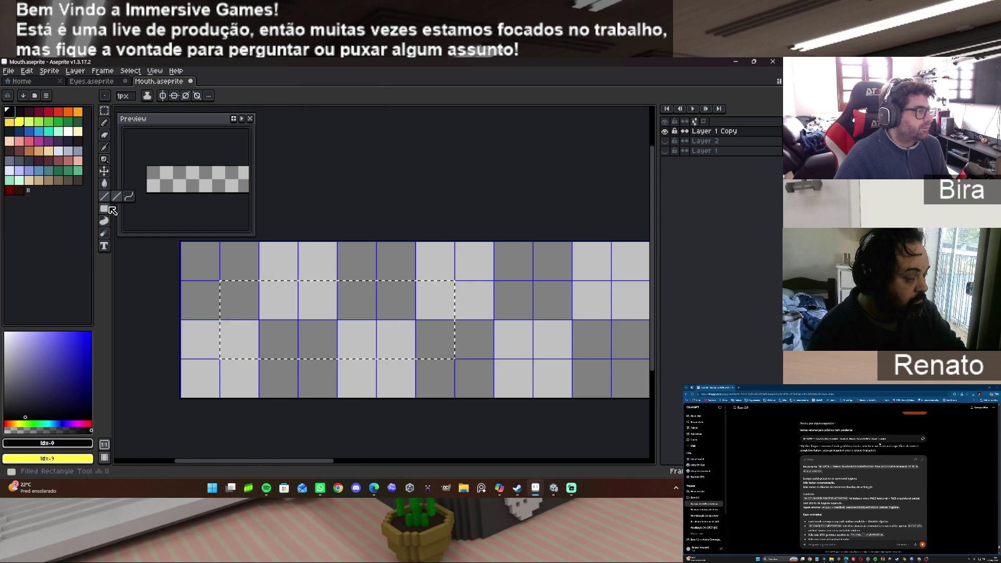
{"action": "left_click", "coordinate": [105, 209]}
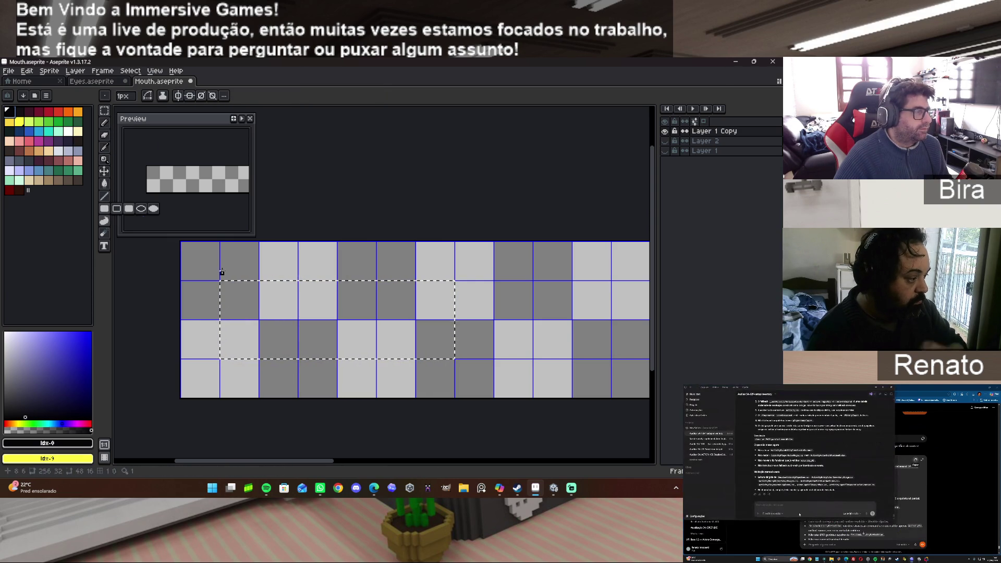
{"action": "mouse_move", "coordinate": [260, 317]}
{"action": "left_mouse_down"}
{"action": "mouse_move", "coordinate": [434, 320]}
{"action": "mouse_move", "coordinate": [411, 321]}
{"action": "left_mouse_up"}
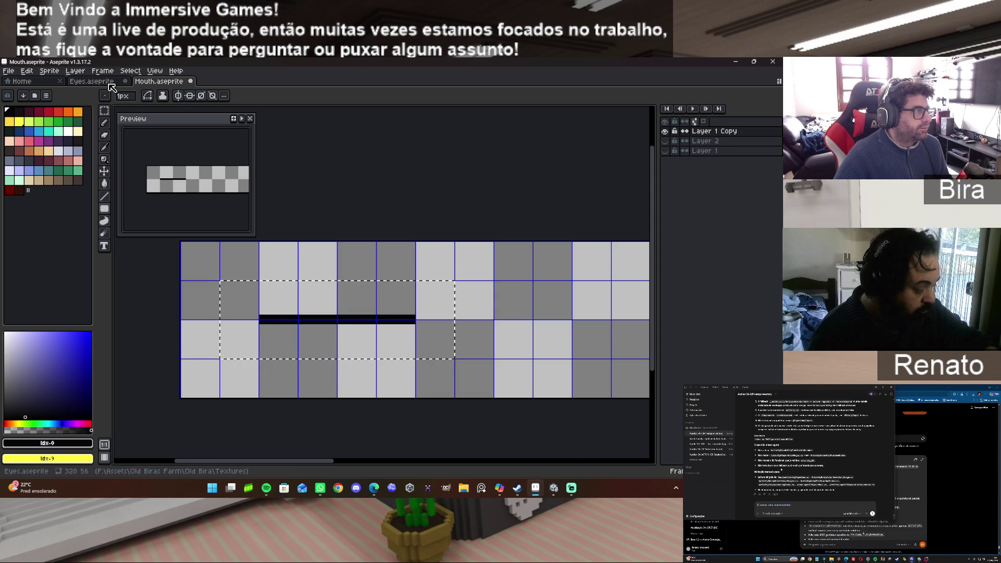
{"action": "left_click", "coordinate": [109, 84]}
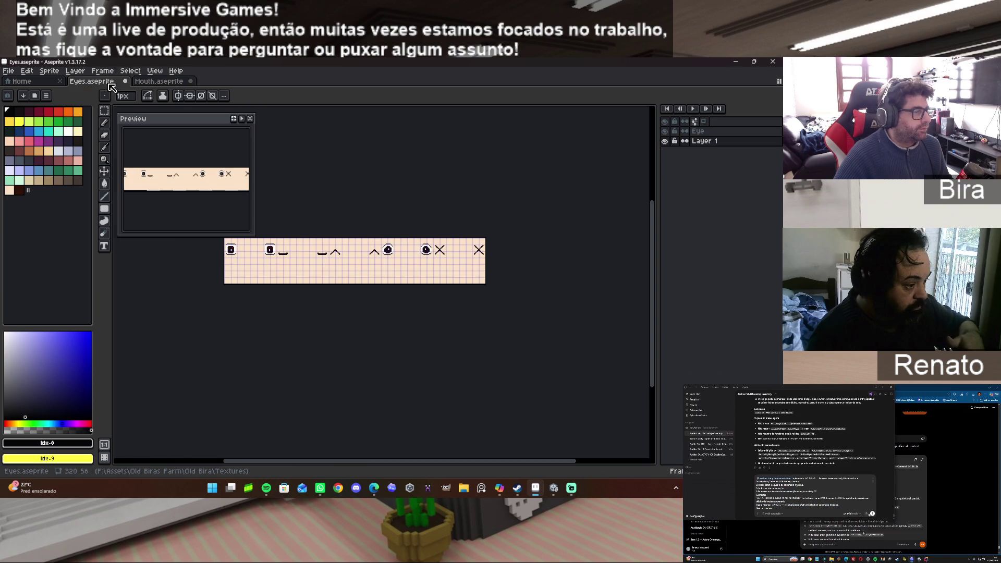
Sample the Eyes sprite's peach #fbe2c8 and add it to the Mouth.aseprite palette.
{"action": "left_click", "coordinate": [301, 270], "text": "alt"}
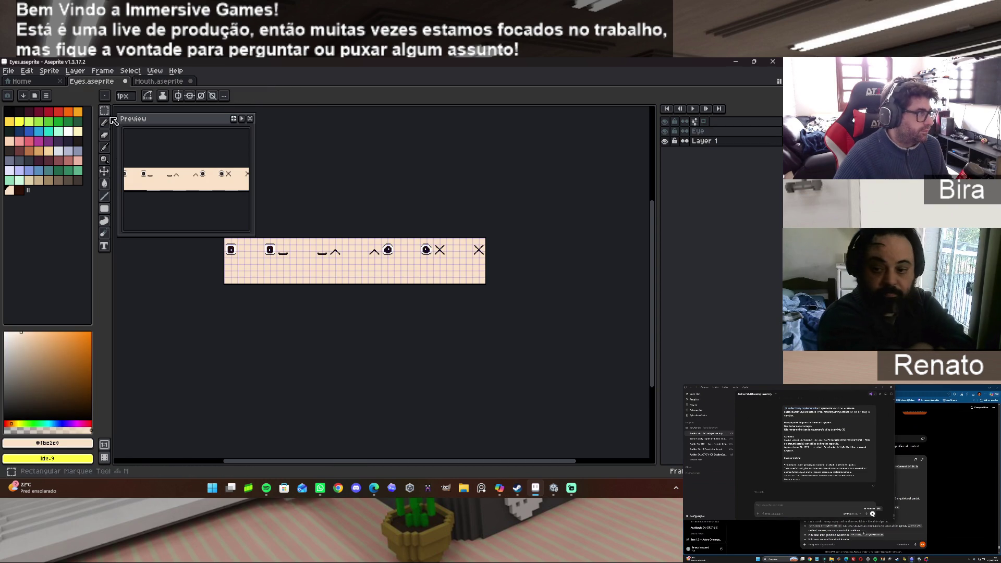
{"action": "left_click", "coordinate": [159, 81]}
{"action": "left_click", "coordinate": [89, 443]}
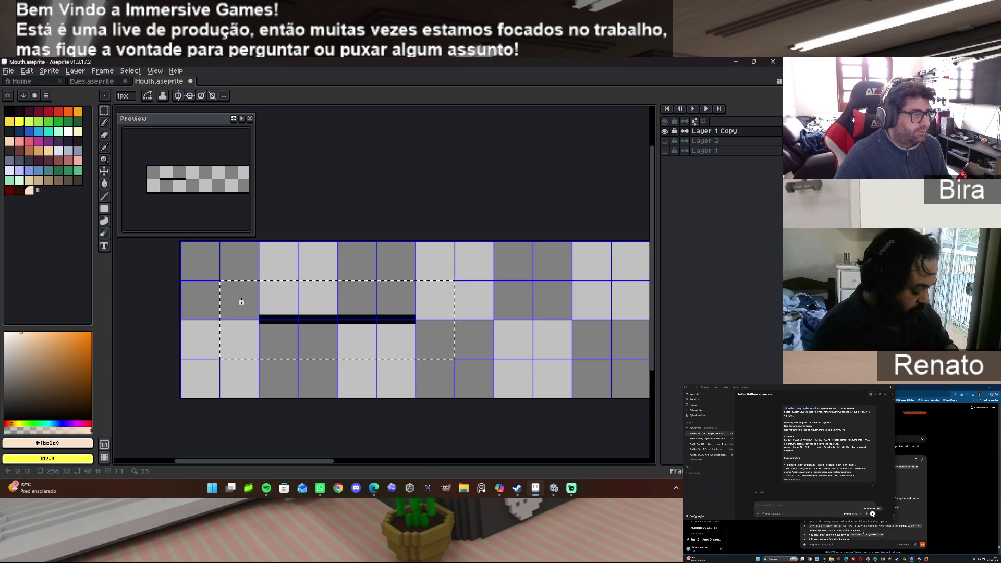
Fill a peach rectangle on Layer 1 Copy and draw a dark line across it.
{"action": "mouse_move", "coordinate": [221, 282]}
{"action": "left_mouse_down"}
{"action": "mouse_move", "coordinate": [246, 308]}
{"action": "mouse_move", "coordinate": [452, 356]}
{"action": "left_mouse_up"}
{"action": "key", "text": "f"}
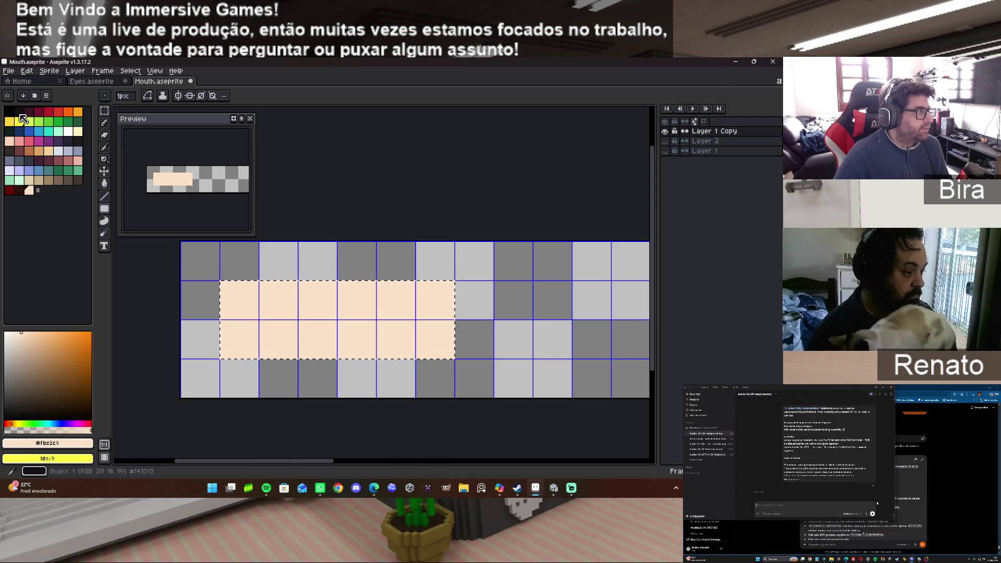
{"action": "left_click", "coordinate": [19, 114]}
{"action": "left_click_drag", "start_coordinate": [261, 316], "coordinate": [412, 319]}
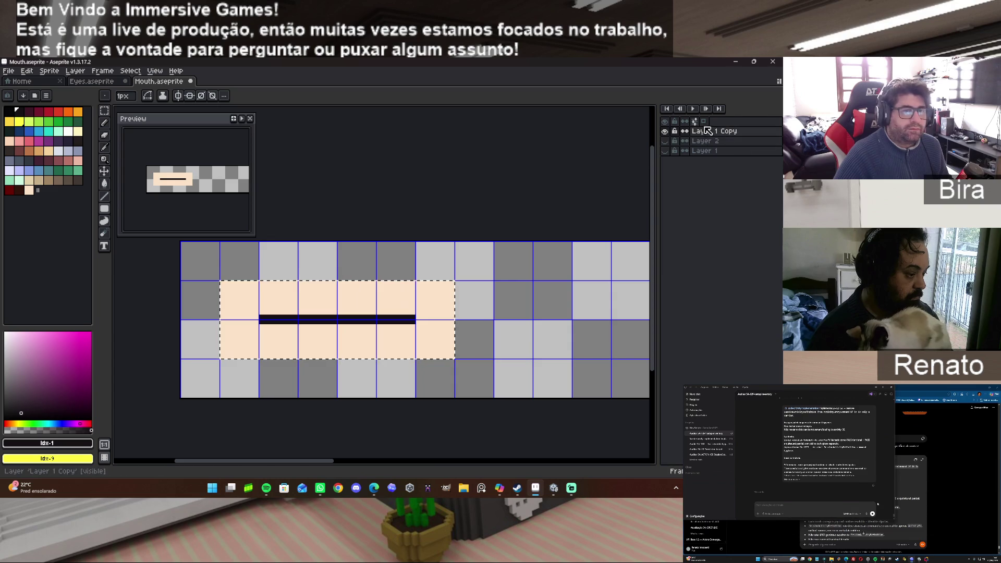
Show Layer 2's dark red background again and make dark brown the drawing colour.
{"action": "left_click", "coordinate": [665, 141]}
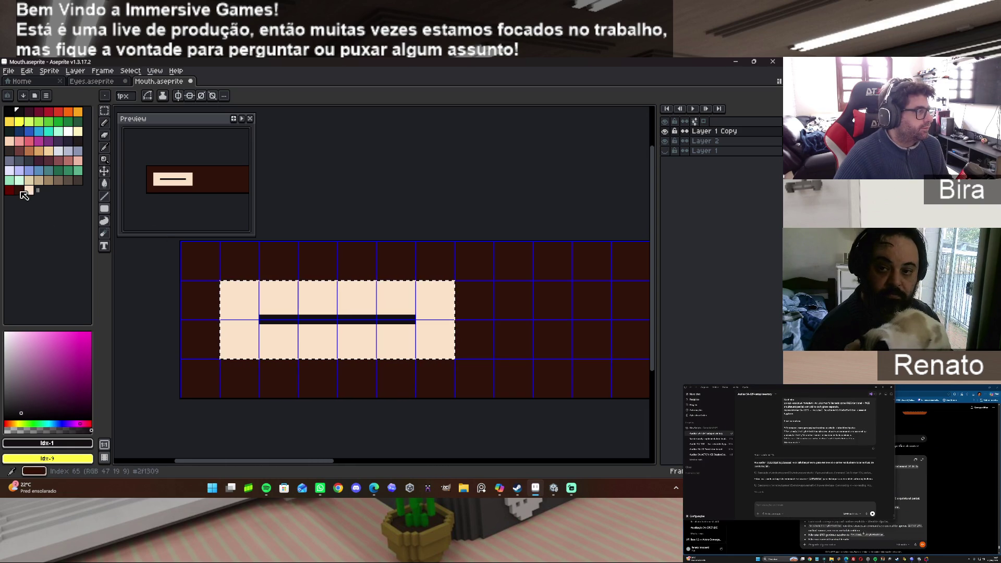
{"action": "left_click", "coordinate": [19, 189]}
{"action": "scroll", "coordinate": [318, 365], "scroll_direction": "up", "scroll_amount": 3}
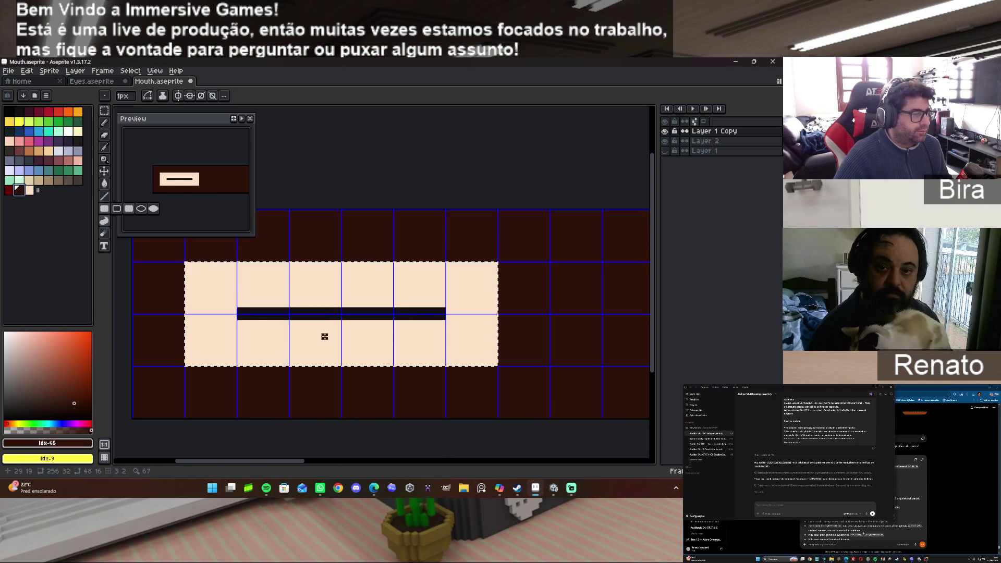
Paint dark brown stepped notches into the teeth's lower middle and a step at the top-left corner.
{"action": "scroll", "coordinate": [282, 365], "scroll_direction": "down", "scroll_amount": 2}
{"action": "left_click_drag", "start_coordinate": [273, 368], "coordinate": [371, 378]}
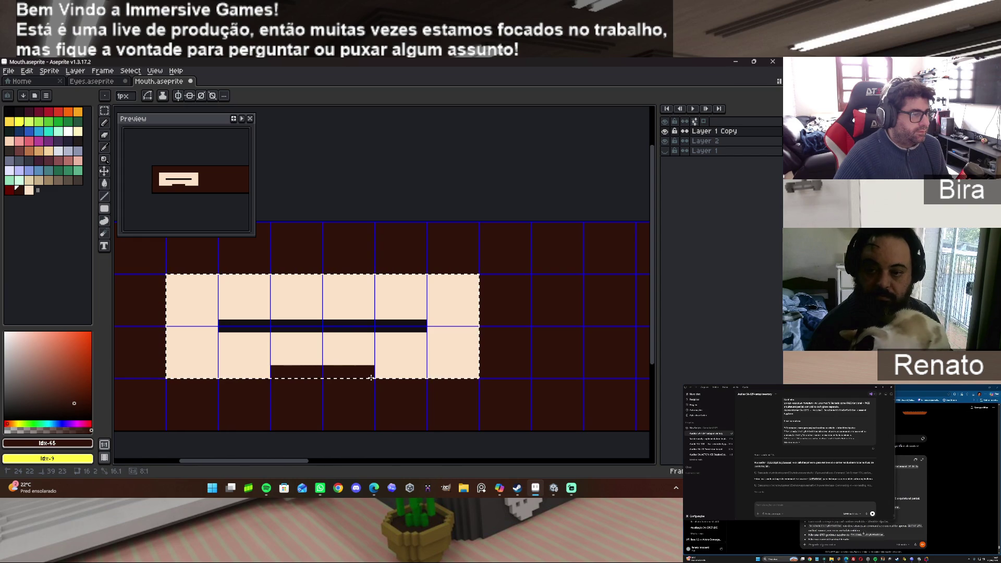
{"action": "left_click_drag", "start_coordinate": [273, 353], "coordinate": [425, 376]}
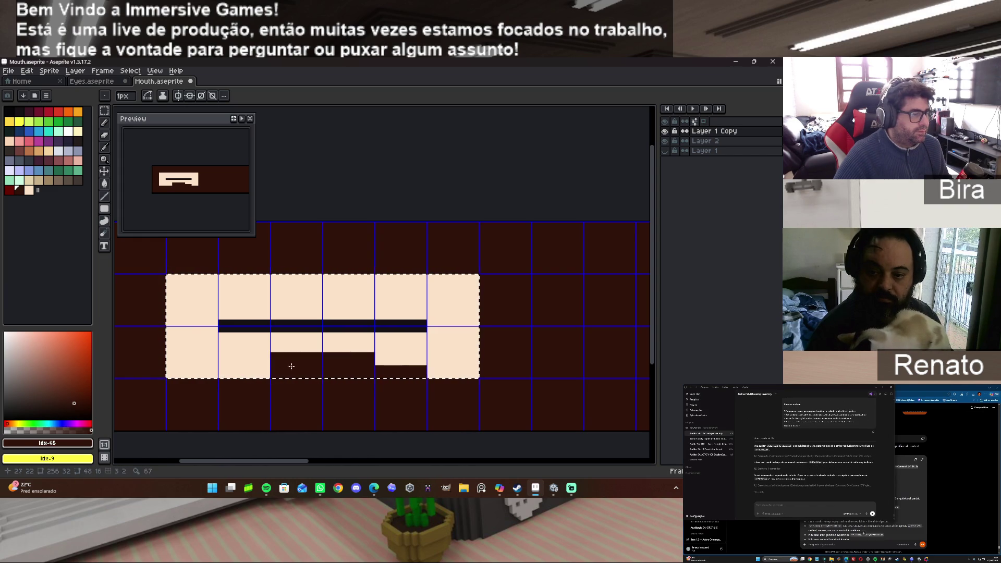
{"action": "left_click_drag", "start_coordinate": [268, 367], "coordinate": [219, 375]}
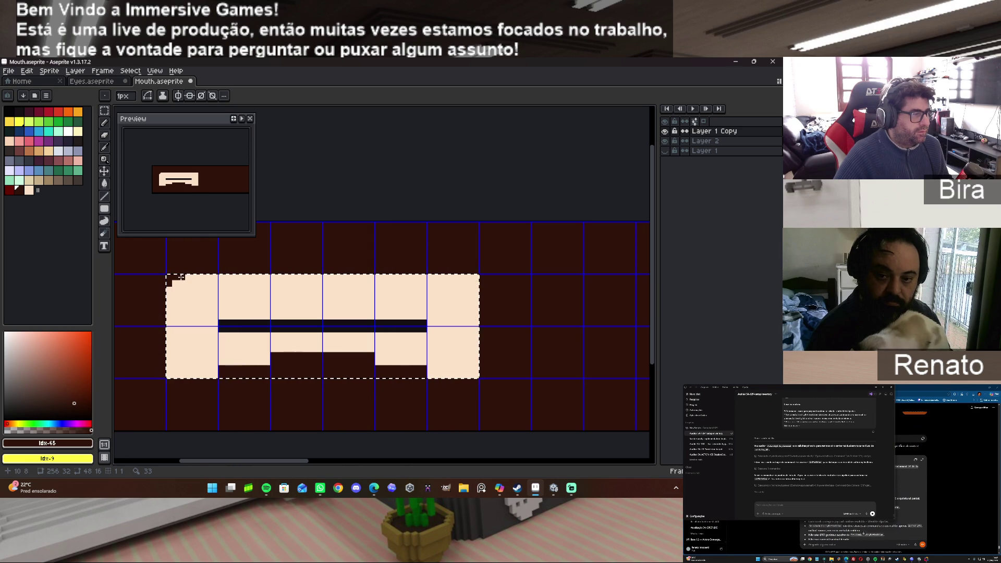
{"action": "mouse_move", "coordinate": [174, 282]}
{"action": "left_mouse_down"}
{"action": "mouse_move", "coordinate": [175, 292]}
{"action": "mouse_move", "coordinate": [181, 283]}
{"action": "left_mouse_up"}
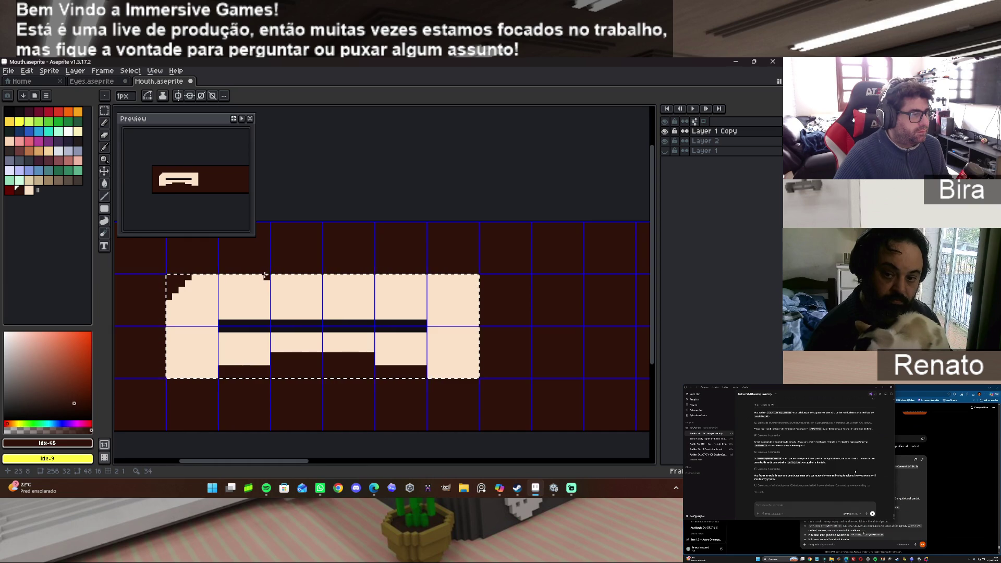
Darken the teeth's top-left rows into a stepped edge and clear the selection.
{"action": "left_click_drag", "start_coordinate": [266, 276], "coordinate": [187, 277]}
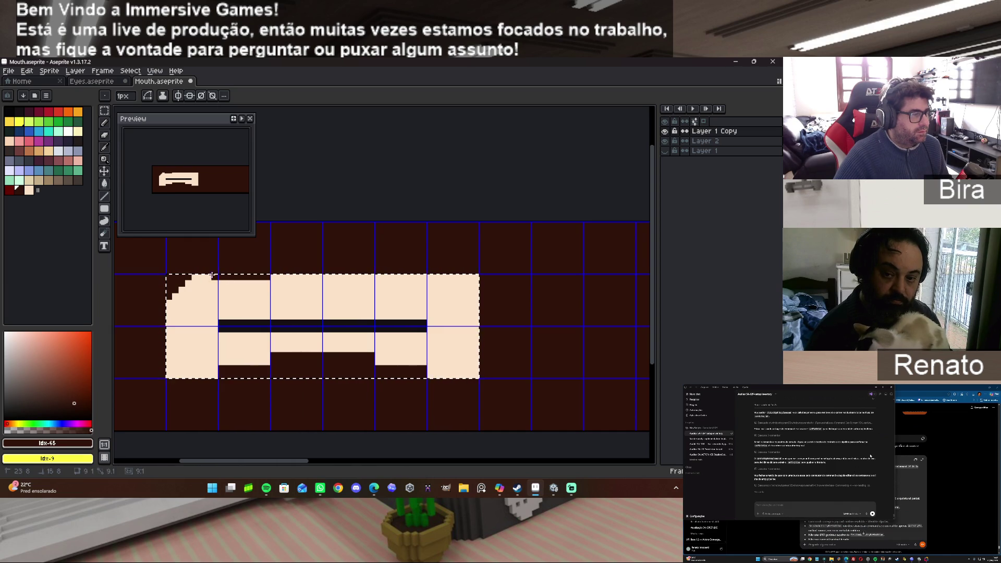
{"action": "mouse_move", "coordinate": [266, 283]}
{"action": "left_mouse_down"}
{"action": "mouse_move", "coordinate": [180, 291]}
{"action": "mouse_move", "coordinate": [213, 295]}
{"action": "left_mouse_up"}
{"action": "left_click", "coordinate": [247, 296]}
{"action": "left_click", "coordinate": [234, 296]}
{"action": "key", "text": "ctrl+d"}
{"action": "mouse_move", "coordinate": [247, 296]}
{"action": "left_mouse_down"}
{"action": "mouse_move", "coordinate": [161, 306]}
{"action": "mouse_move", "coordinate": [169, 313]}
{"action": "left_mouse_up"}
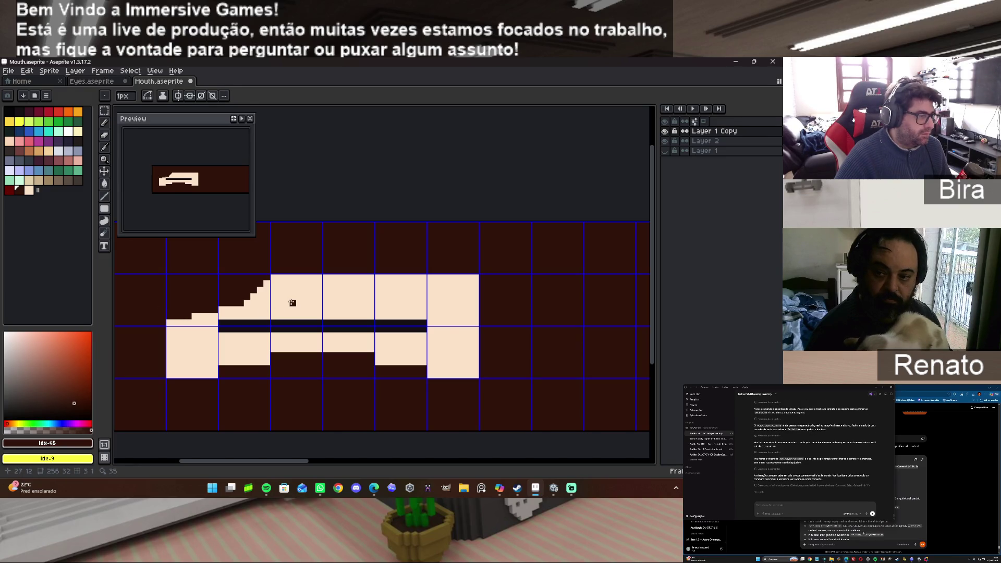
Eyedrop the cream teeth colour and start filling the stair steps with the Pencil.
{"action": "key", "text": "super"}
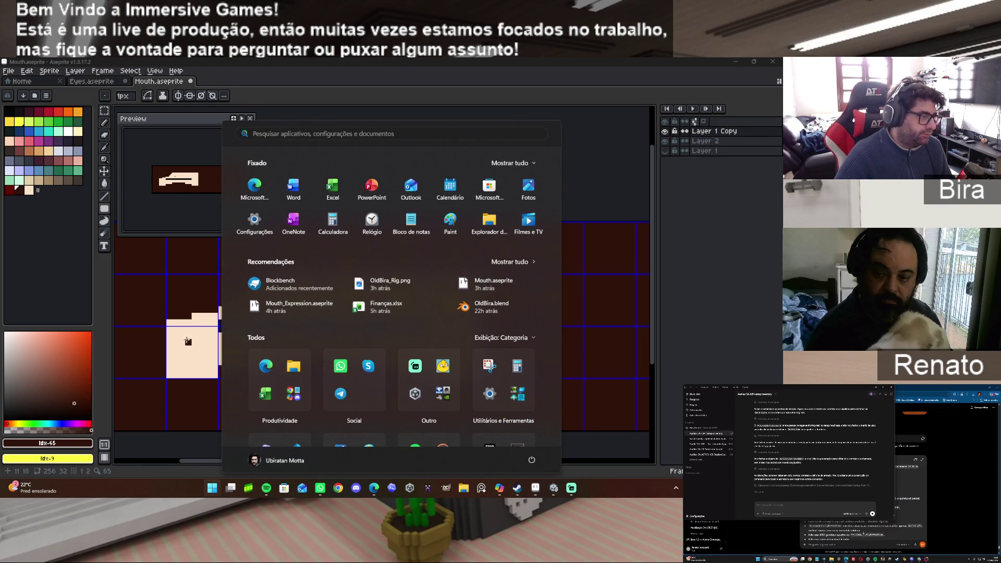
{"action": "key", "text": "super"}
{"action": "left_click", "coordinate": [206, 326], "text": "alt"}
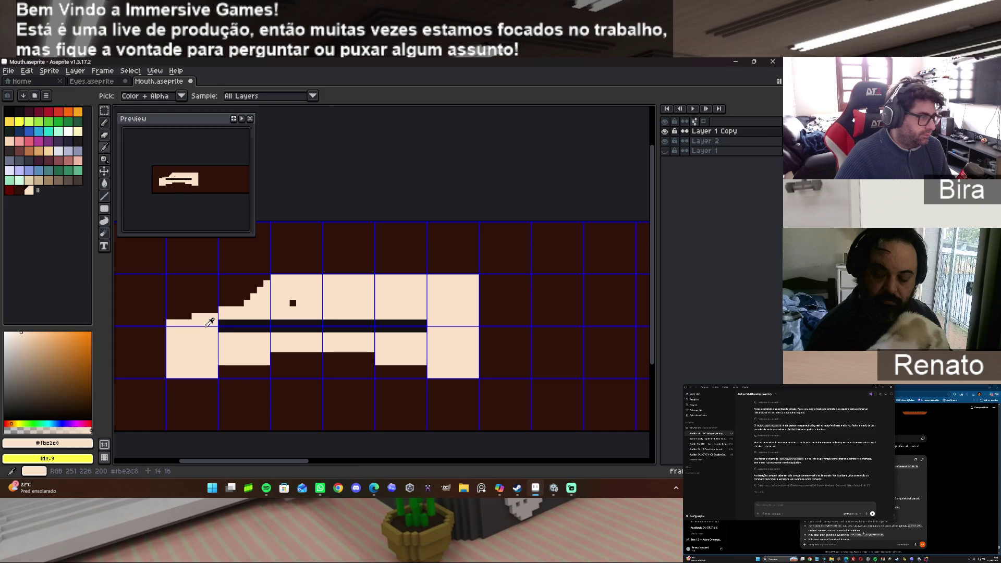
{"action": "left_click", "coordinate": [290, 302]}
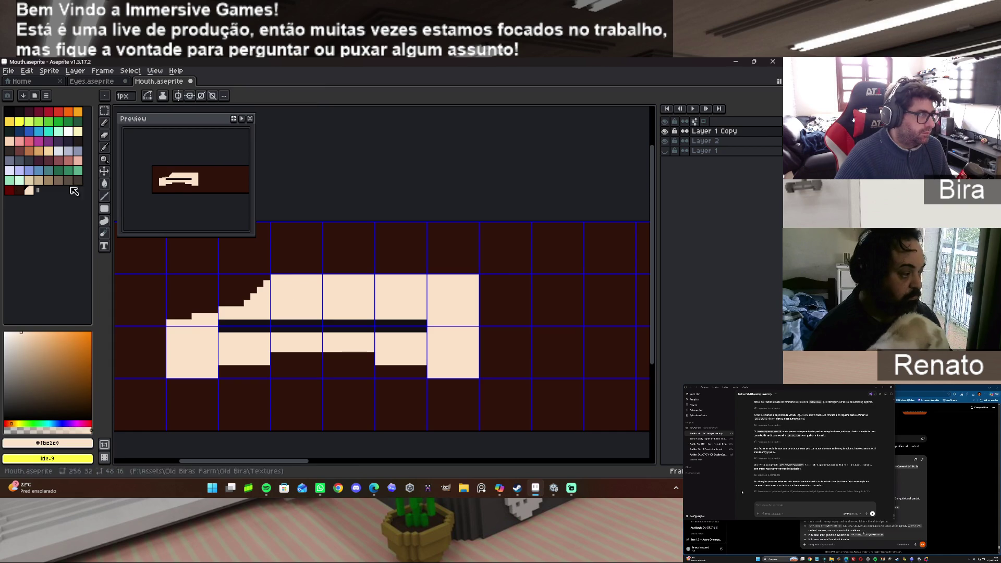
{"action": "key", "text": "b"}
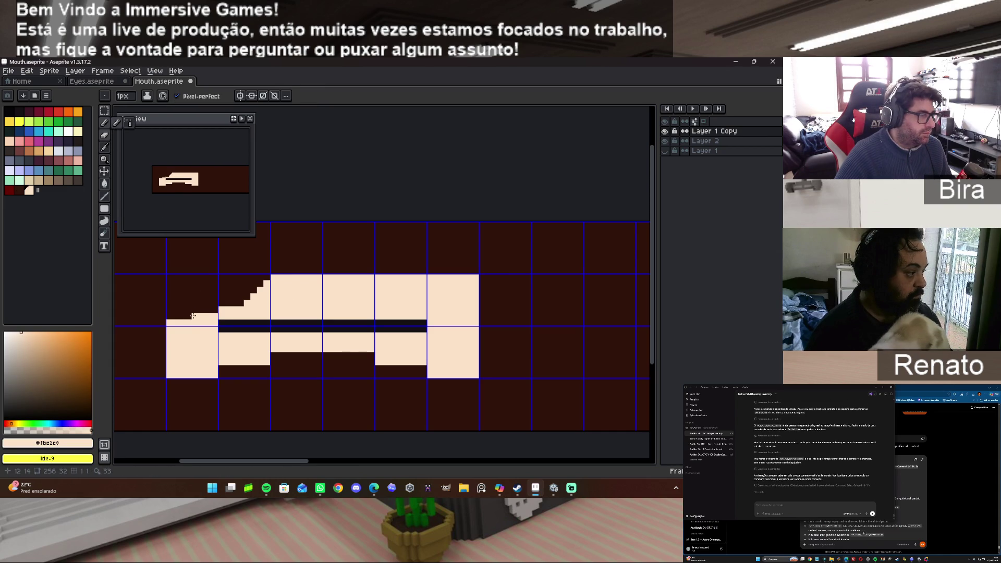
{"action": "left_click", "coordinate": [214, 310]}
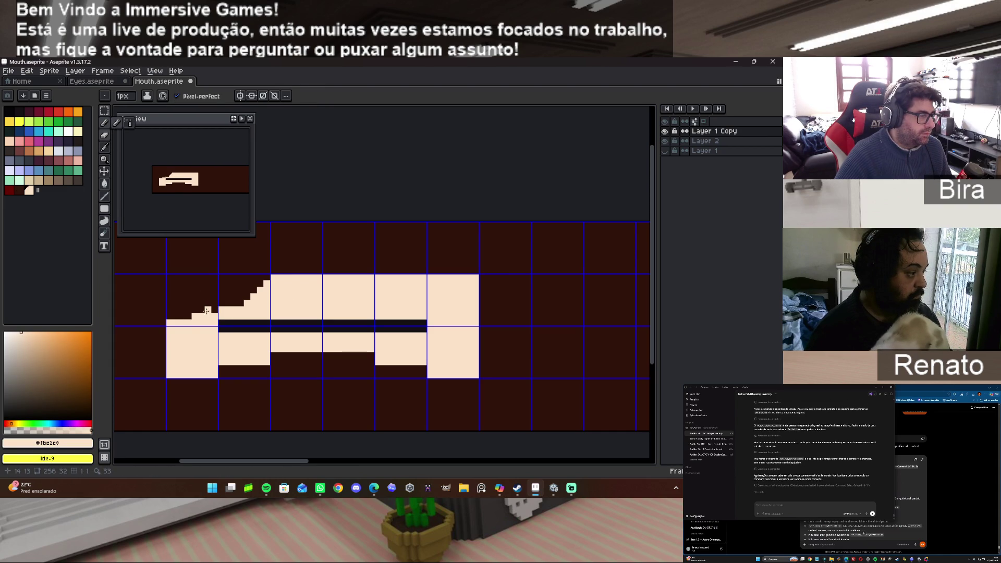
Fill the remaining staircase gaps with cream pixels, then switch to ChatGPT in Edge.
{"action": "mouse_move", "coordinate": [233, 303]}
{"action": "left_mouse_down"}
{"action": "mouse_move", "coordinate": [264, 284]}
{"action": "mouse_move", "coordinate": [227, 301]}
{"action": "left_mouse_up"}
{"action": "left_click", "coordinate": [241, 304]}
{"action": "left_click", "coordinate": [233, 308]}
{"action": "left_click", "coordinate": [227, 305]}
{"action": "left_click", "coordinate": [239, 293]}
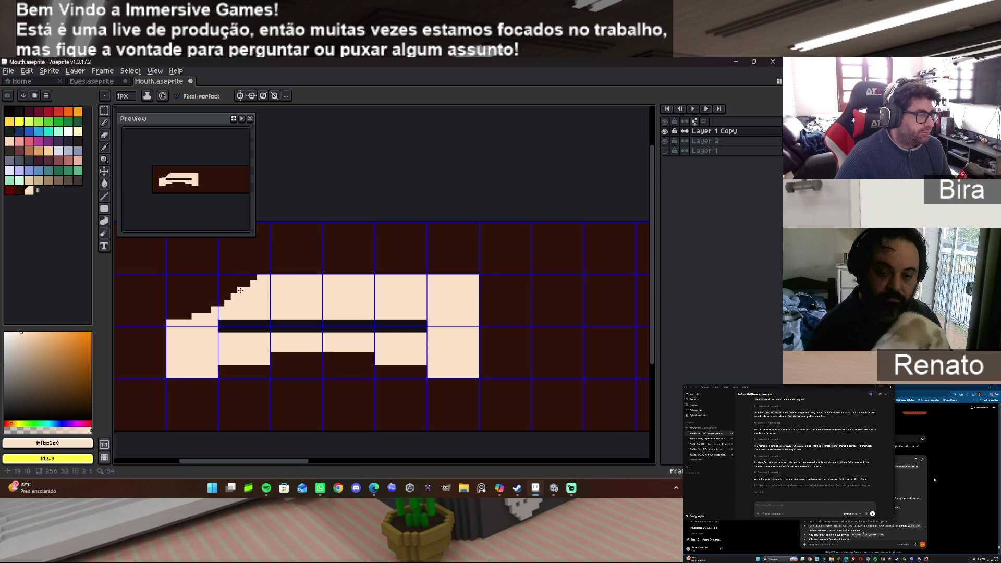
{"action": "left_click_drag", "start_coordinate": [241, 284], "coordinate": [200, 311]}
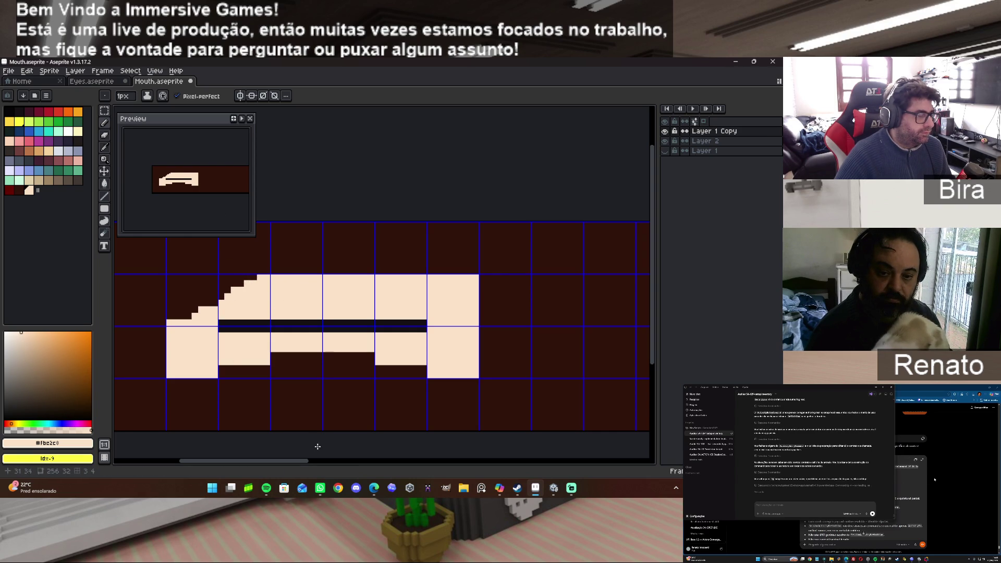
{"action": "left_click", "coordinate": [374, 488]}
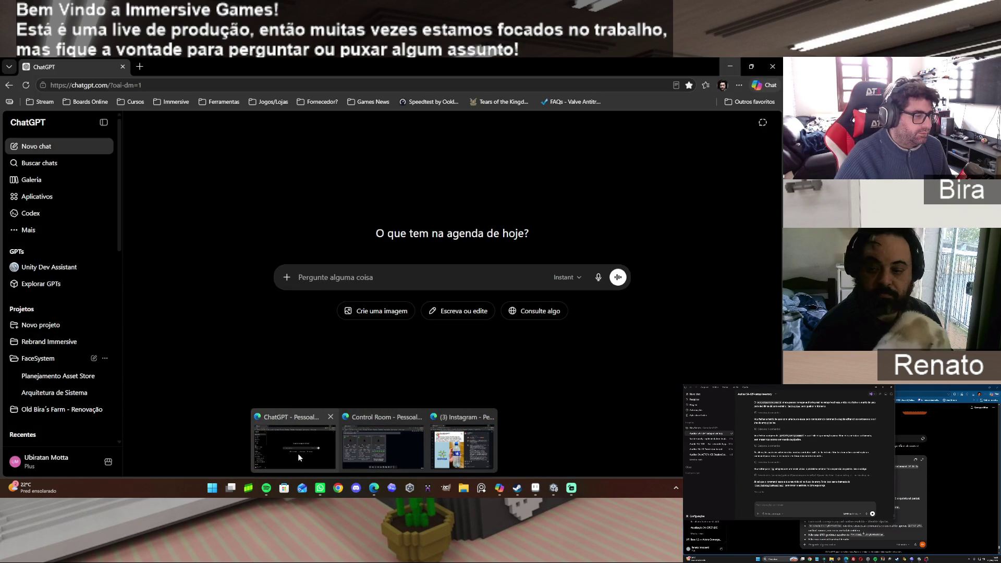
In a new tab, go to Google and search 'voxel char bear'.
{"action": "key", "text": "ctrl+t"}
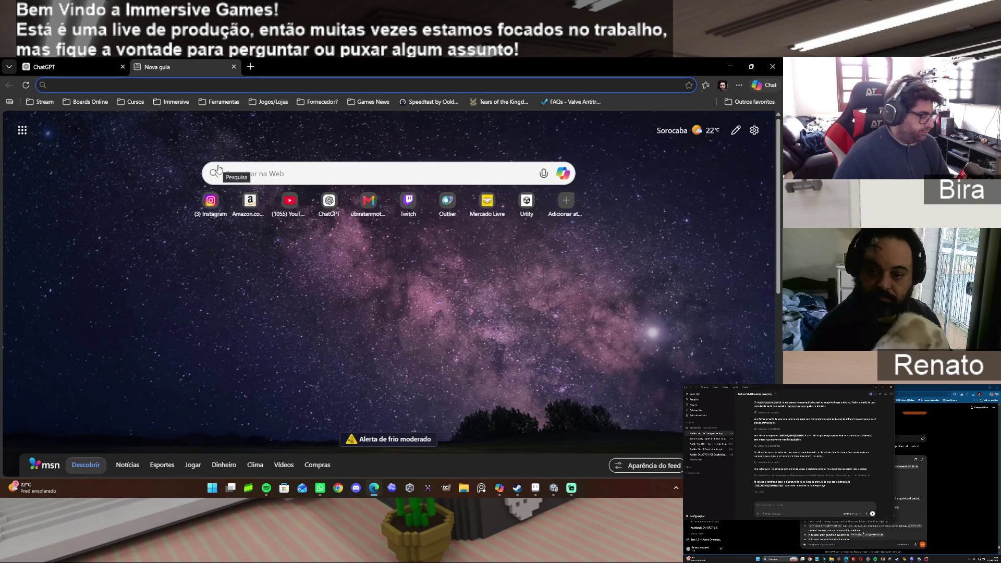
{"action": "type", "text": "www."}
{"action": "key", "text": "Return"}
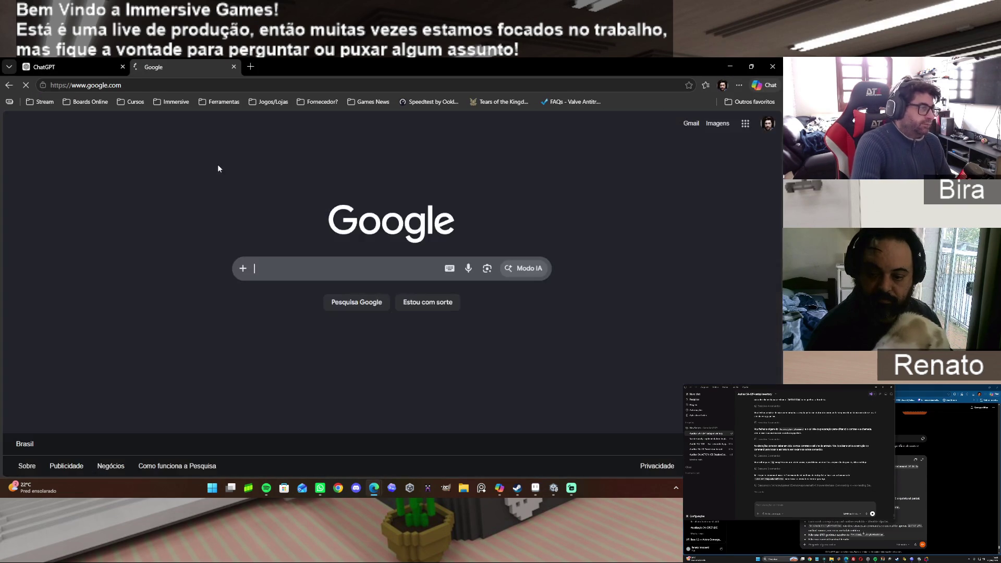
{"action": "type", "text": "vo"}
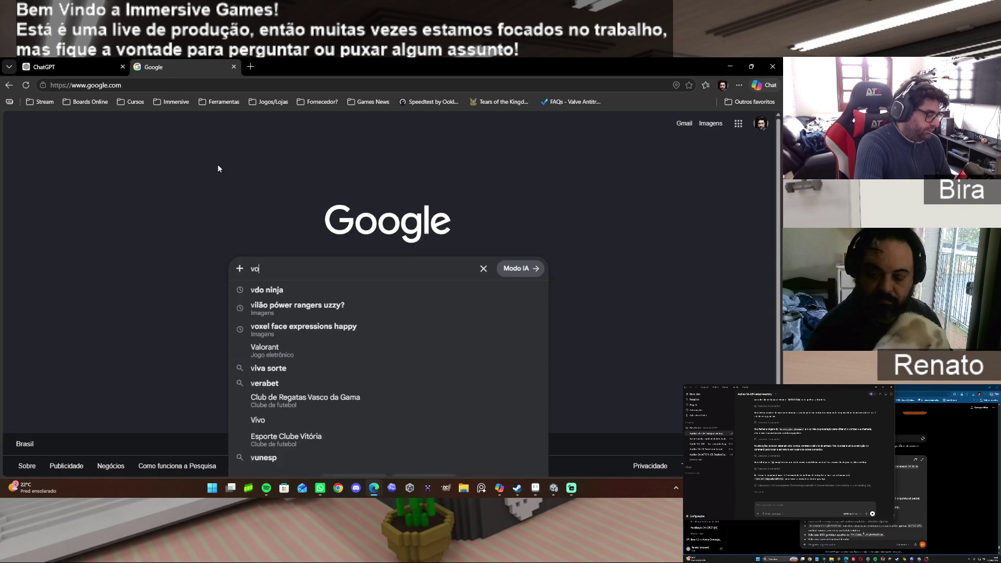
{"action": "type", "text": "xel cha"}
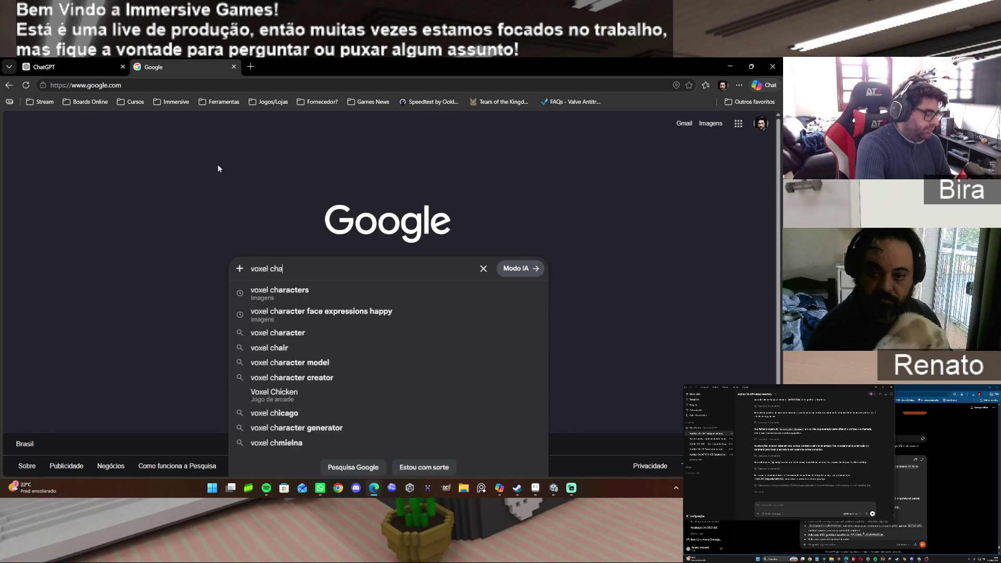
{"action": "type", "text": "r bear"}
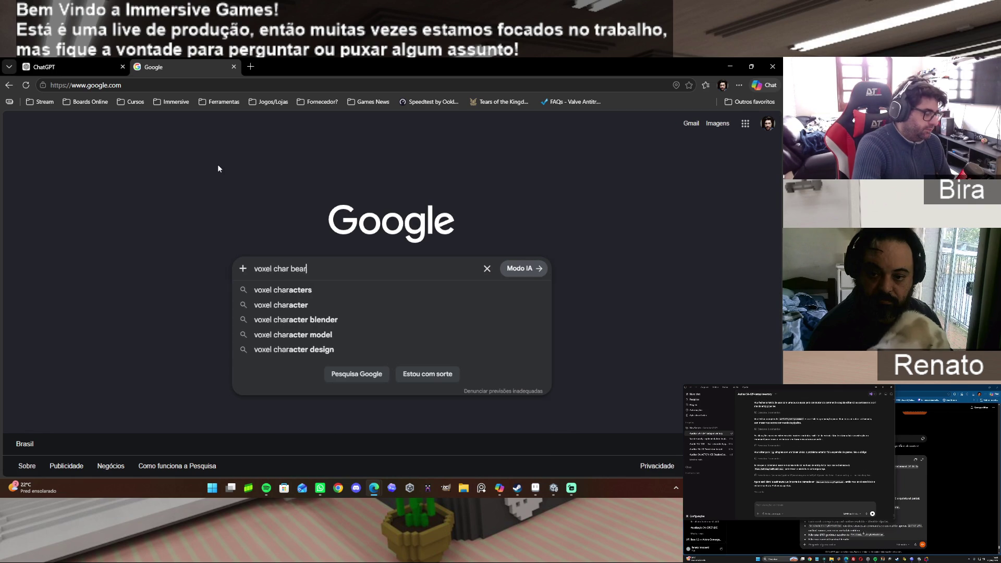
{"action": "key", "text": "Return"}
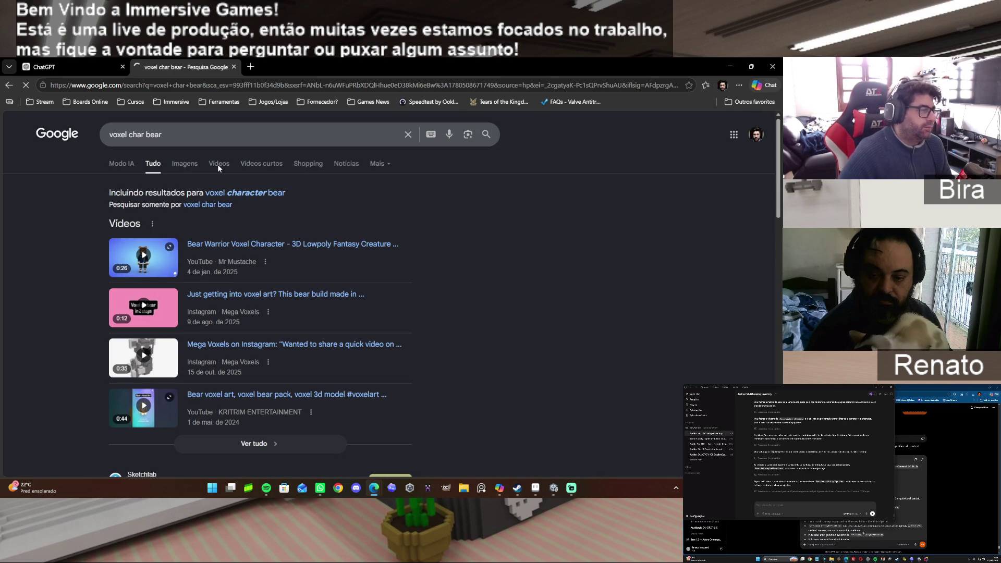
Browse image results for 'voxel char beard', then bring MagicaVoxel to the front.
{"action": "left_click", "coordinate": [182, 163]}
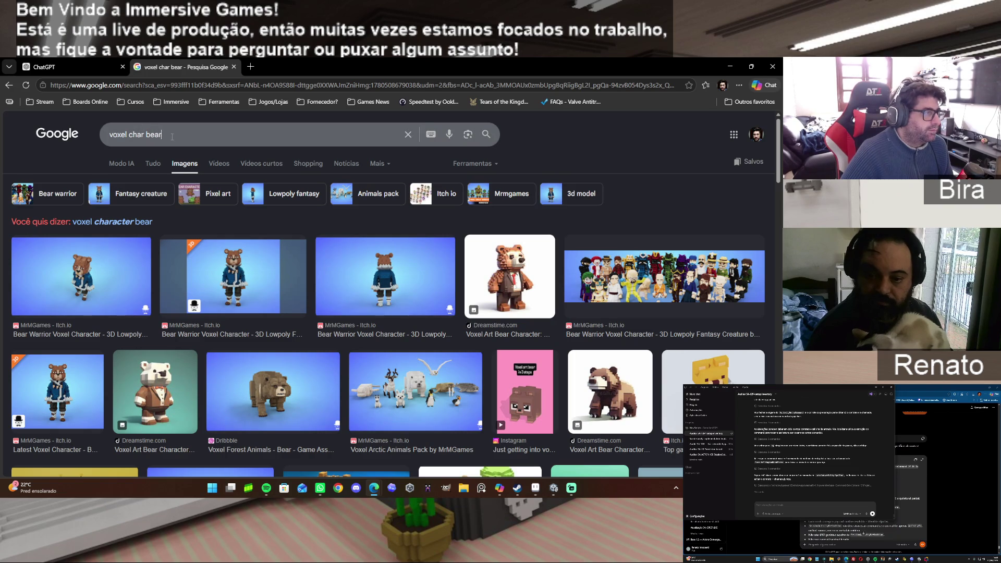
{"action": "left_click", "coordinate": [172, 137]}
{"action": "type", "text": "d"}
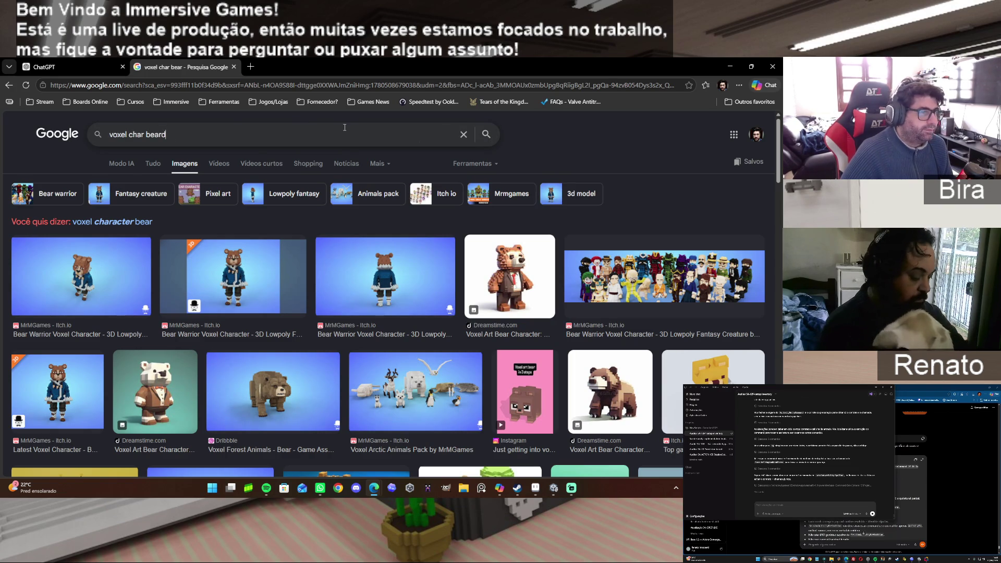
{"action": "key", "text": "Return"}
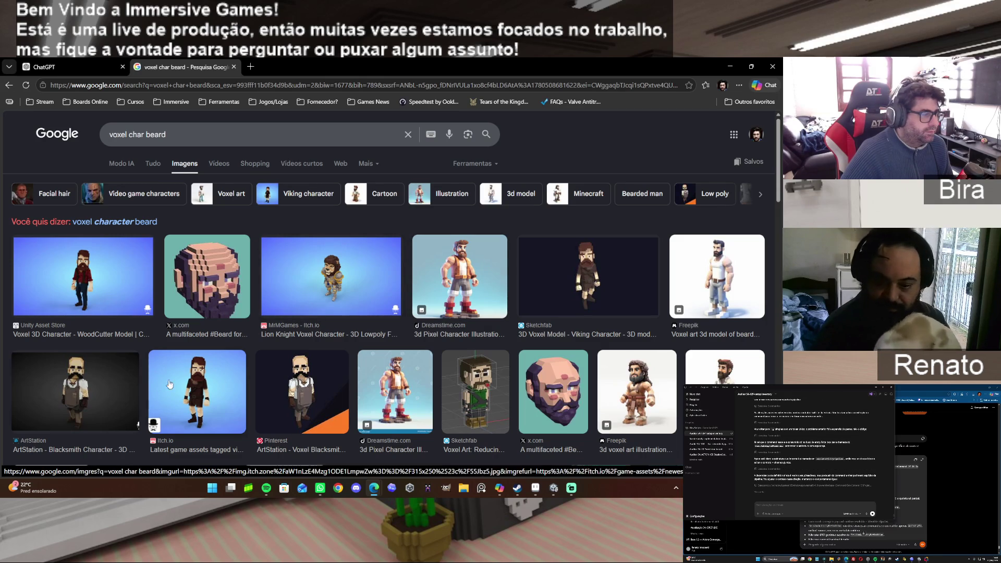
{"action": "scroll", "coordinate": [525, 267], "scroll_direction": "down", "scroll_amount": 3}
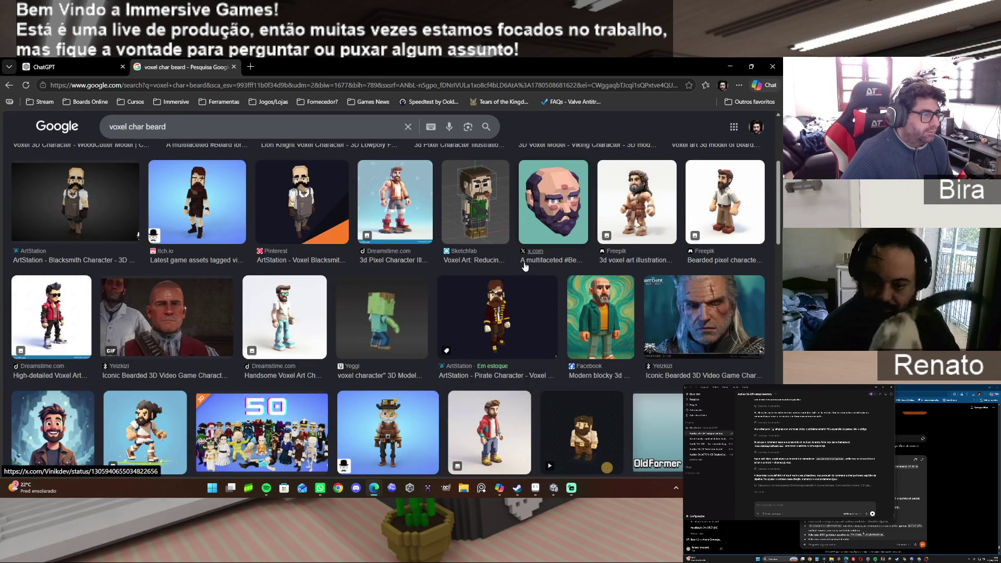
{"action": "scroll", "coordinate": [524, 267], "scroll_direction": "down", "scroll_amount": 2}
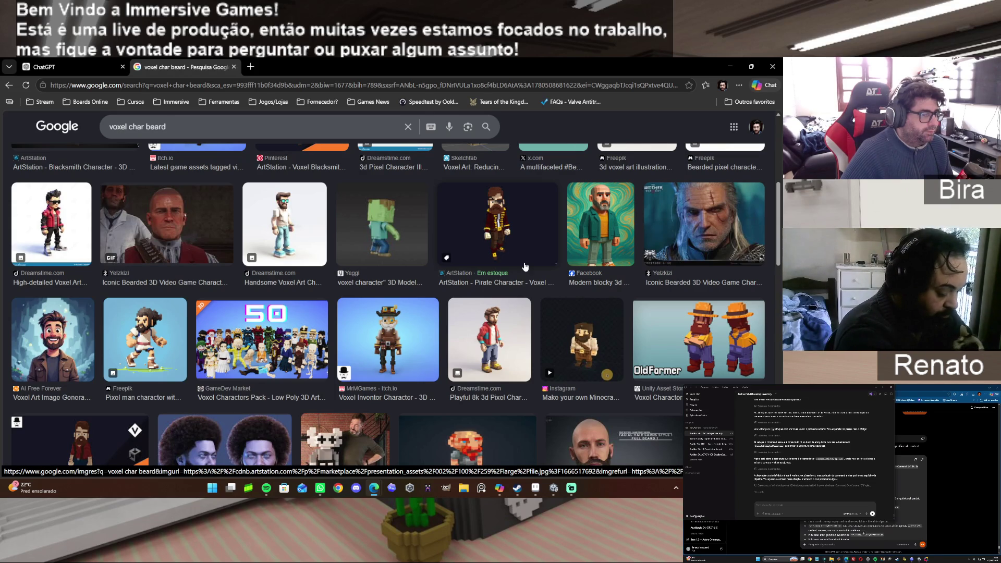
{"action": "scroll", "coordinate": [525, 267], "scroll_direction": "down", "scroll_amount": 1}
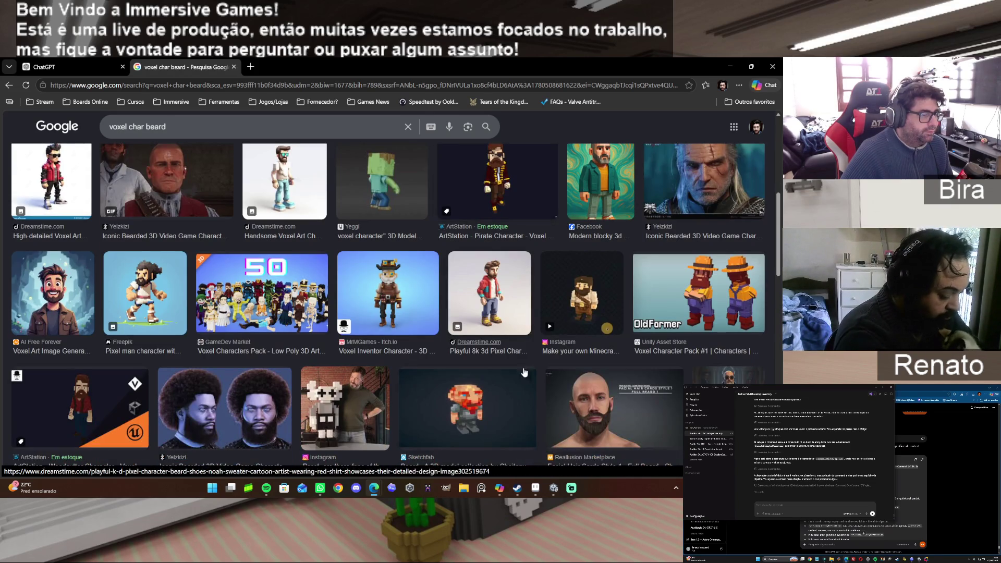
{"action": "left_click", "coordinate": [425, 487]}
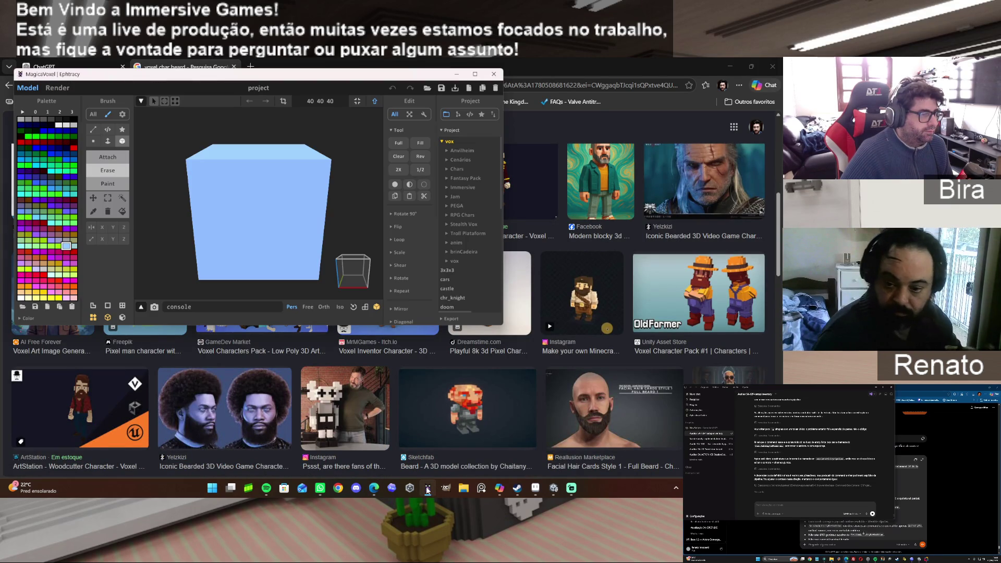
Load the OldBira_Rig model from the Rocket Bira Characters folder.
{"action": "left_click", "coordinate": [460, 261]}
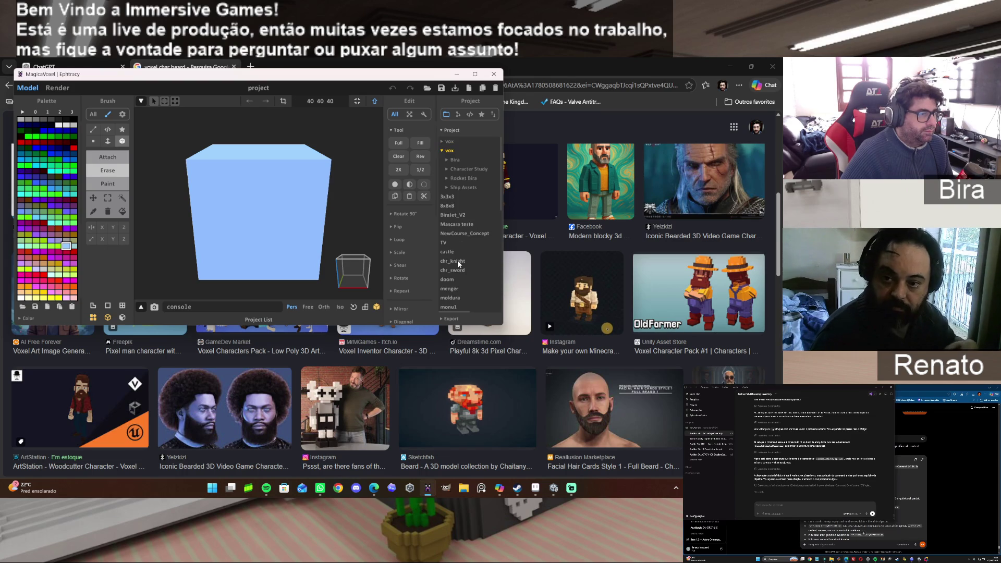
{"action": "left_click", "coordinate": [465, 179]}
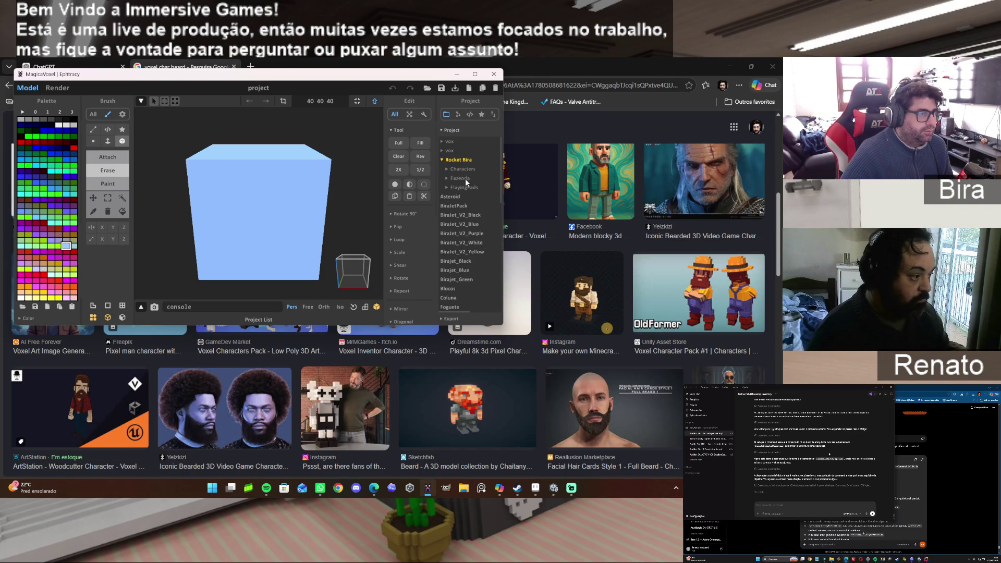
{"action": "left_click", "coordinate": [467, 171]}
{"action": "scroll", "coordinate": [458, 264], "scroll_direction": "down", "scroll_amount": 5}
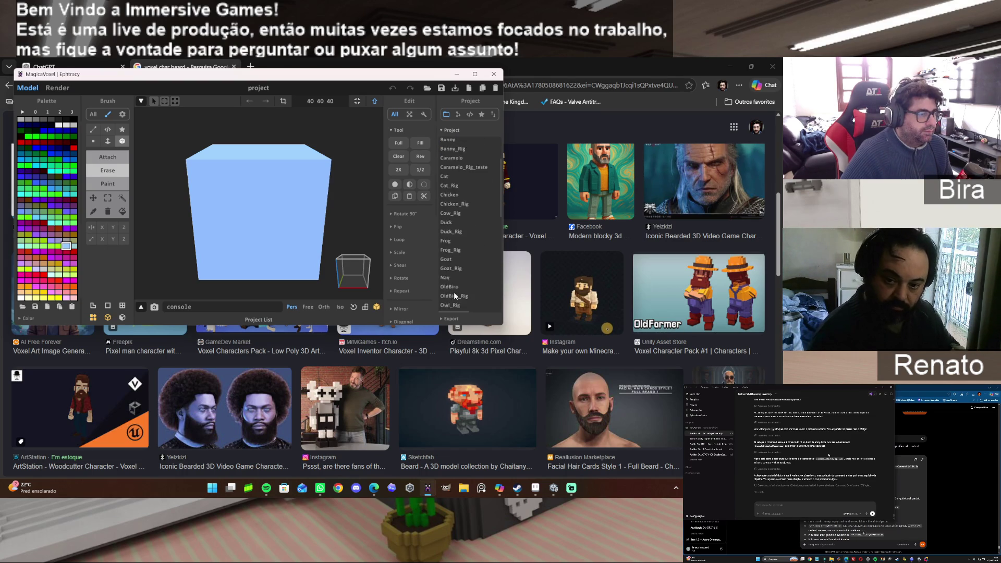
{"action": "left_click", "coordinate": [455, 252]}
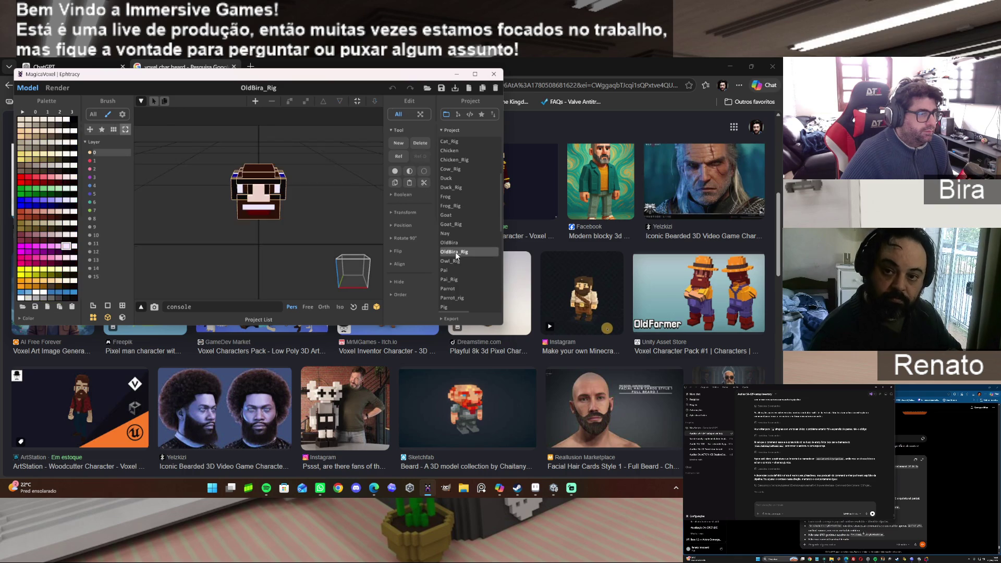
Open the model's part list and unhide all the hat pieces.
{"action": "left_click", "coordinate": [458, 114]}
{"action": "left_click", "coordinate": [451, 160]}
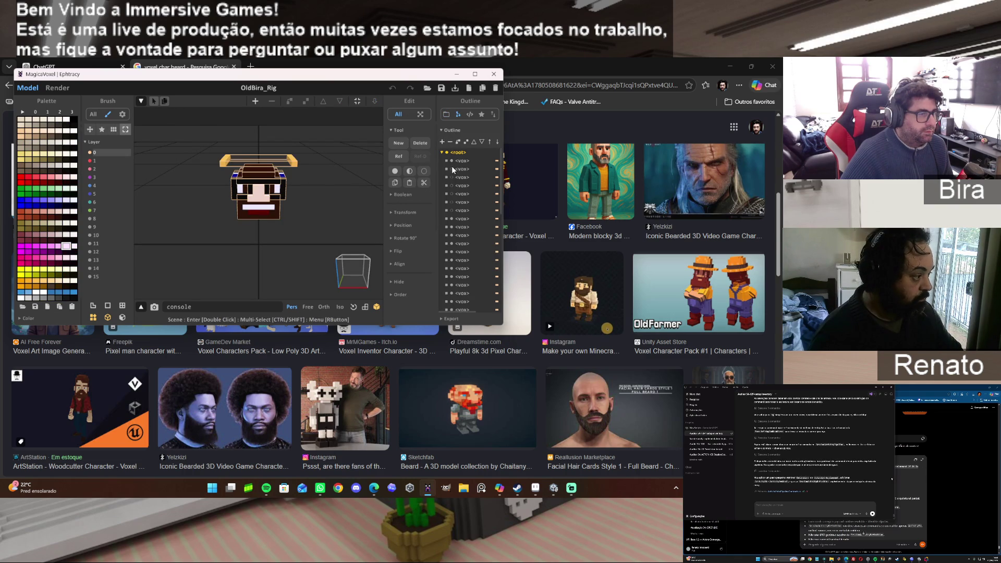
{"action": "left_click", "coordinate": [452, 169]}
{"action": "left_click", "coordinate": [452, 178]}
{"action": "left_click", "coordinate": [451, 185]}
{"action": "left_click", "coordinate": [451, 194]}
{"action": "left_click", "coordinate": [452, 202]}
{"action": "left_click", "coordinate": [451, 211]}
{"action": "left_click", "coordinate": [451, 219]}
{"action": "left_click", "coordinate": [452, 226]}
Unhide the remaining parts near the mouth plus the body, arms and legs.
{"action": "scroll", "coordinate": [452, 261], "scroll_direction": "down", "scroll_amount": 3}
{"action": "left_click", "coordinate": [451, 242]}
{"action": "left_click", "coordinate": [451, 251]}
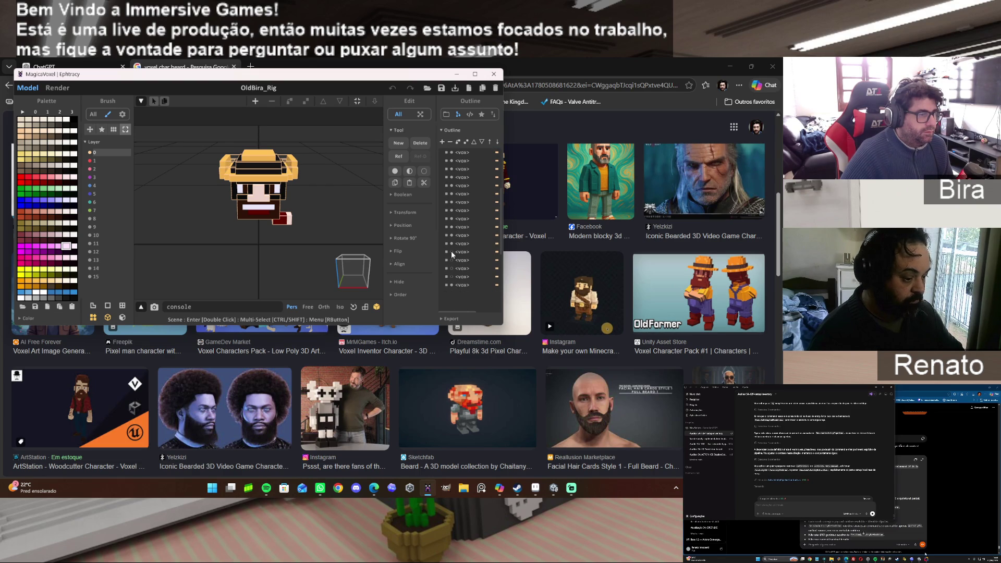
{"action": "left_click", "coordinate": [451, 260]}
{"action": "left_click", "coordinate": [451, 268]}
{"action": "left_click", "coordinate": [452, 276]}
Orbit to view the character from the side, then return to Mouth.aseprite via Unity.
{"action": "mouse_move", "coordinate": [325, 193]}
{"action": "left_mouse_down"}
{"action": "mouse_move", "coordinate": [342, 214]}
{"action": "mouse_move", "coordinate": [383, 218]}
{"action": "mouse_move", "coordinate": [326, 211]}
{"action": "mouse_move", "coordinate": [345, 221]}
{"action": "left_mouse_up"}
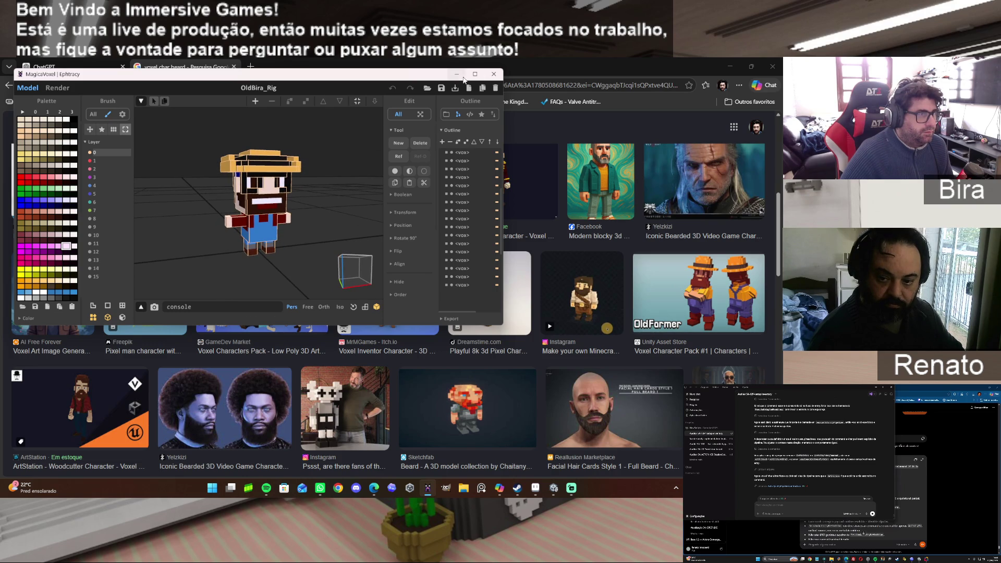
{"action": "mouse_move", "coordinate": [556, 491]}
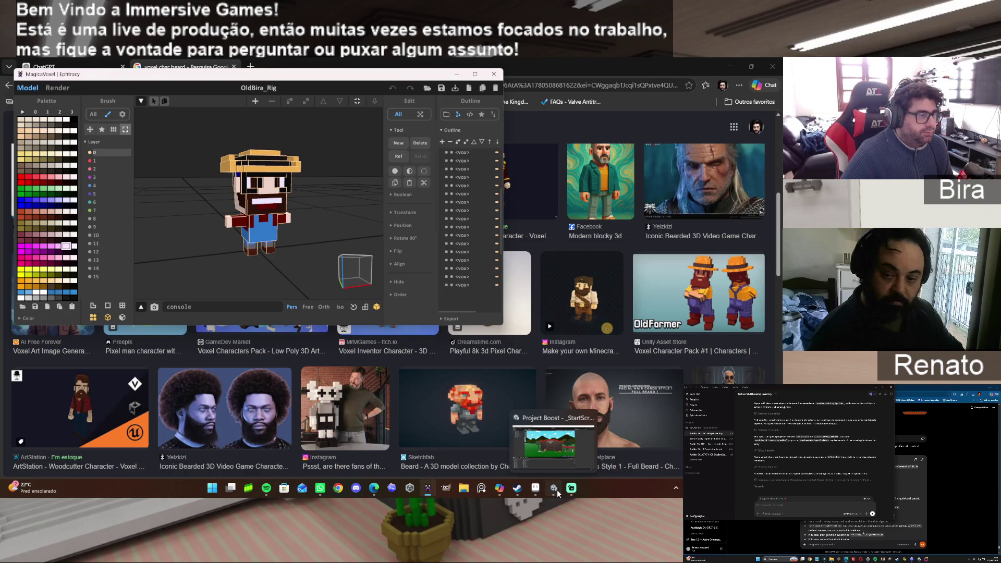
{"action": "left_click", "coordinate": [557, 489]}
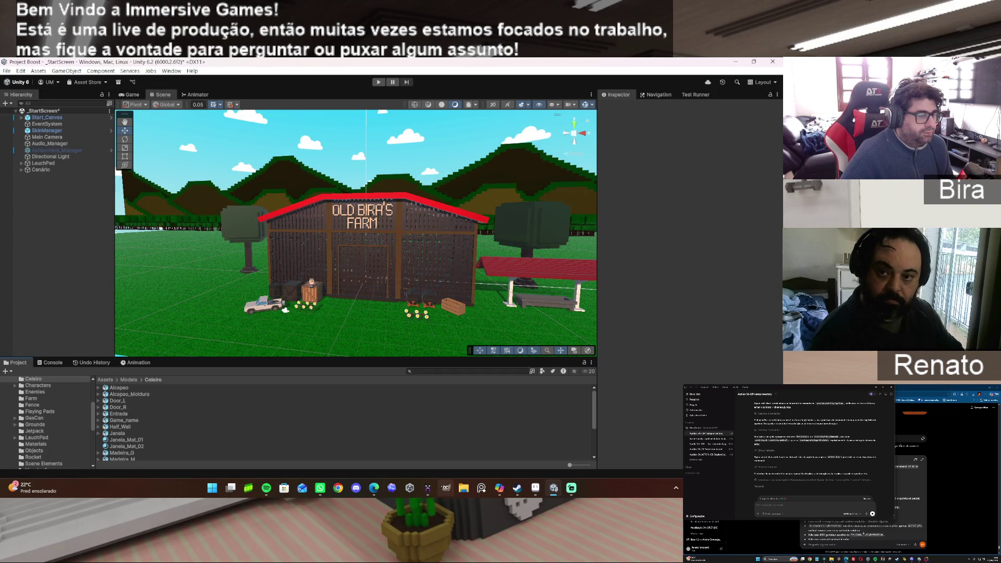
{"action": "left_click", "coordinate": [535, 488]}
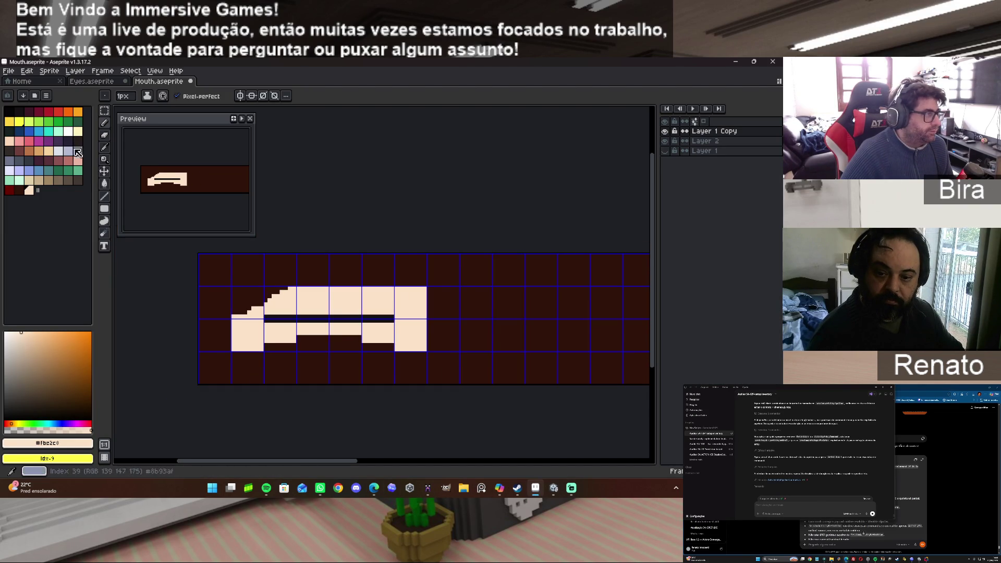
Cover the upper teeth row in solid white.
{"action": "left_click", "coordinate": [68, 132]}
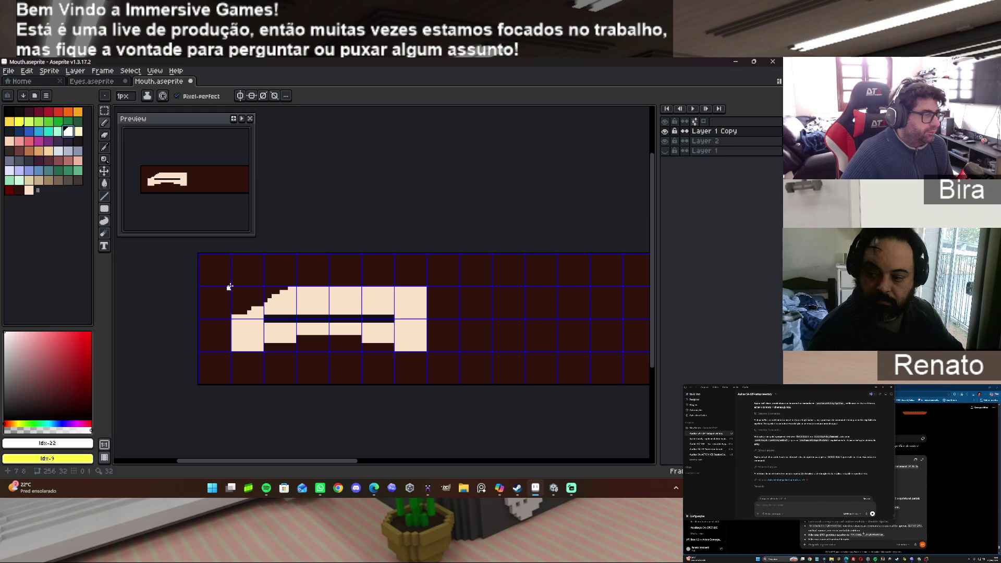
{"action": "mouse_move", "coordinate": [233, 288]}
{"action": "left_mouse_down"}
{"action": "mouse_move", "coordinate": [263, 312]}
{"action": "mouse_move", "coordinate": [378, 312]}
{"action": "left_mouse_up"}
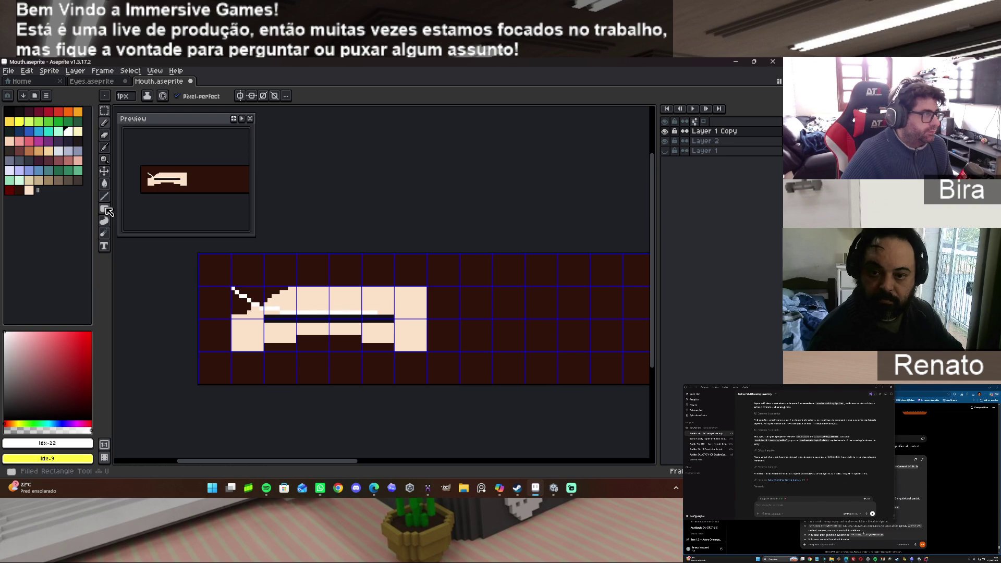
{"action": "left_click_drag", "start_coordinate": [233, 288], "coordinate": [424, 315]}
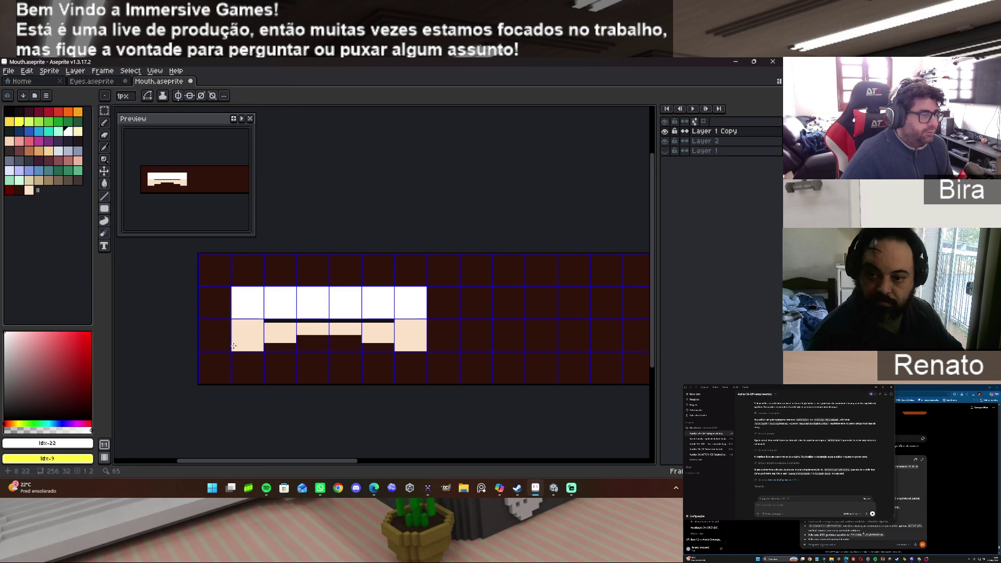
Paint the lower corner cells dark brown and fill the lower middle cells dark red.
{"action": "left_click", "coordinate": [245, 369], "text": "alt"}
{"action": "left_click_drag", "start_coordinate": [233, 319], "coordinate": [261, 350]}
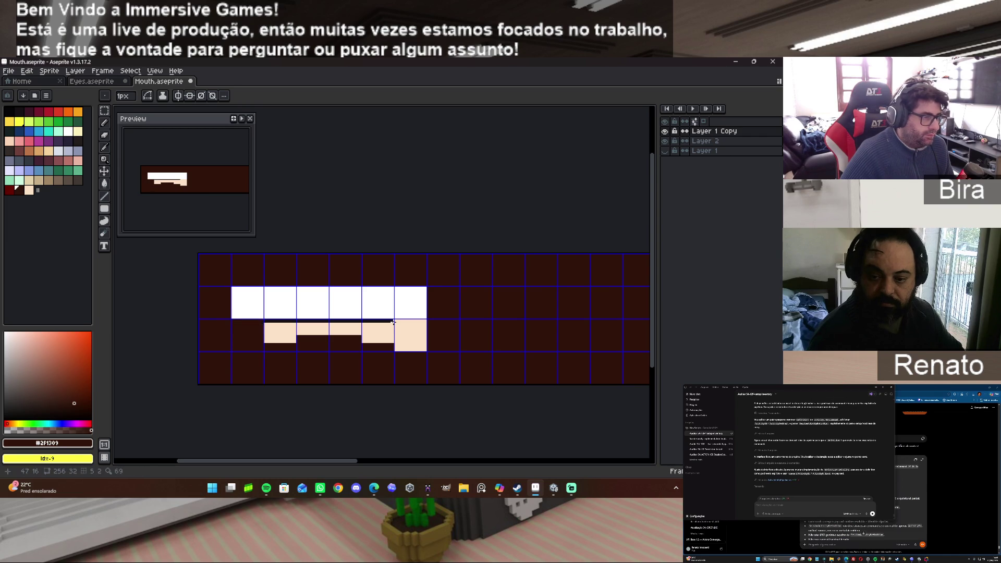
{"action": "left_click_drag", "start_coordinate": [396, 321], "coordinate": [424, 349]}
{"action": "key", "text": "bracketright"}
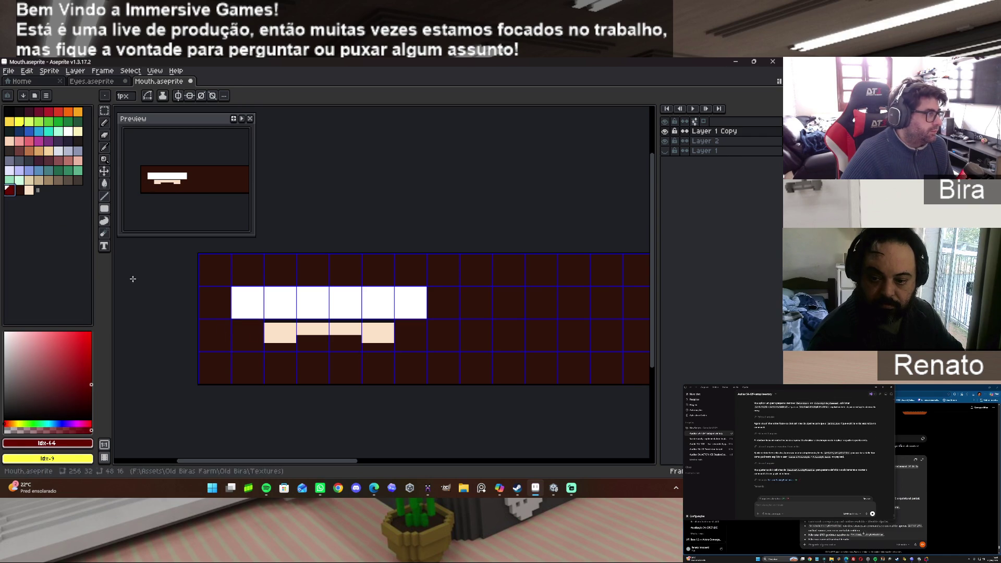
{"action": "mouse_move", "coordinate": [265, 322]}
{"action": "left_mouse_down"}
{"action": "mouse_move", "coordinate": [394, 340]}
{"action": "mouse_move", "coordinate": [391, 348]}
{"action": "left_mouse_up"}
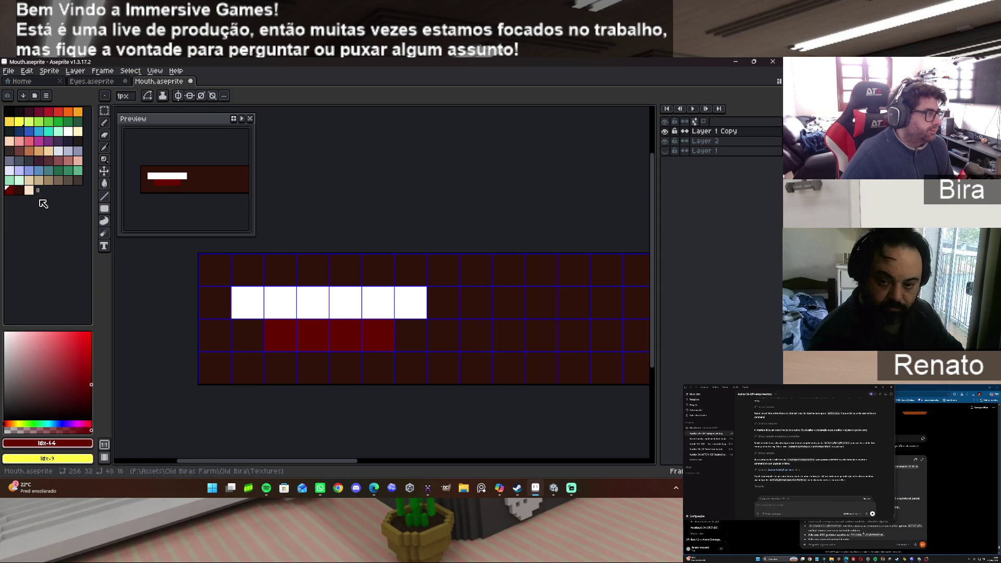
Draw a near-black hollow rectangle border around the mouth, undoing a stray square.
{"action": "left_click", "coordinate": [17, 111]}
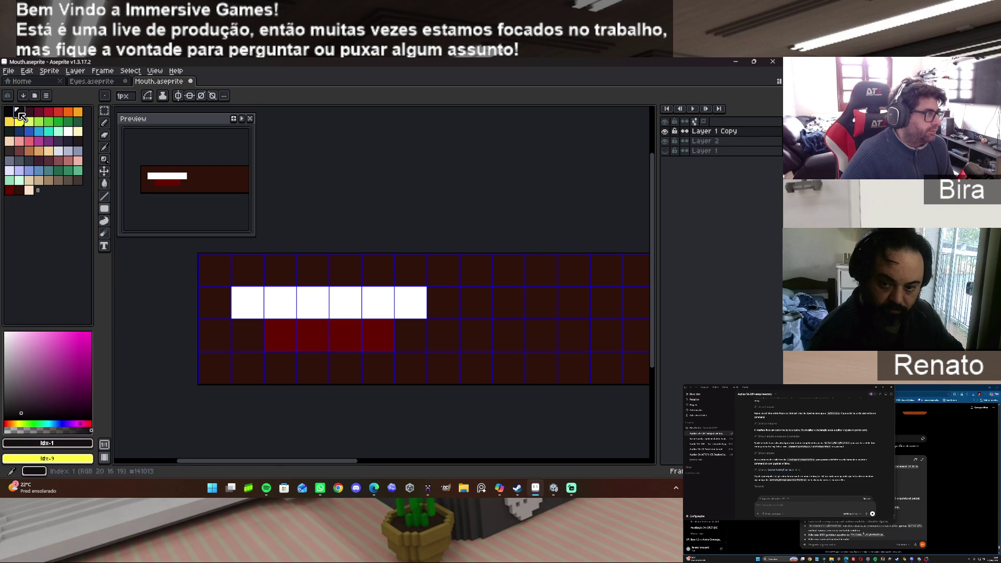
{"action": "scroll", "coordinate": [224, 322], "scroll_direction": "up", "scroll_amount": 2}
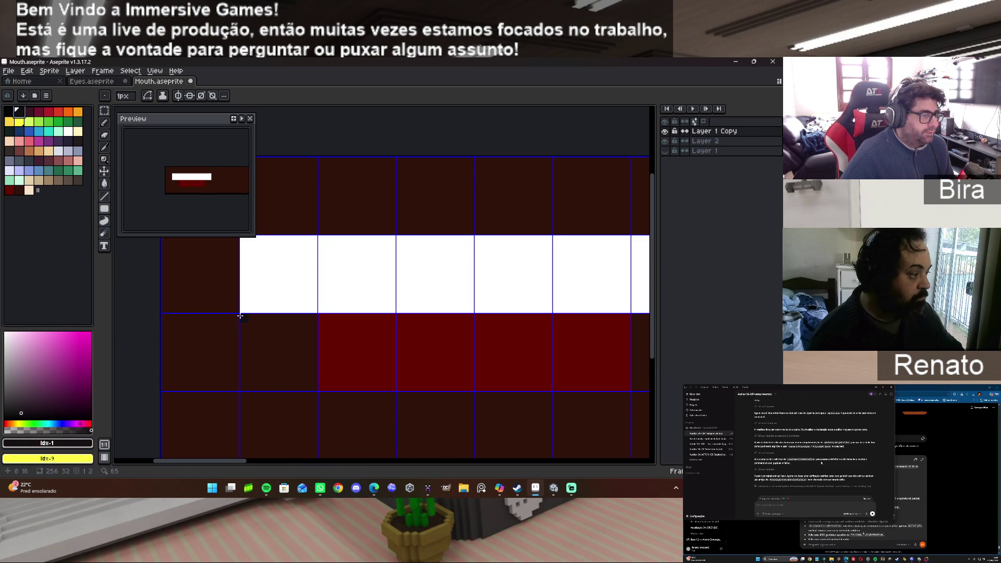
{"action": "scroll", "coordinate": [320, 346], "scroll_direction": "down", "scroll_amount": 2}
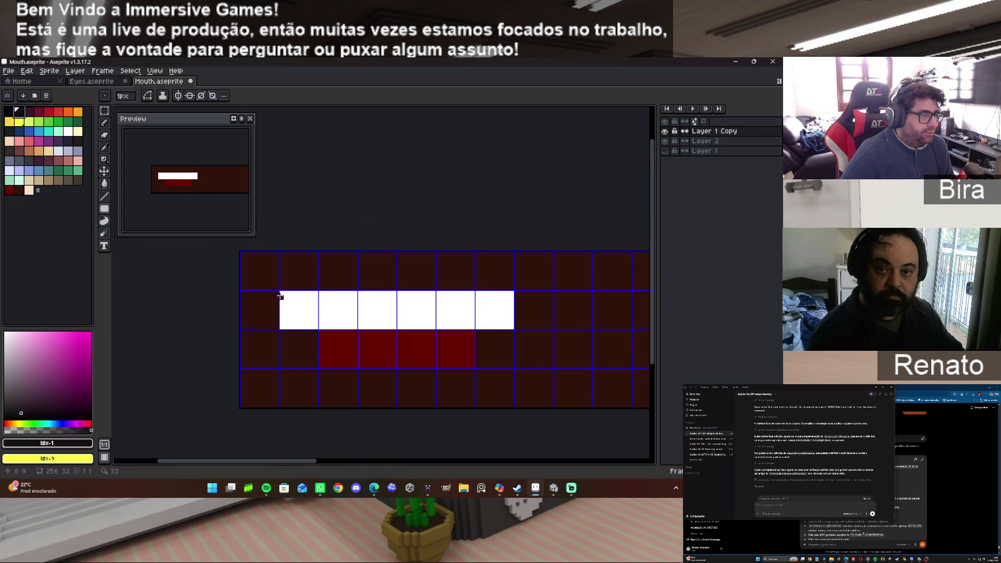
{"action": "left_click_drag", "start_coordinate": [281, 293], "coordinate": [280, 310]}
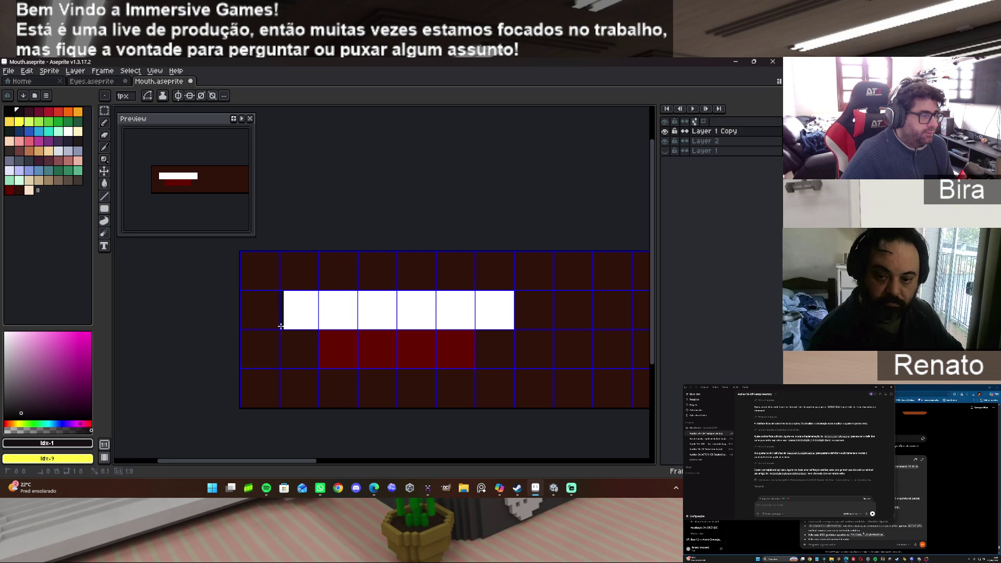
{"action": "left_click", "coordinate": [119, 211]}
{"action": "mouse_move", "coordinate": [282, 292]}
{"action": "left_mouse_down"}
{"action": "mouse_move", "coordinate": [330, 346]}
{"action": "mouse_move", "coordinate": [512, 364]}
{"action": "left_mouse_up"}
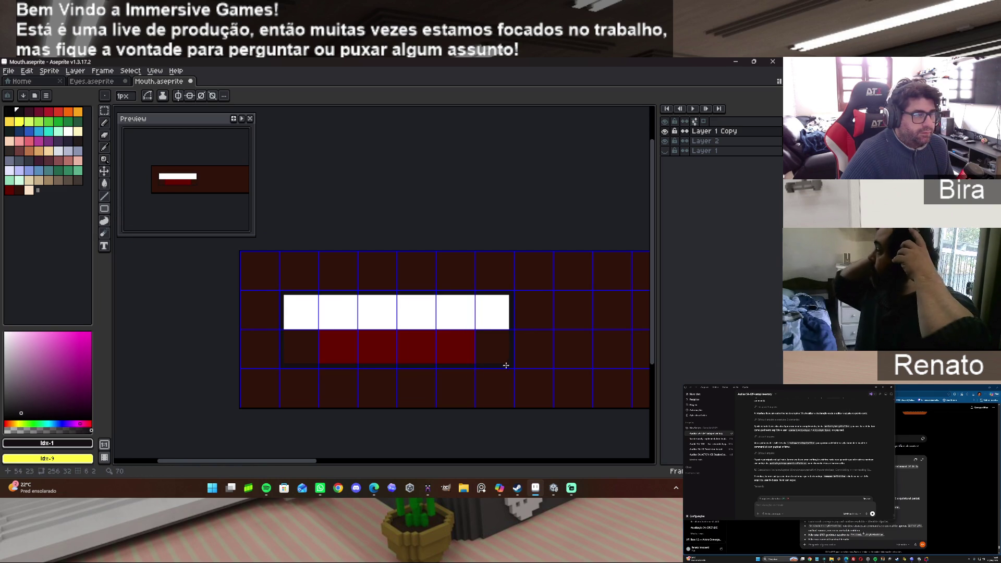
{"action": "scroll", "coordinate": [364, 319], "scroll_direction": "up", "scroll_amount": 1}
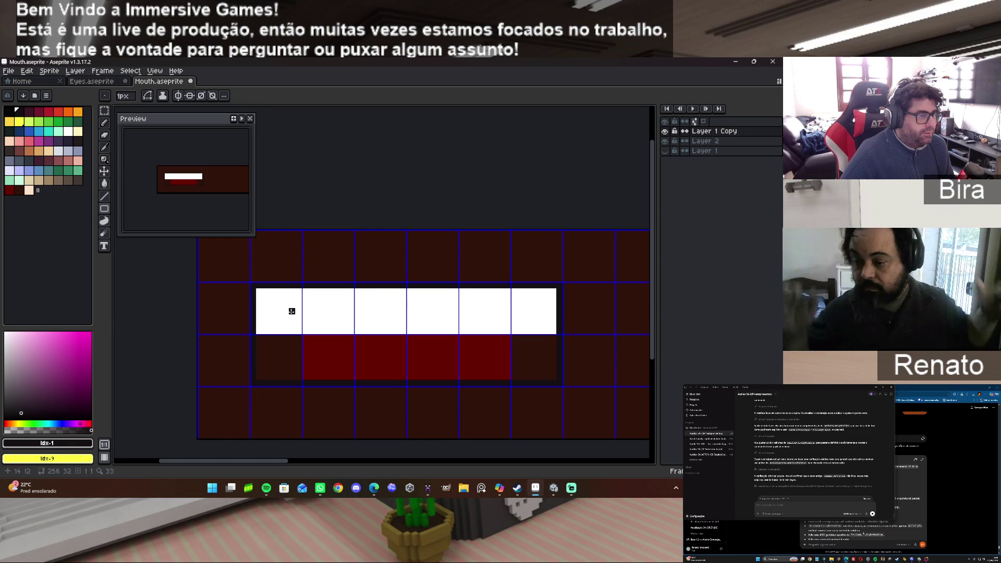
{"action": "left_click_drag", "start_coordinate": [257, 338], "coordinate": [302, 380]}
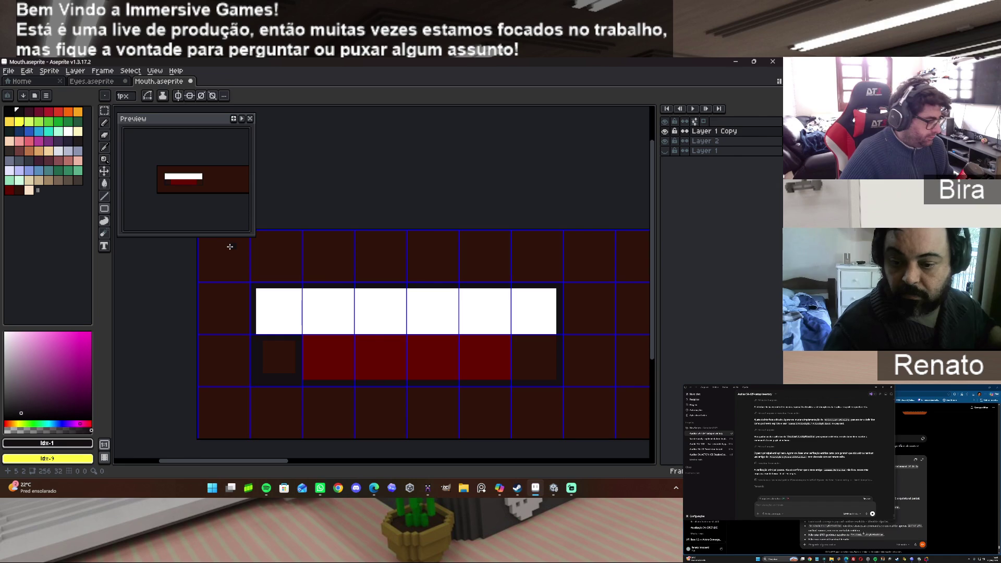
{"action": "key", "text": "ctrl+z"}
Turn on vertical mirror symmetry and centre its axis on the mouth.
{"action": "left_click", "coordinate": [178, 96]}
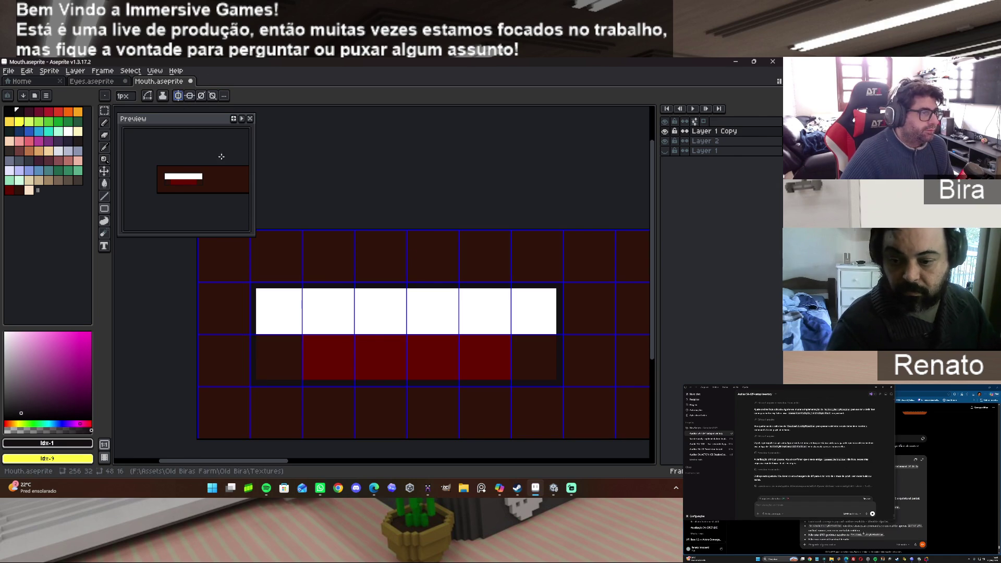
{"action": "scroll", "coordinate": [486, 252], "scroll_direction": "down", "scroll_amount": 4}
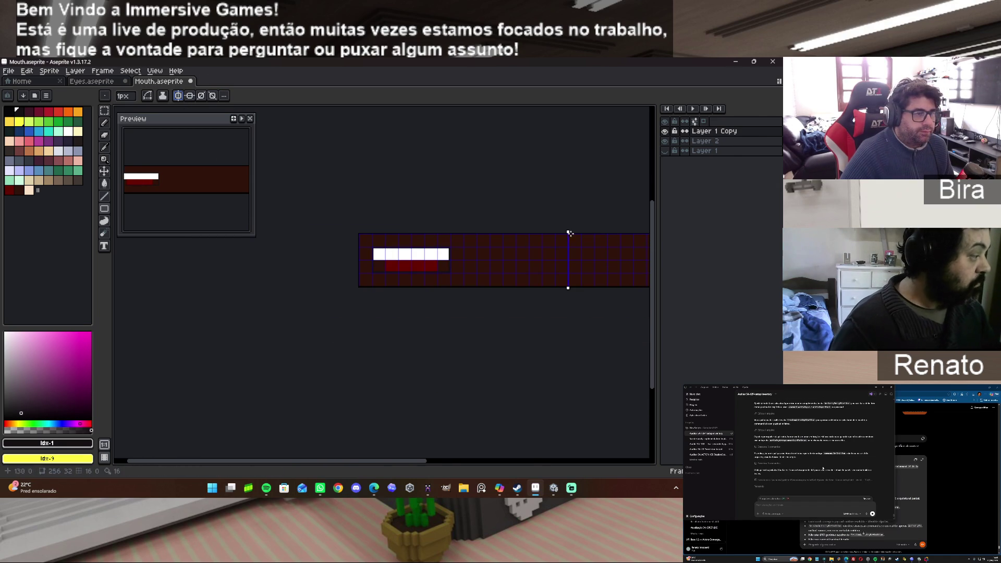
{"action": "left_click_drag", "start_coordinate": [567, 231], "coordinate": [508, 232]}
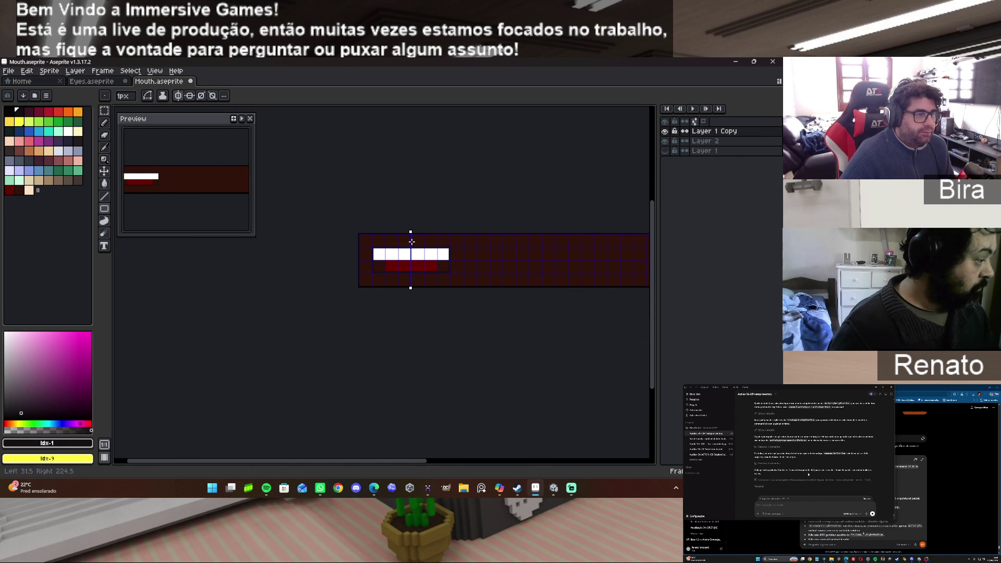
{"action": "left_click_drag", "start_coordinate": [410, 242], "coordinate": [411, 241]}
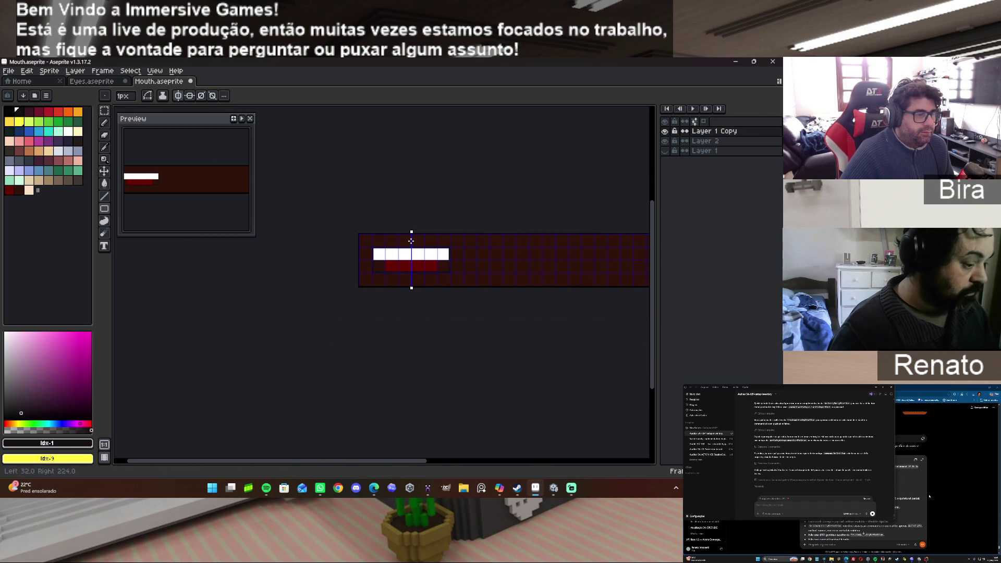
{"action": "scroll", "coordinate": [455, 351], "scroll_direction": "up", "scroll_amount": 2}
{"action": "scroll", "coordinate": [455, 351], "scroll_direction": "up", "scroll_amount": 1}
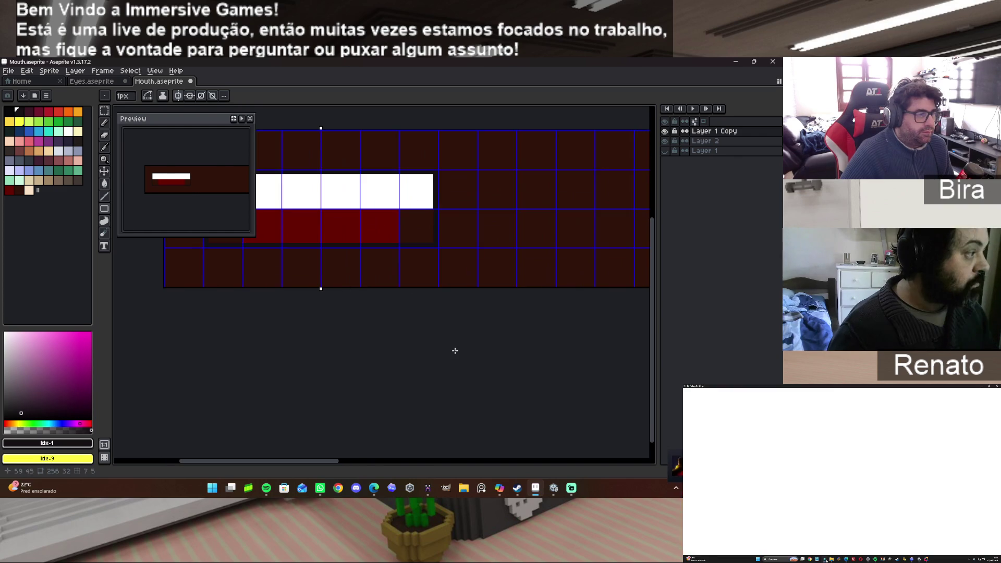
Select the mouth area and darken the lower-left corner cell with a filled rectangle.
{"action": "left_click", "coordinate": [107, 106]}
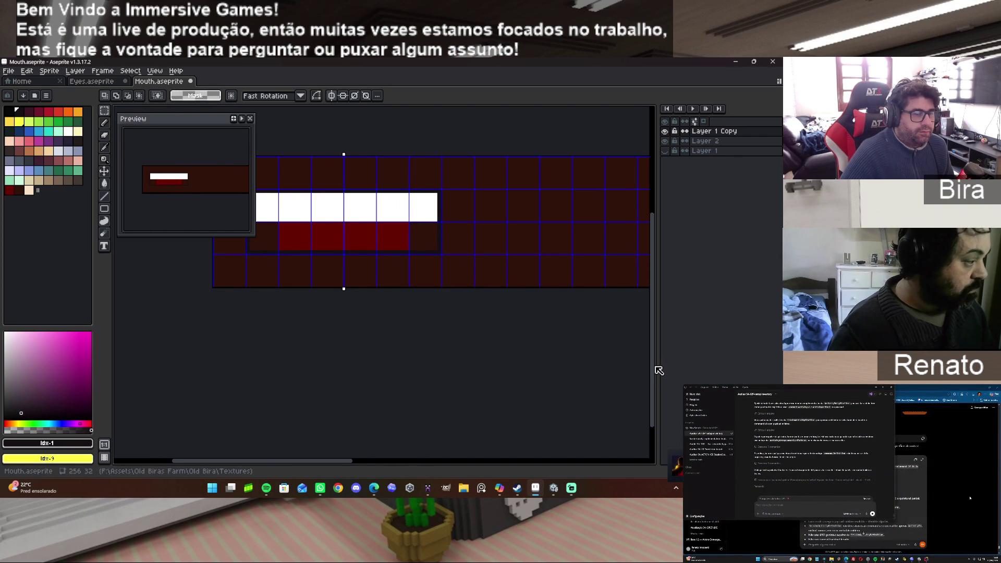
{"action": "left_click_drag", "start_coordinate": [652, 374], "coordinate": [651, 307]}
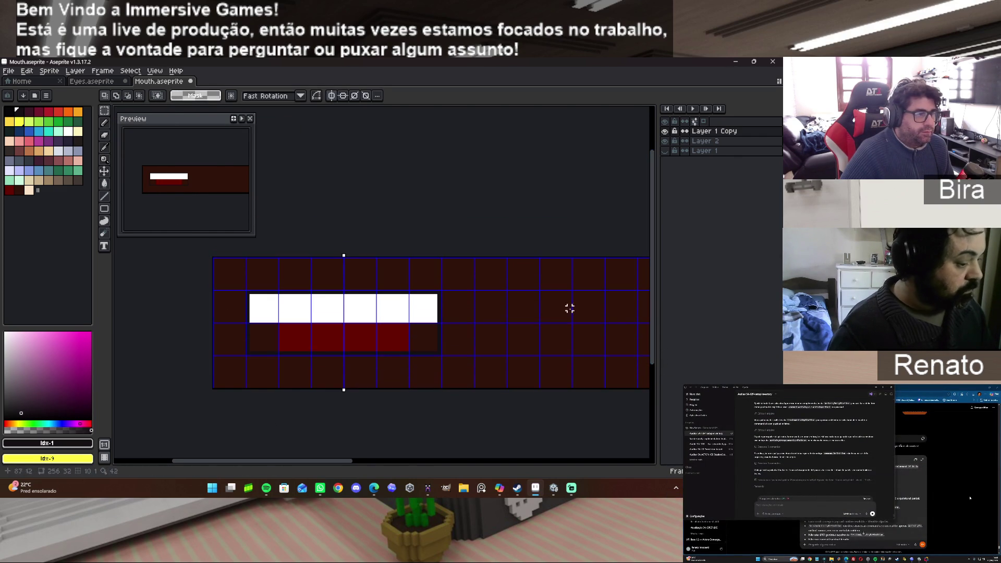
{"action": "mouse_move", "coordinate": [215, 254]}
{"action": "left_mouse_down"}
{"action": "mouse_move", "coordinate": [471, 383]}
{"action": "mouse_move", "coordinate": [340, 384]}
{"action": "left_mouse_up"}
{"action": "key", "text": "ctrl+z"}
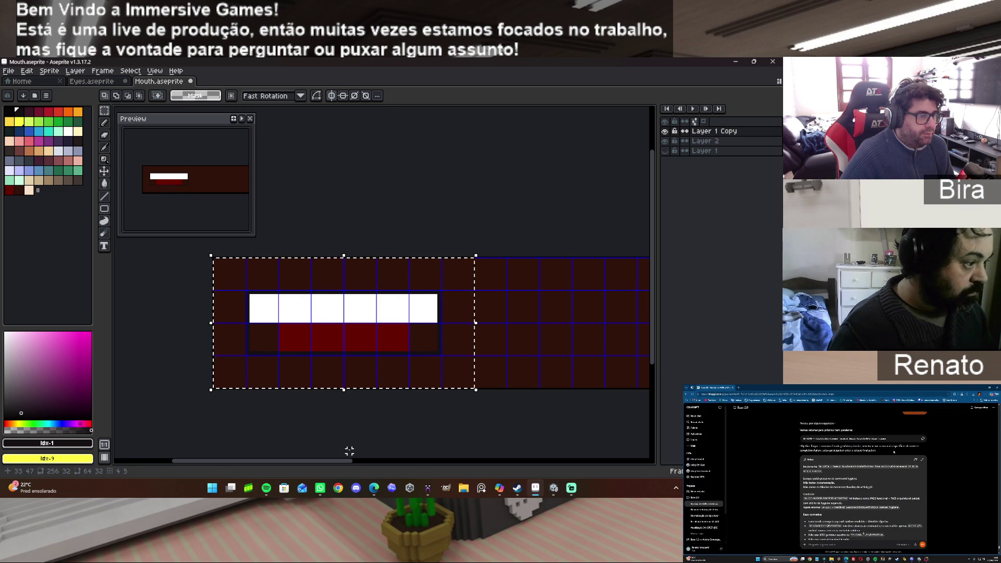
{"action": "scroll", "coordinate": [186, 288], "scroll_direction": "up", "scroll_amount": 1}
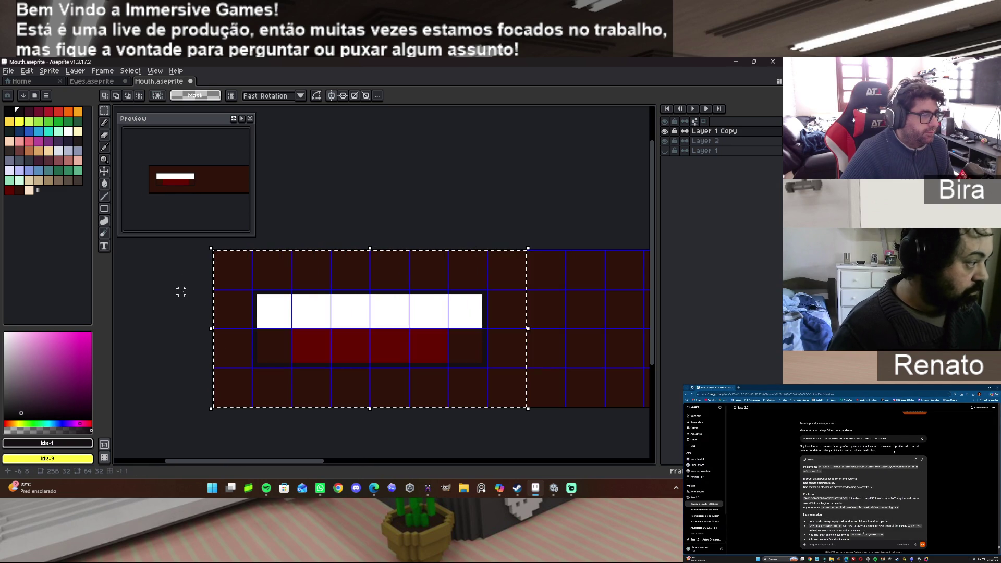
{"action": "left_click", "coordinate": [104, 209]}
{"action": "left_click", "coordinate": [129, 208]}
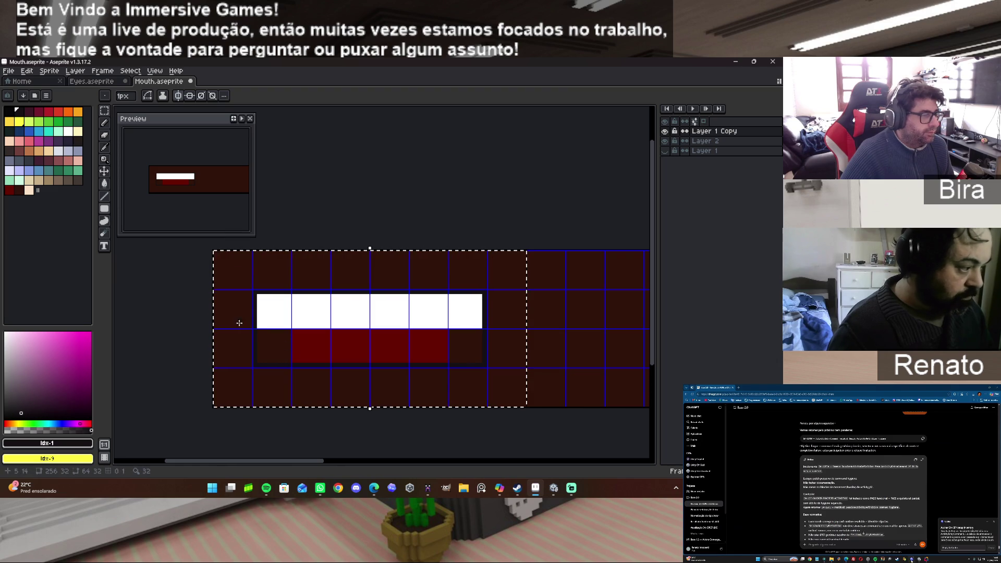
{"action": "left_click_drag", "start_coordinate": [257, 331], "coordinate": [289, 359]}
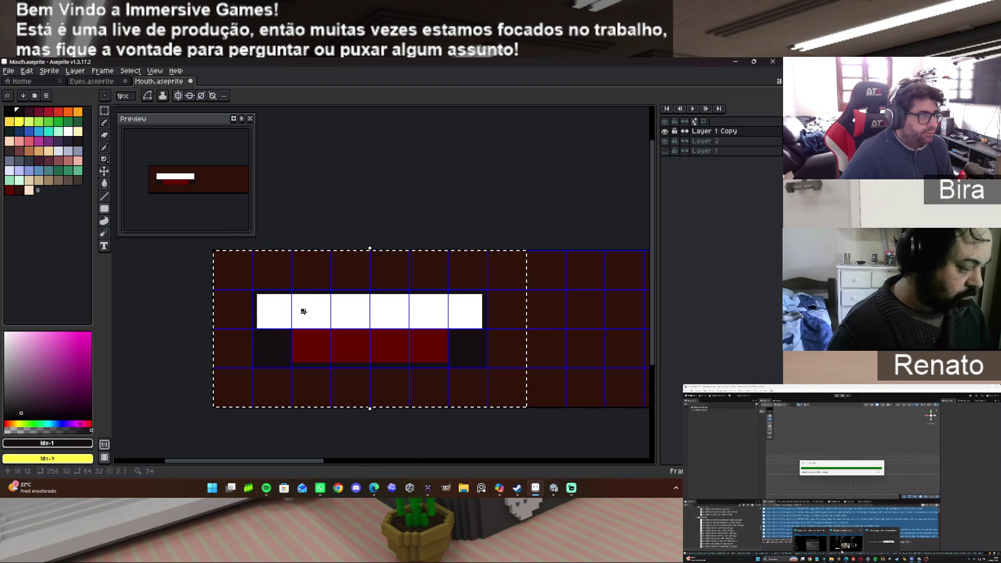
Add mirrored dark step pixels at the white bar's bottom corners and round the dark blocks with background colour.
{"action": "scroll", "coordinate": [304, 312], "scroll_direction": "up", "scroll_amount": 1}
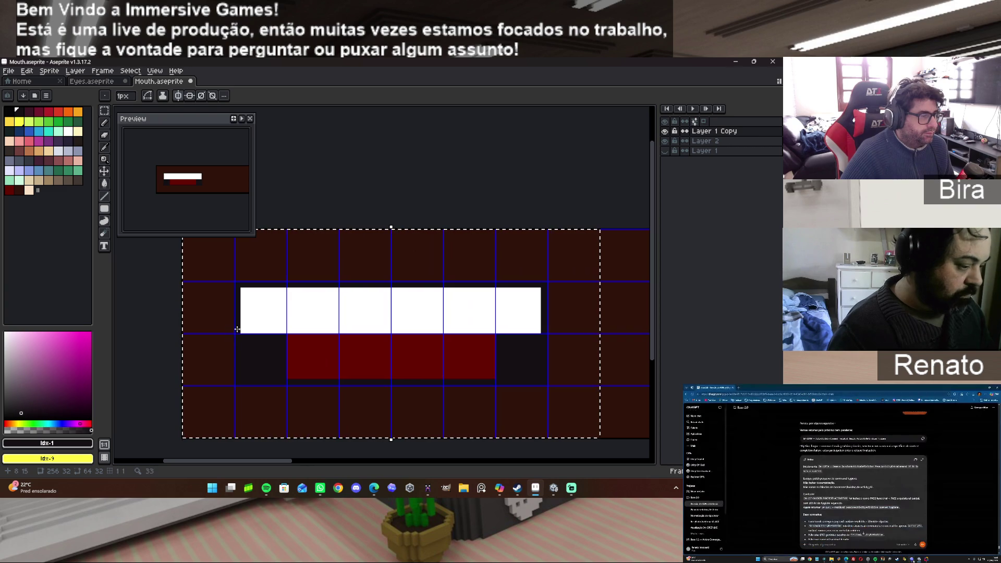
{"action": "left_click", "coordinate": [104, 122]}
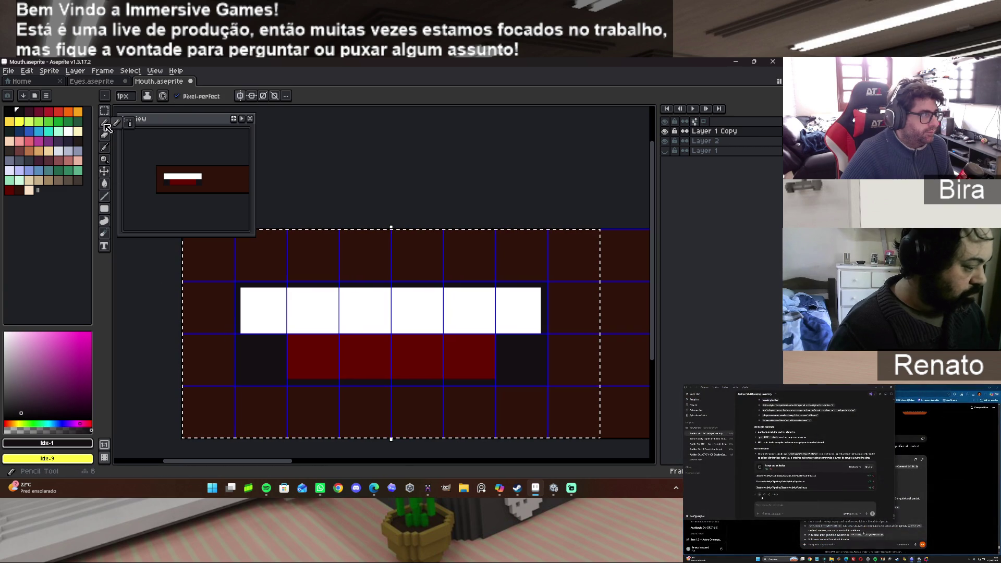
{"action": "left_click", "coordinate": [243, 330]}
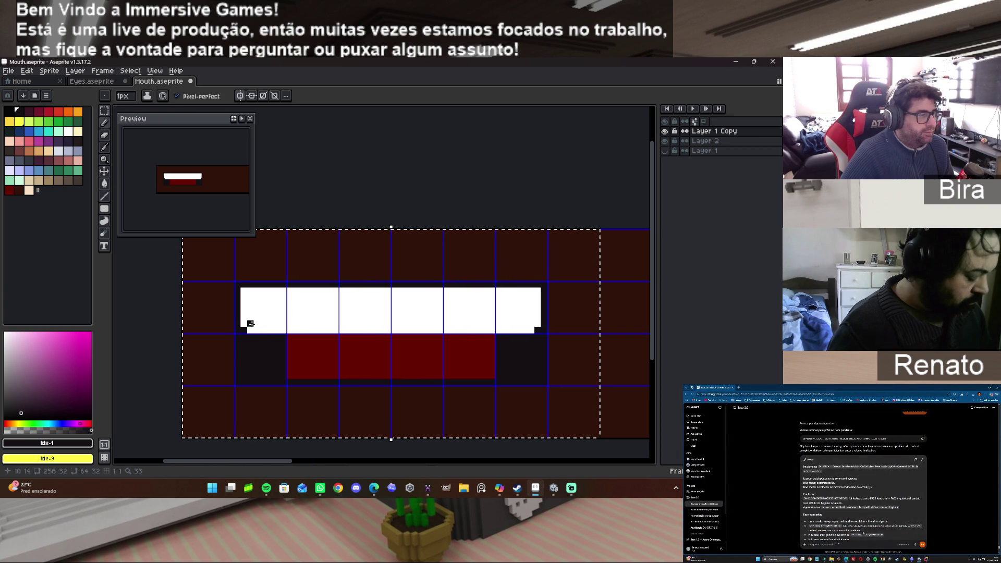
{"action": "left_click", "coordinate": [249, 330]}
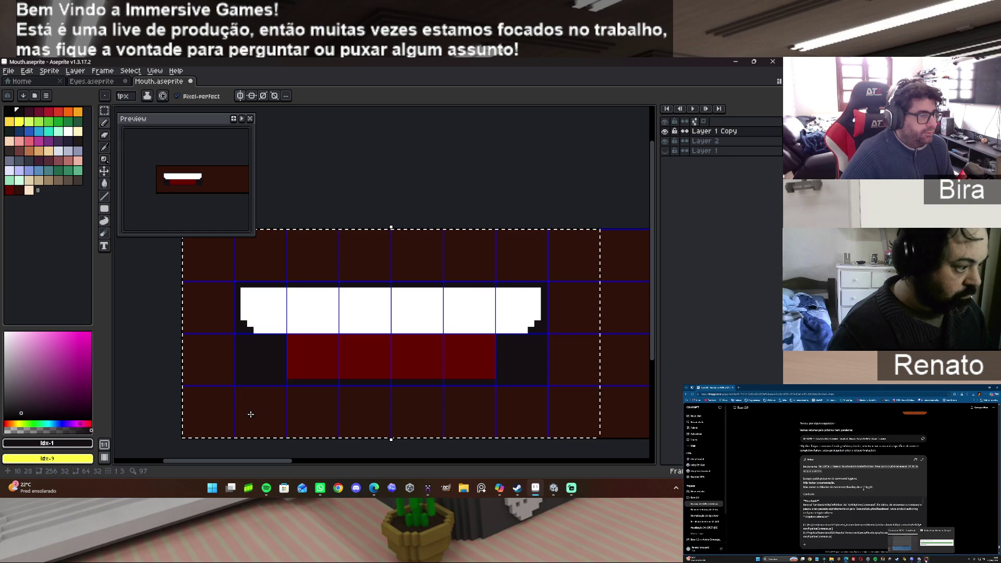
{"action": "left_click", "coordinate": [265, 405], "text": "alt"}
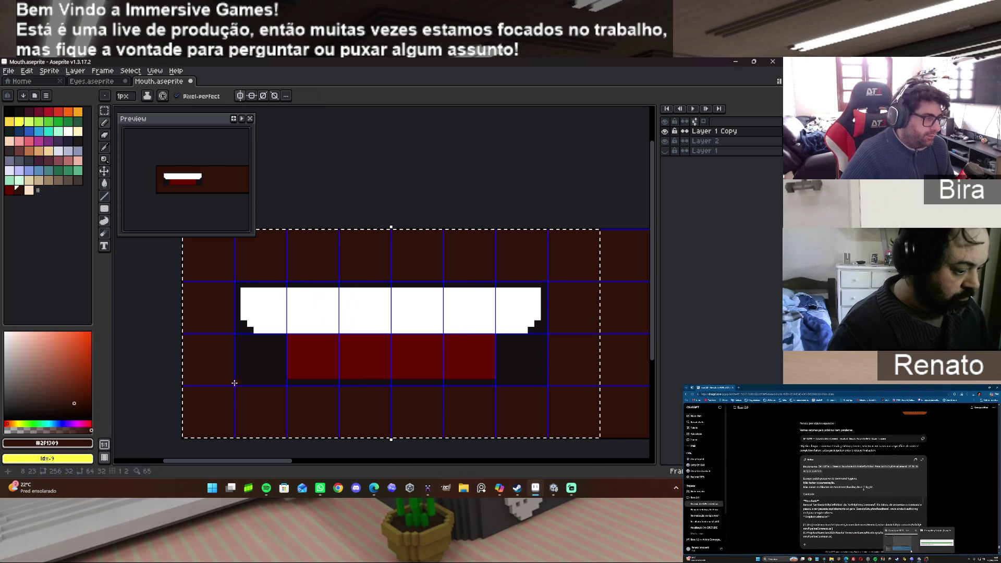
{"action": "left_click", "coordinate": [238, 380]}
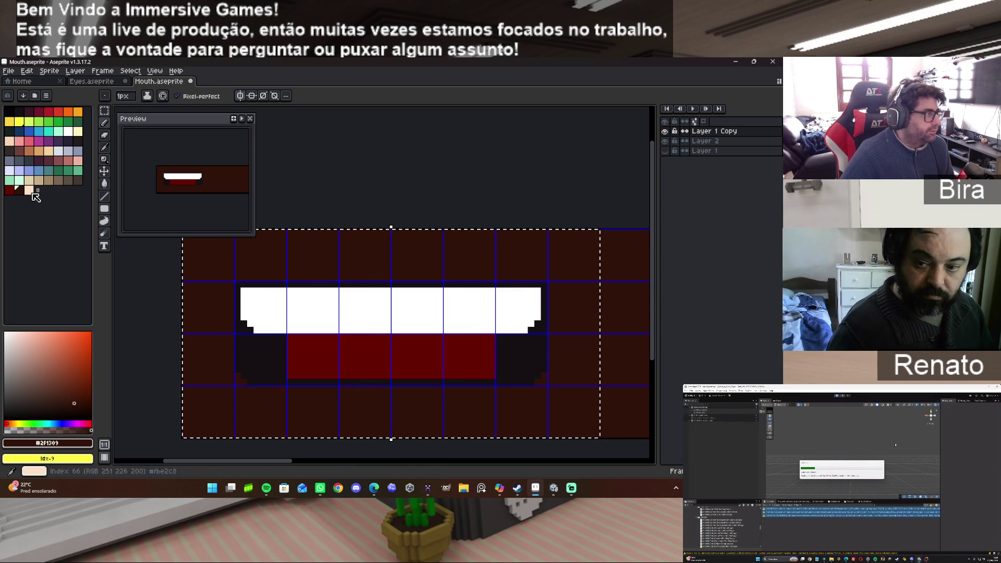
{"action": "left_click", "coordinate": [29, 190]}
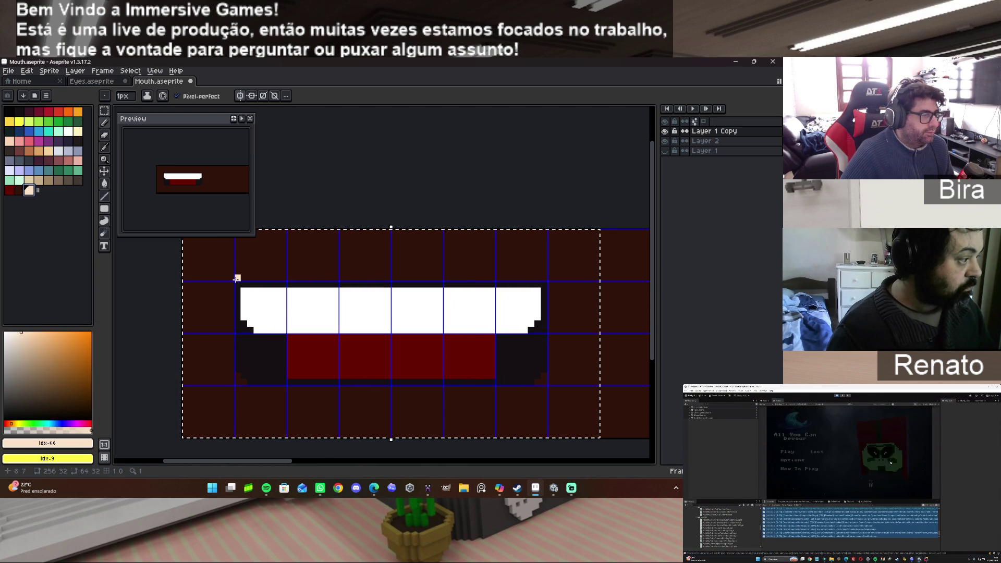
{"action": "left_click", "coordinate": [105, 209]}
{"action": "left_click_drag", "start_coordinate": [238, 278], "coordinate": [391, 277]}
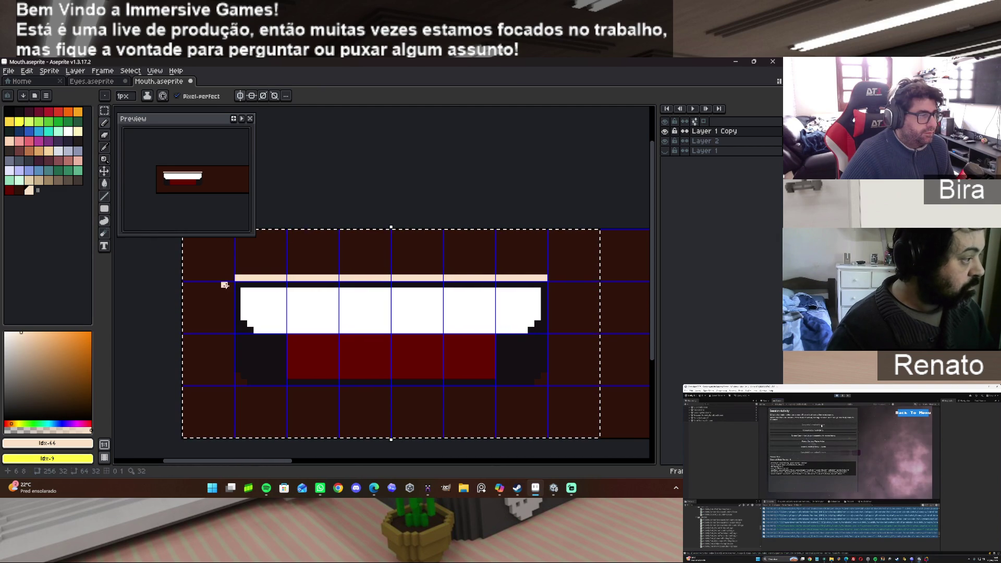
{"action": "left_click_drag", "start_coordinate": [229, 280], "coordinate": [233, 371]}
{"action": "left_click", "coordinate": [243, 381]}
{"action": "left_click", "coordinate": [249, 389]}
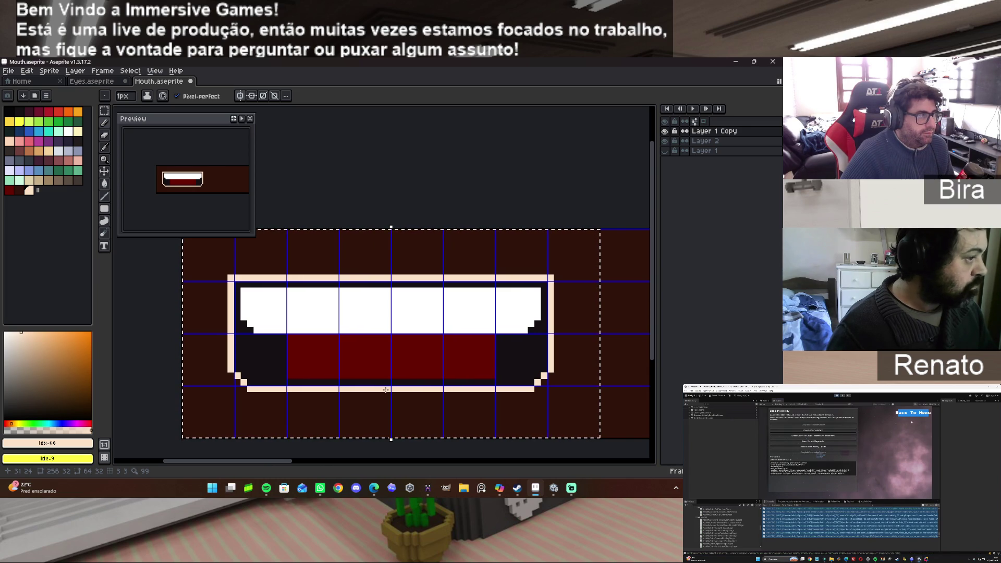
{"action": "left_click", "coordinate": [211, 296], "text": "alt"}
{"action": "left_click", "coordinate": [230, 278]}
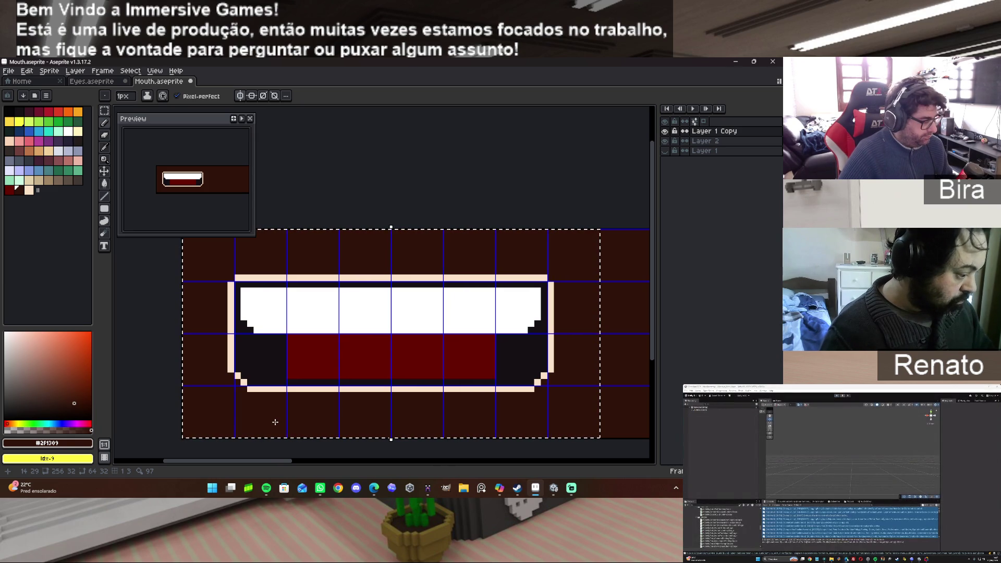
{"action": "key", "text": "ctrl+z"}
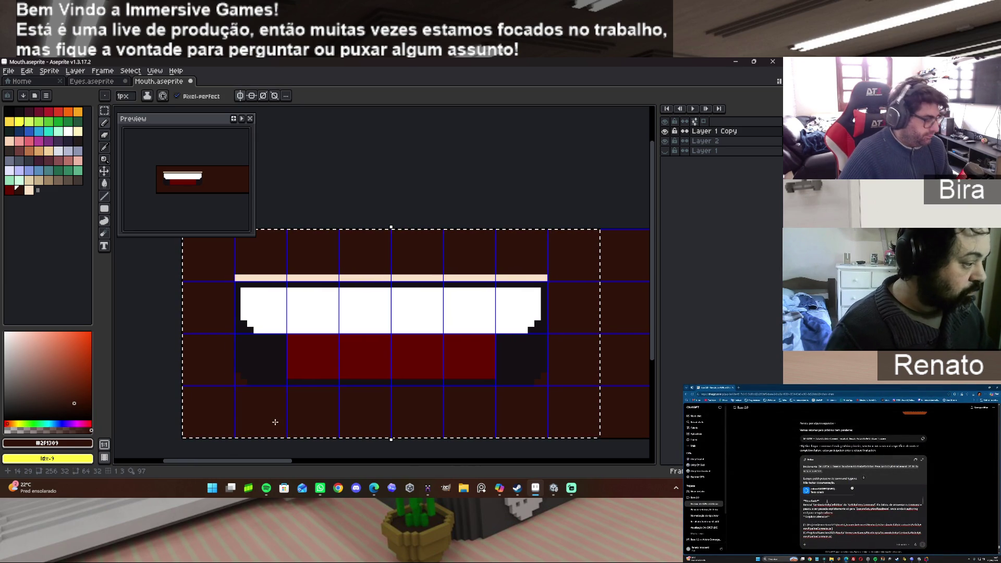
{"action": "key", "text": "ctrl+z"}
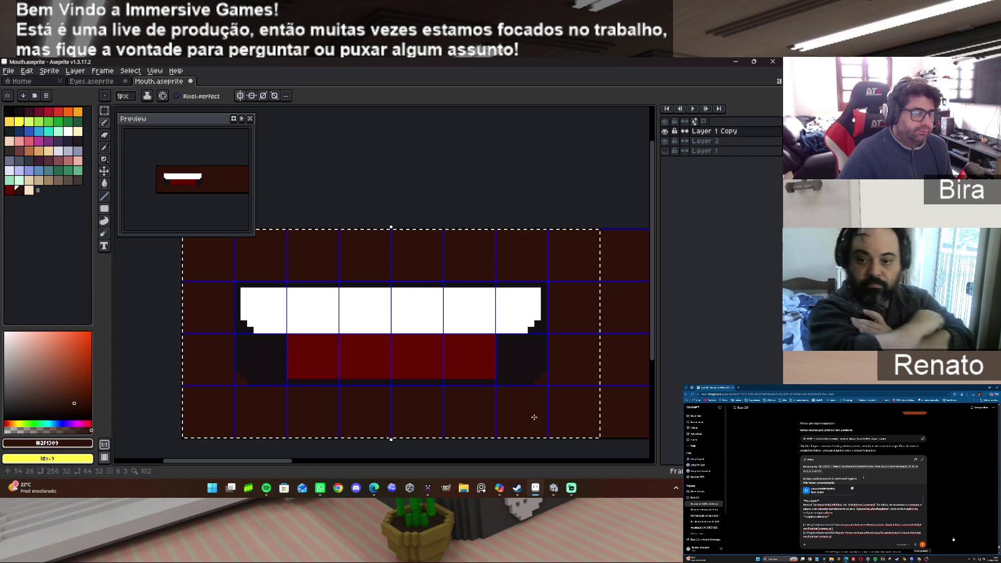
{"action": "mouse_move", "coordinate": [281, 465]}
{"action": "left_mouse_down"}
{"action": "mouse_move", "coordinate": [440, 453]}
{"action": "mouse_move", "coordinate": [310, 453]}
{"action": "left_mouse_up"}
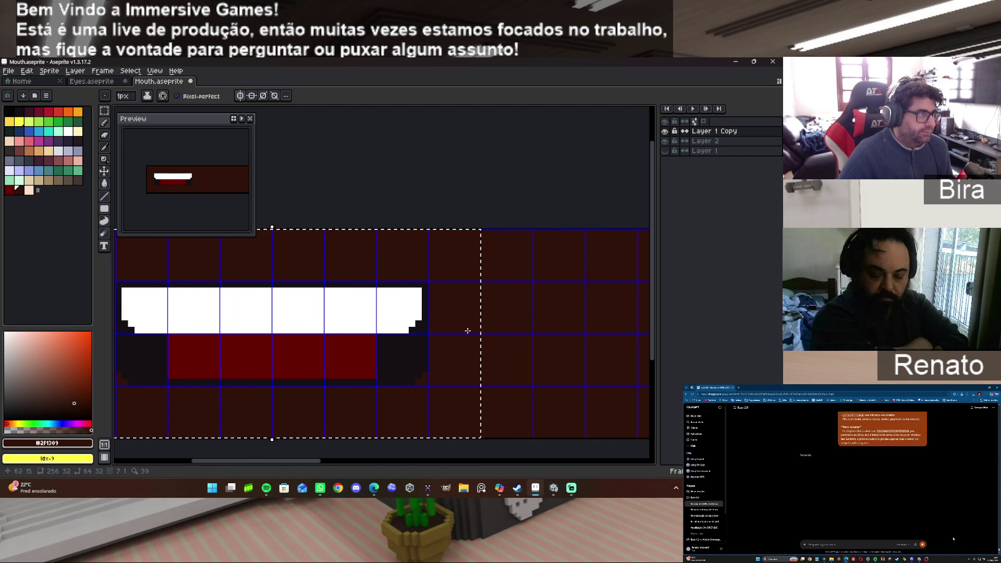
Draw near-black vertical gaps between the outer and inner teeth, undoing the misplaced third gap.
{"action": "scroll", "coordinate": [454, 329], "scroll_direction": "down", "scroll_amount": 1}
{"action": "scroll", "coordinate": [454, 328], "scroll_direction": "up", "scroll_amount": 1}
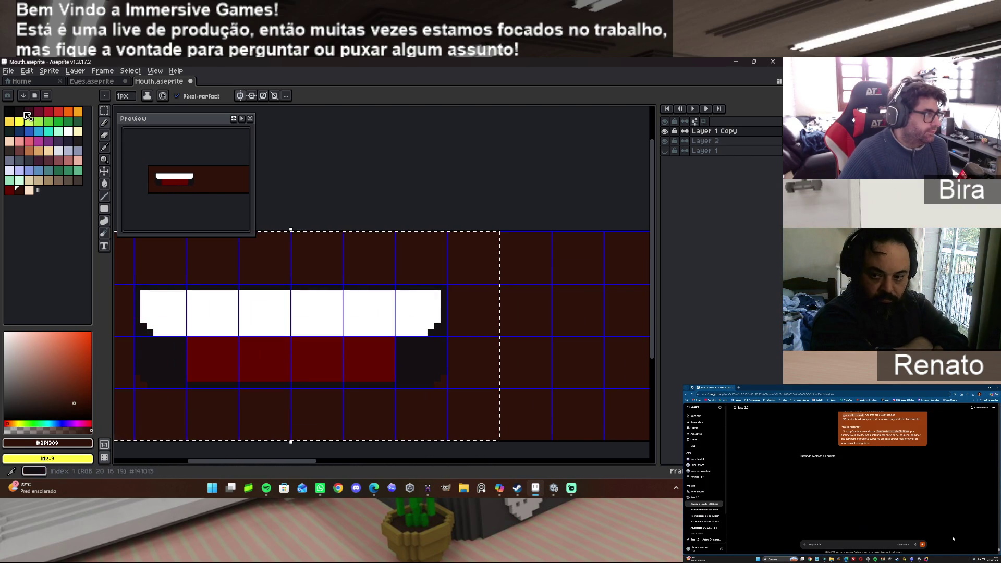
{"action": "left_click", "coordinate": [198, 278], "text": "alt"}
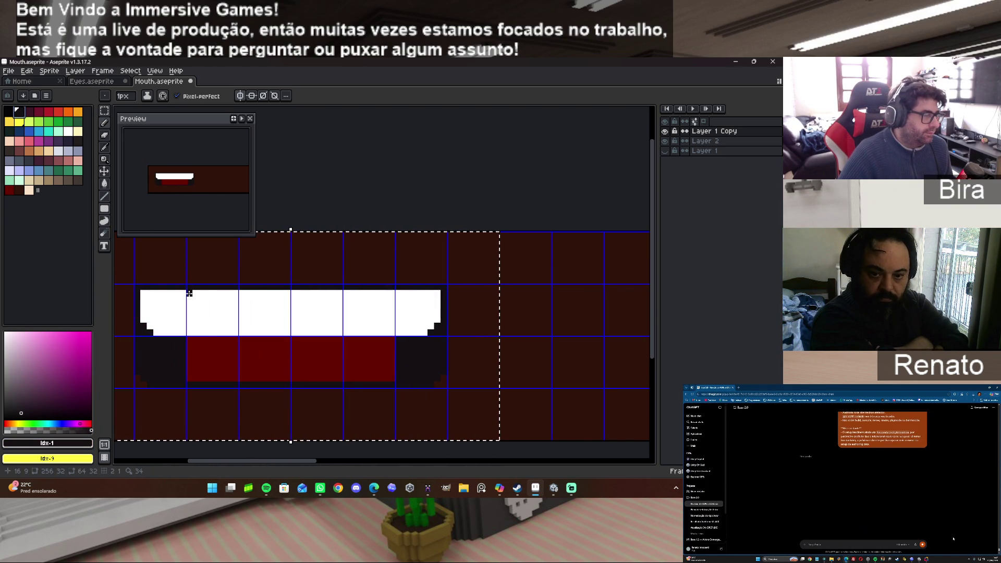
{"action": "left_click_drag", "start_coordinate": [189, 293], "coordinate": [185, 329]}
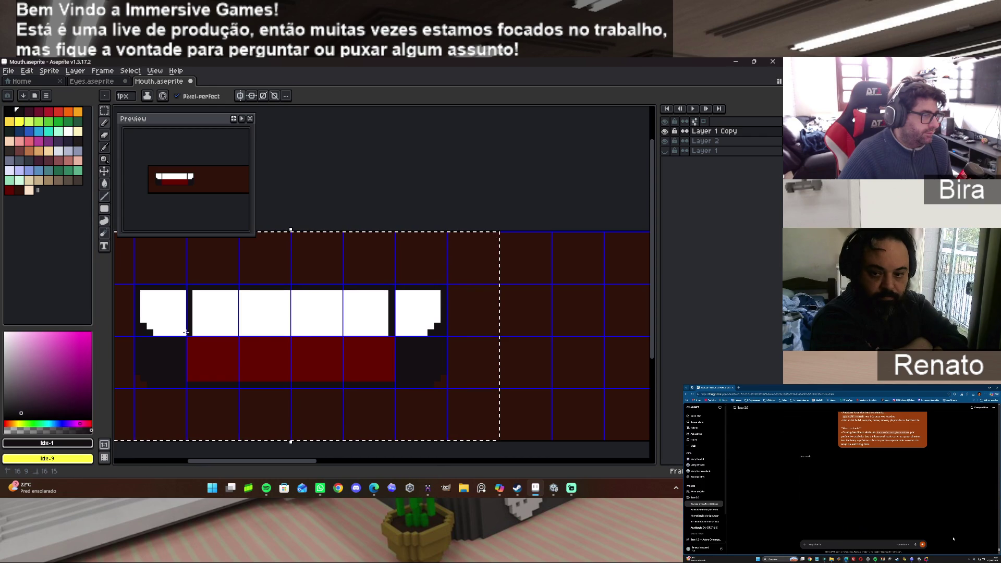
{"action": "left_click_drag", "start_coordinate": [241, 291], "coordinate": [239, 332]}
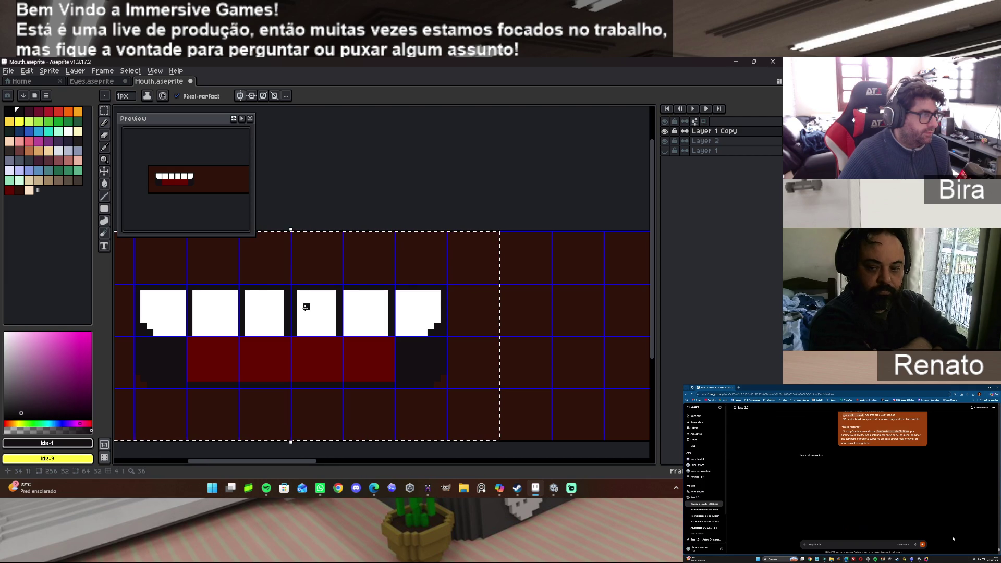
{"action": "key", "text": "ctrl+z"}
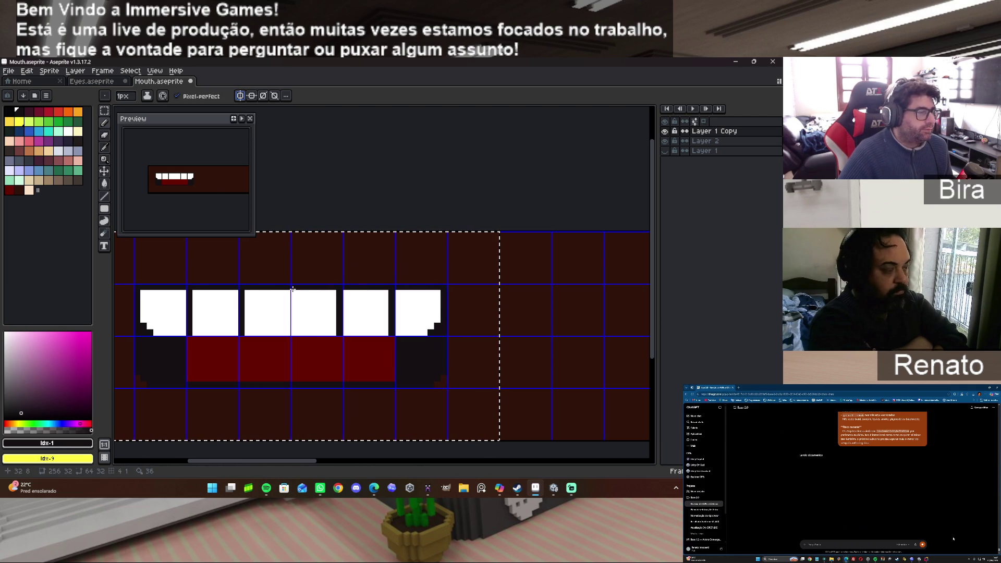
{"action": "left_click_drag", "start_coordinate": [292, 291], "coordinate": [294, 324]}
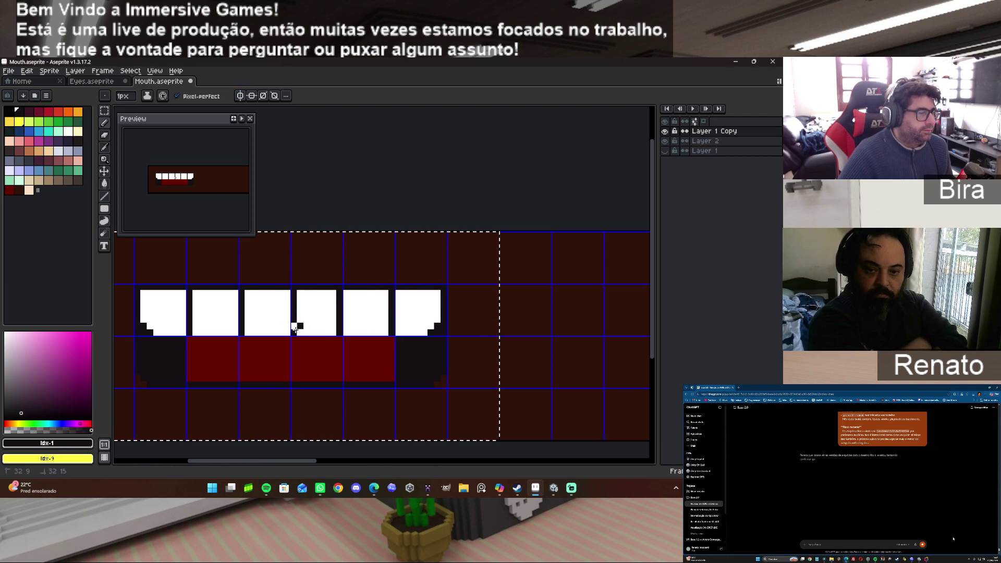
{"action": "key", "text": "ctrl+z"}
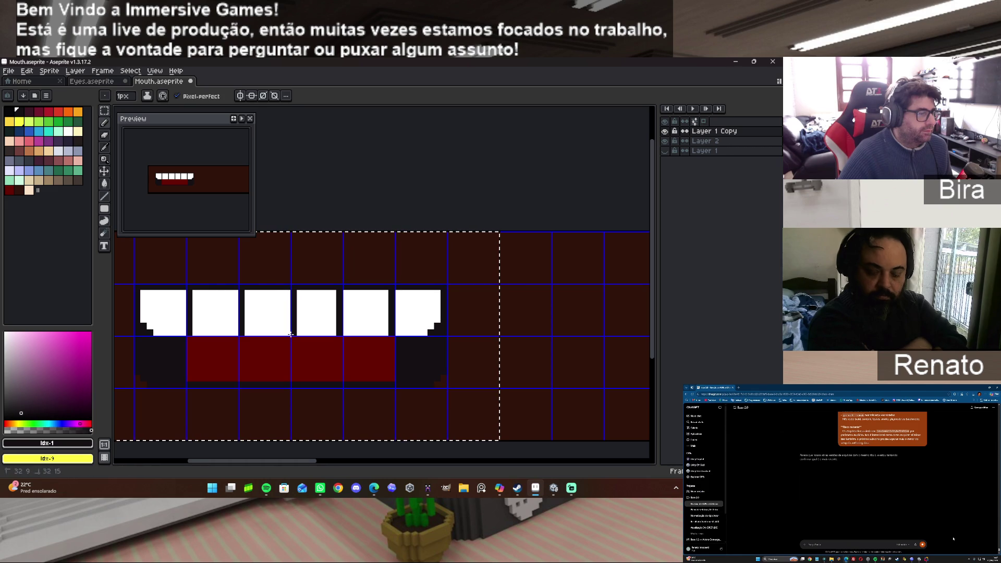
Rework the remaining gaps with white and near-black to form six teeth, darkening their bottom row.
{"action": "left_click", "coordinate": [332, 302], "text": "alt"}
{"action": "left_click_drag", "start_coordinate": [339, 291], "coordinate": [337, 334]}
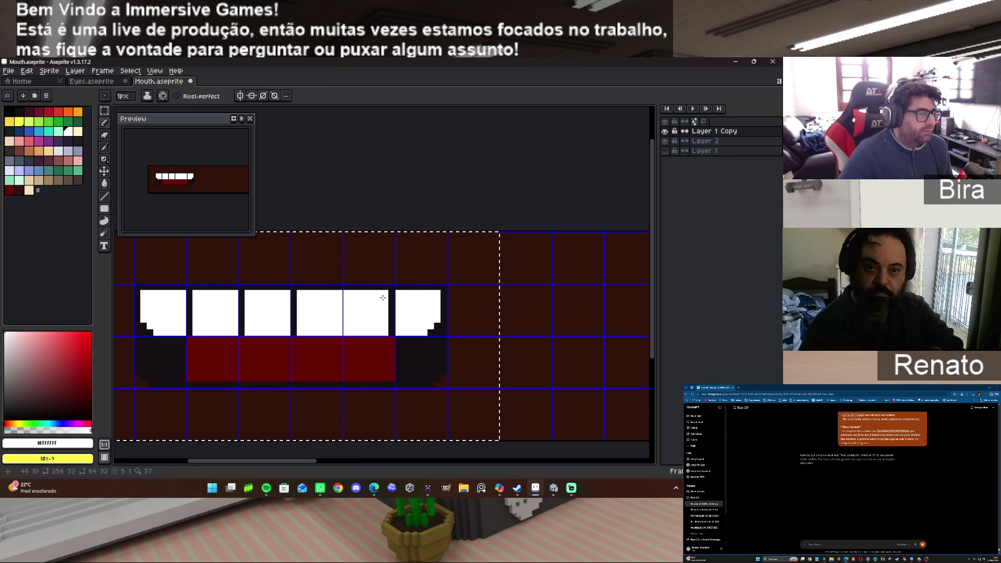
{"action": "left_click_drag", "start_coordinate": [392, 302], "coordinate": [392, 333]}
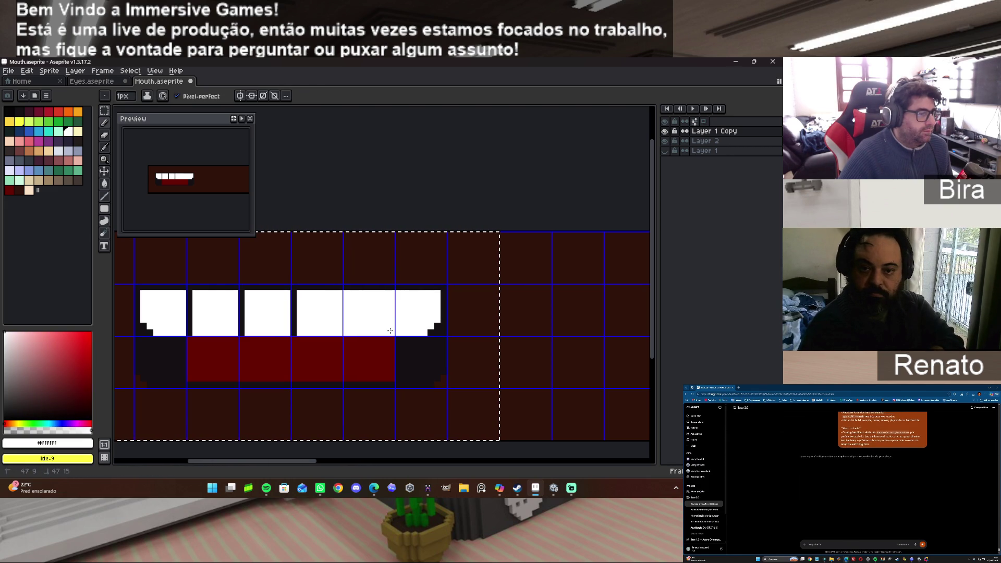
{"action": "left_click", "coordinate": [295, 307], "text": "alt"}
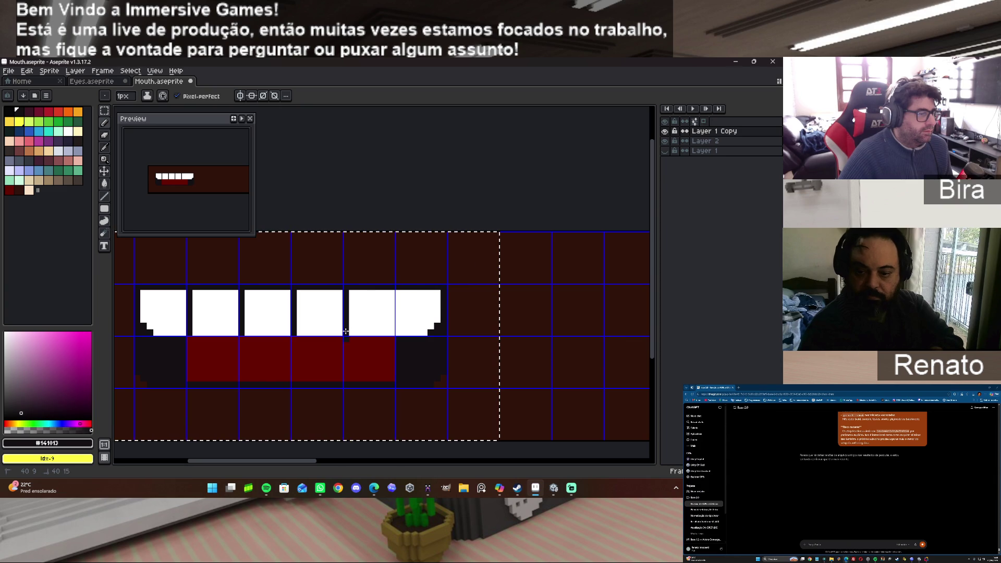
{"action": "key", "text": "ctrl+z"}
{"action": "left_click_drag", "start_coordinate": [345, 294], "coordinate": [346, 324]}
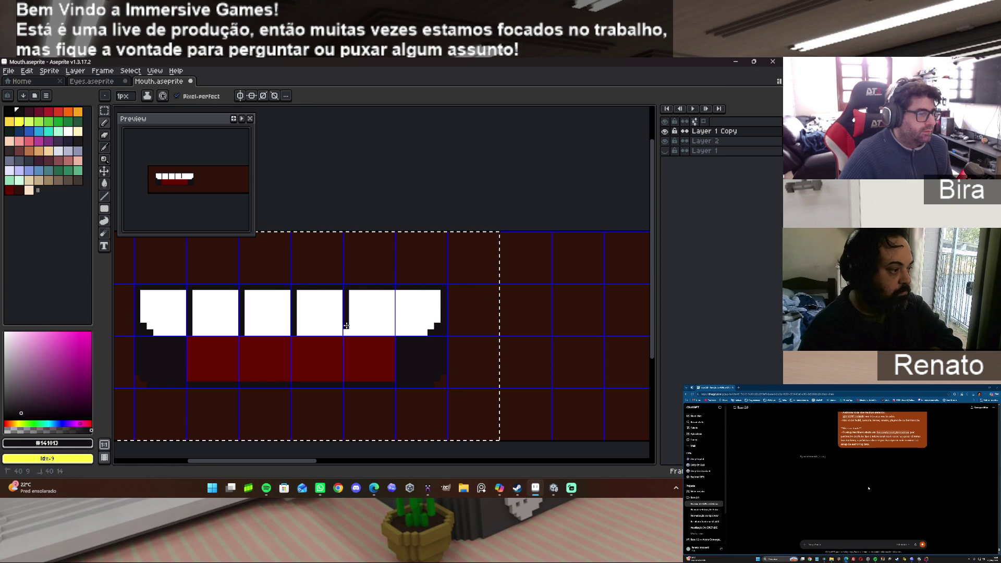
{"action": "left_click_drag", "start_coordinate": [397, 291], "coordinate": [397, 319]}
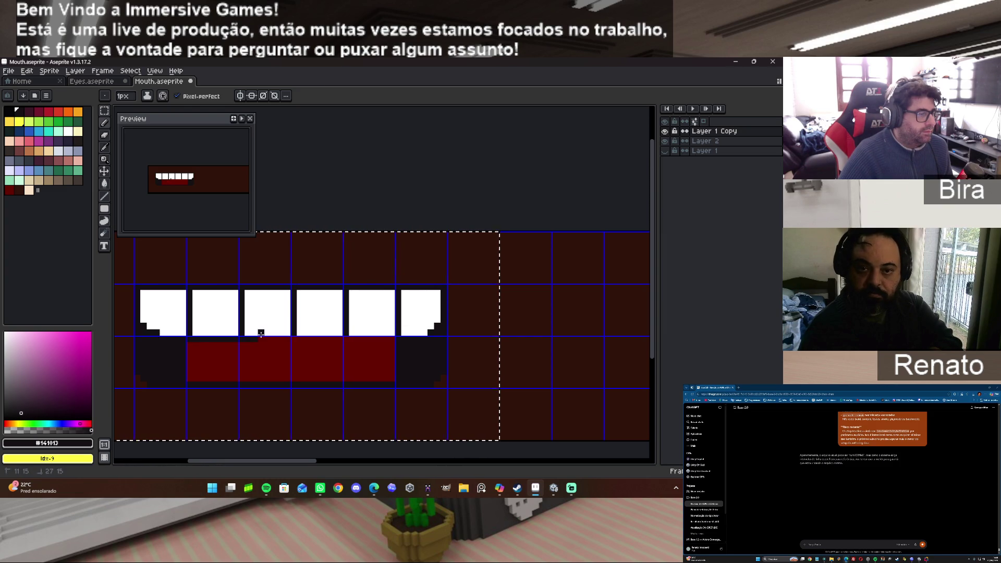
{"action": "left_click_drag", "start_coordinate": [423, 332], "coordinate": [152, 332]}
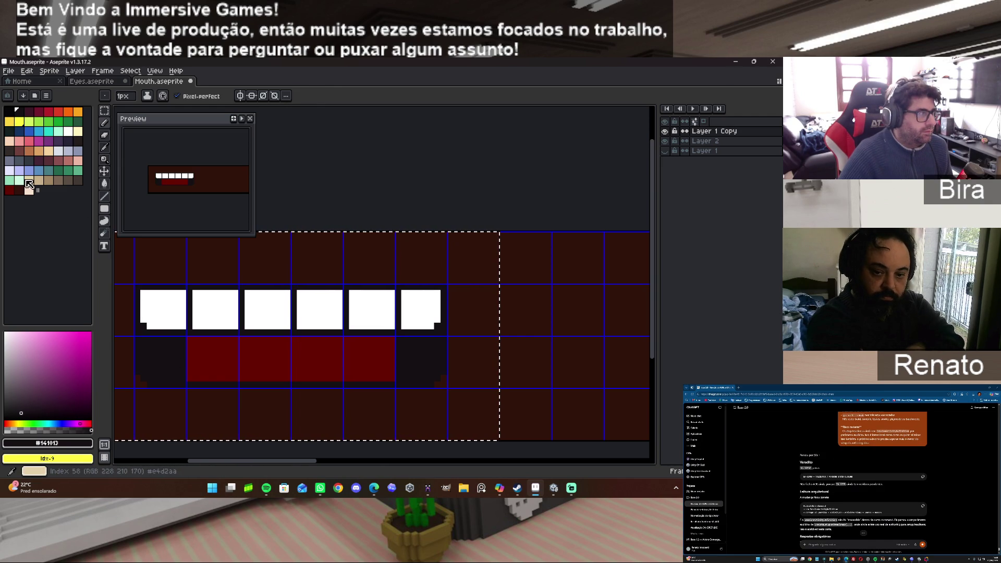
Sample white from a tooth and paint over the four gaps between the second through sixth teeth.
{"action": "key", "text": "alt"}
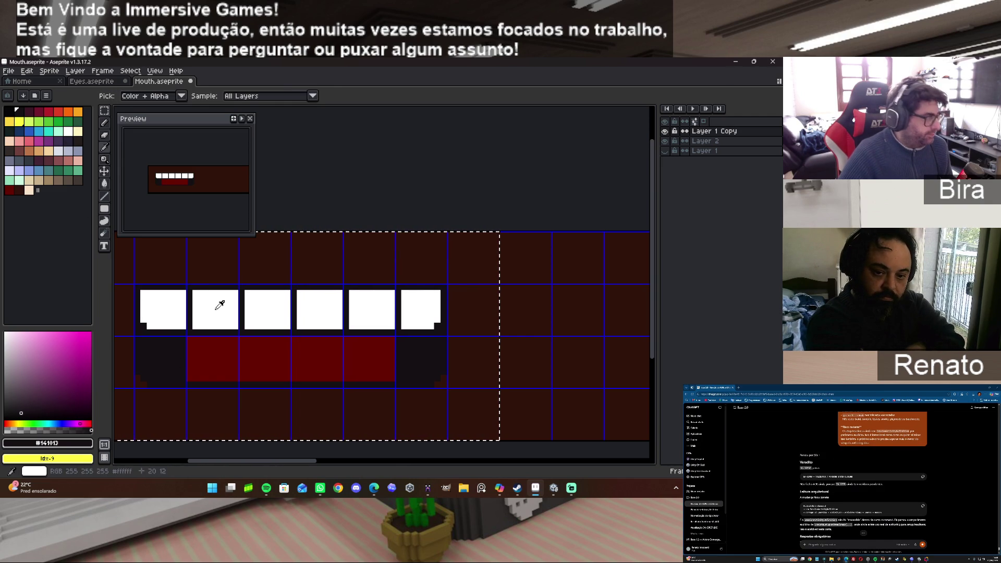
{"action": "left_click", "coordinate": [219, 305], "text": "alt"}
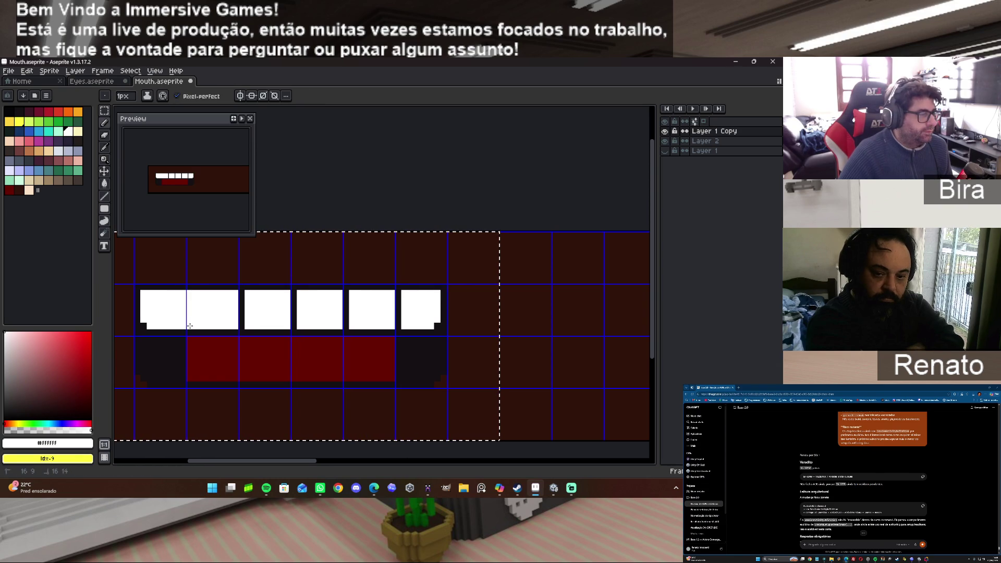
{"action": "left_click_drag", "start_coordinate": [241, 291], "coordinate": [242, 328]}
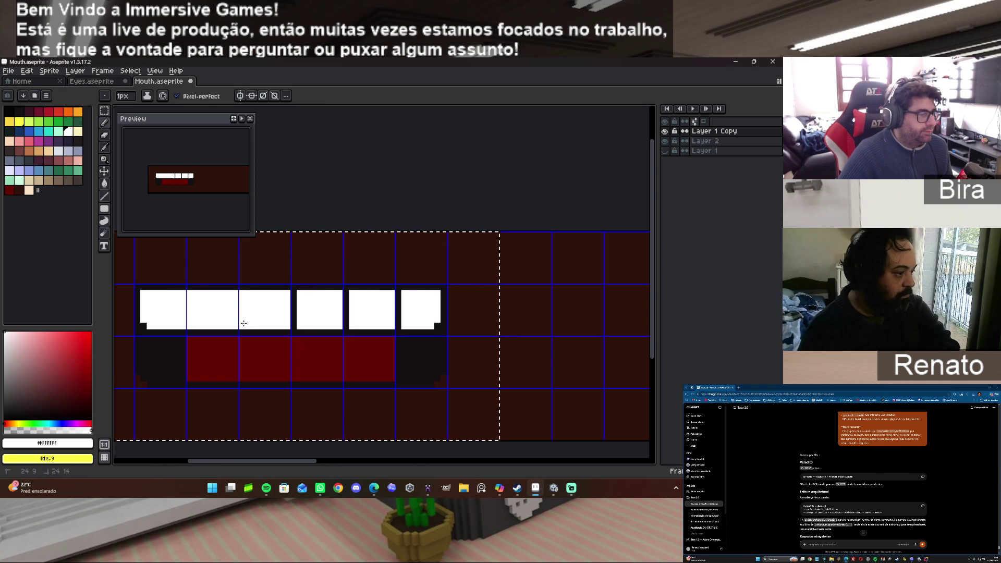
{"action": "left_click_drag", "start_coordinate": [294, 291], "coordinate": [295, 321]}
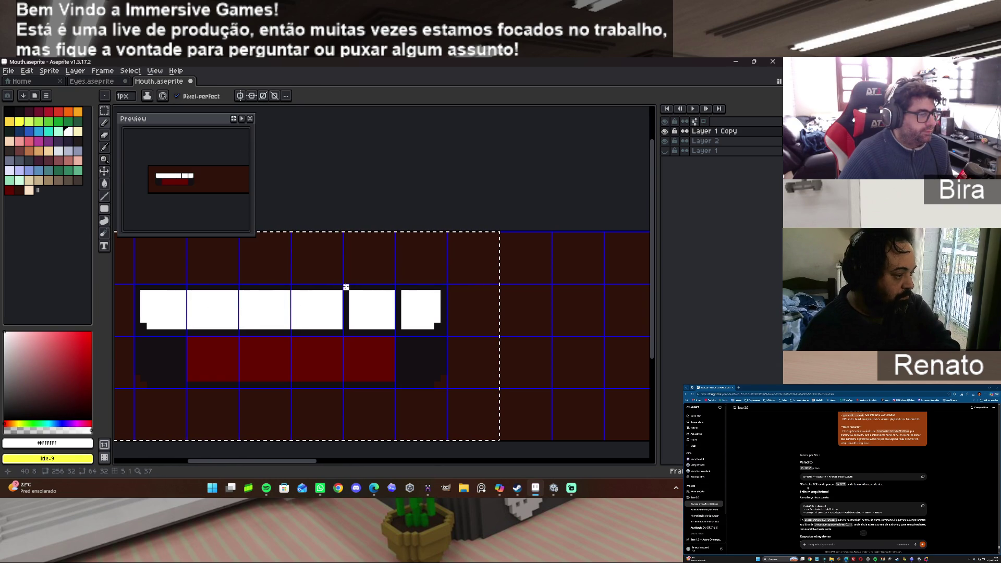
{"action": "left_click_drag", "start_coordinate": [343, 295], "coordinate": [343, 324]}
{"action": "left_click_drag", "start_coordinate": [398, 293], "coordinate": [397, 328]}
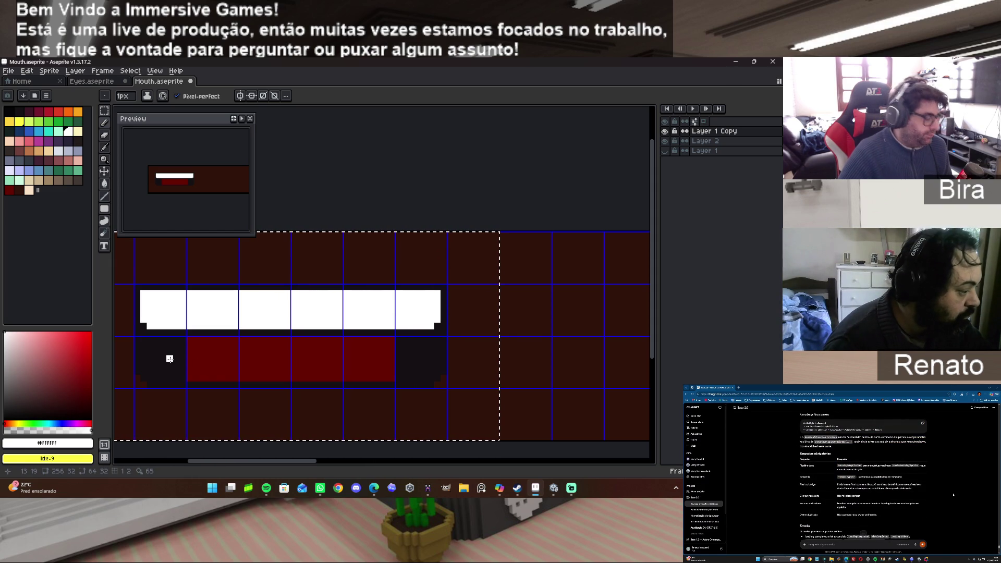
{"action": "left_click", "coordinate": [182, 345], "text": "alt"}
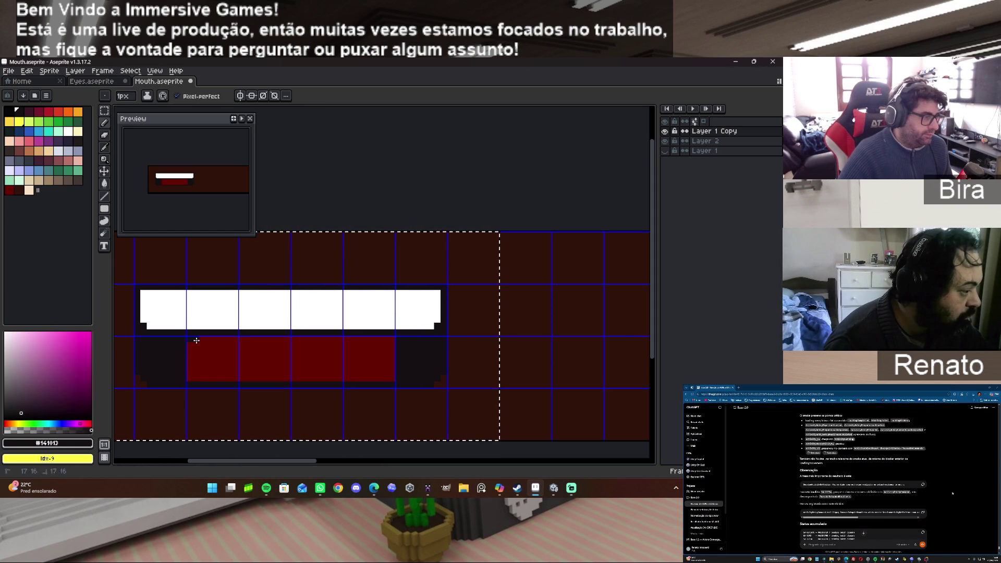
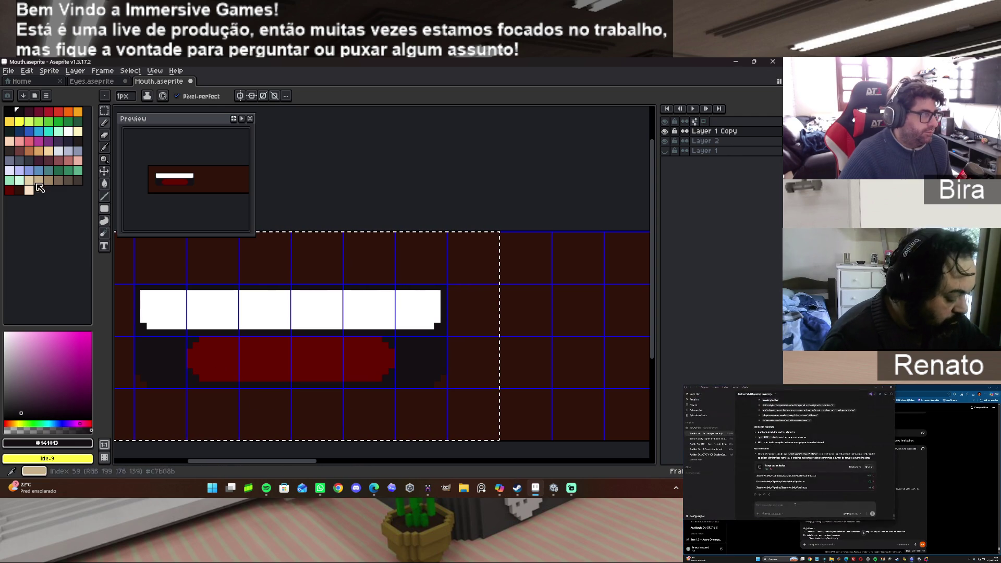
Paint lighter highlight pixels along the tongue's top edge, undoing the stray crimson strokes and corner pixel.
{"action": "left_click", "coordinate": [38, 114]}
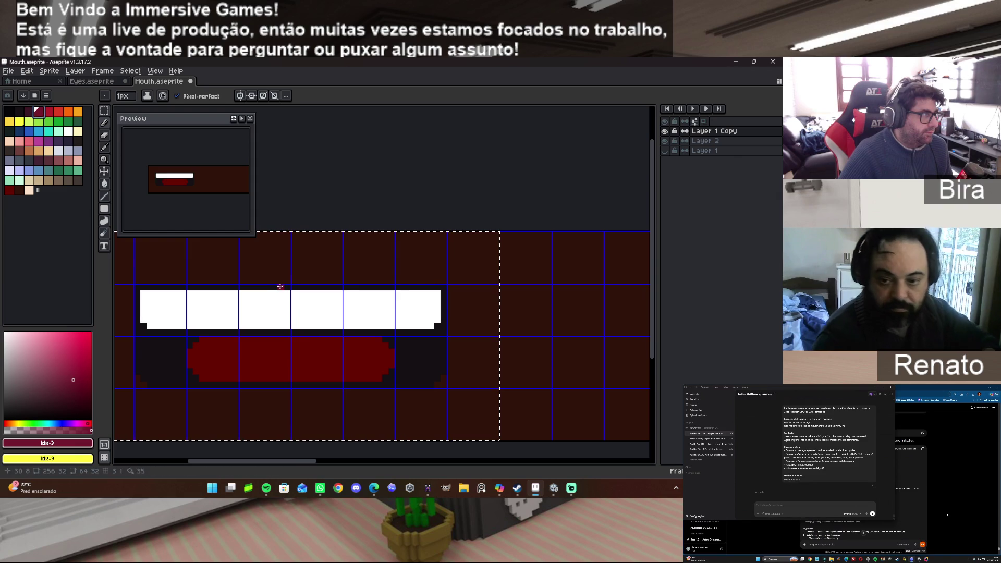
{"action": "left_click_drag", "start_coordinate": [286, 375], "coordinate": [286, 355]}
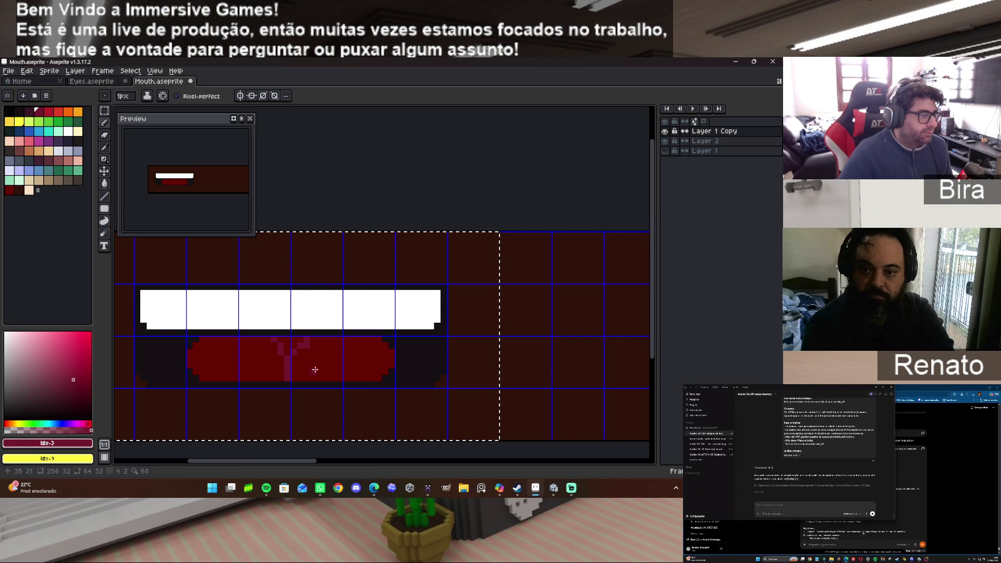
{"action": "key", "text": "ctrl+z"}
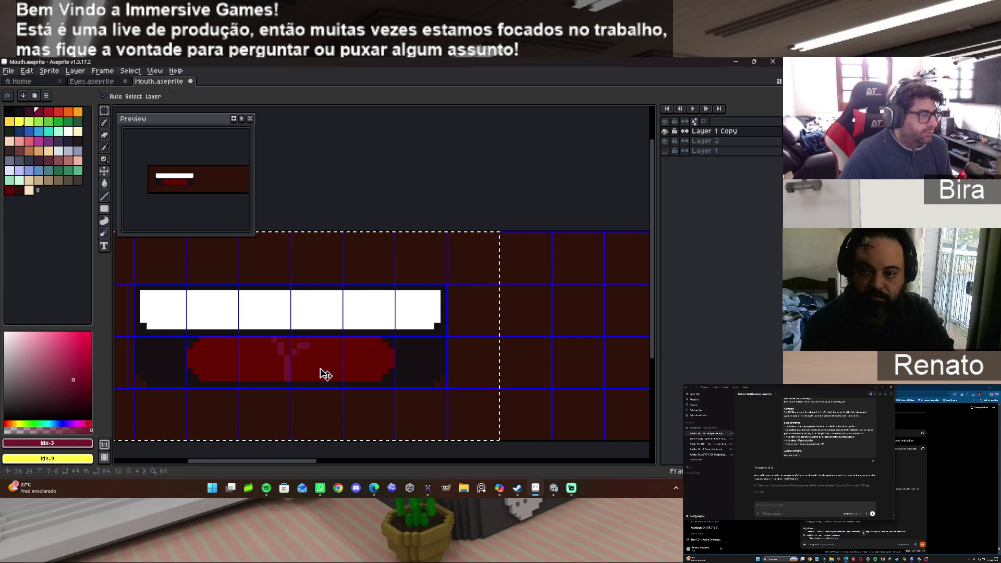
{"action": "key", "text": "ctrl+z"}
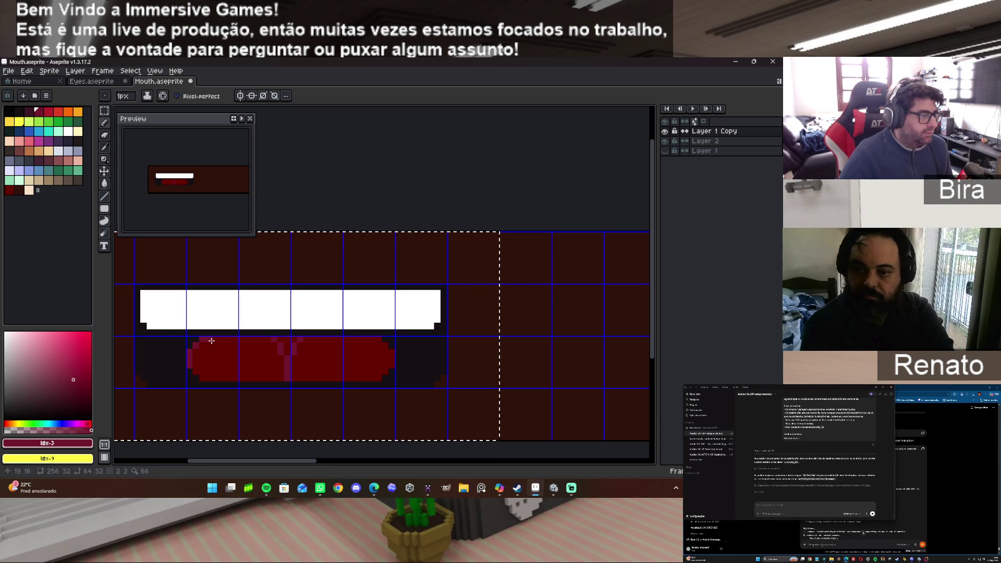
{"action": "mouse_move", "coordinate": [210, 339]}
{"action": "left_mouse_down"}
{"action": "mouse_move", "coordinate": [348, 336]}
{"action": "mouse_move", "coordinate": [382, 344]}
{"action": "mouse_move", "coordinate": [390, 360]}
{"action": "left_mouse_up"}
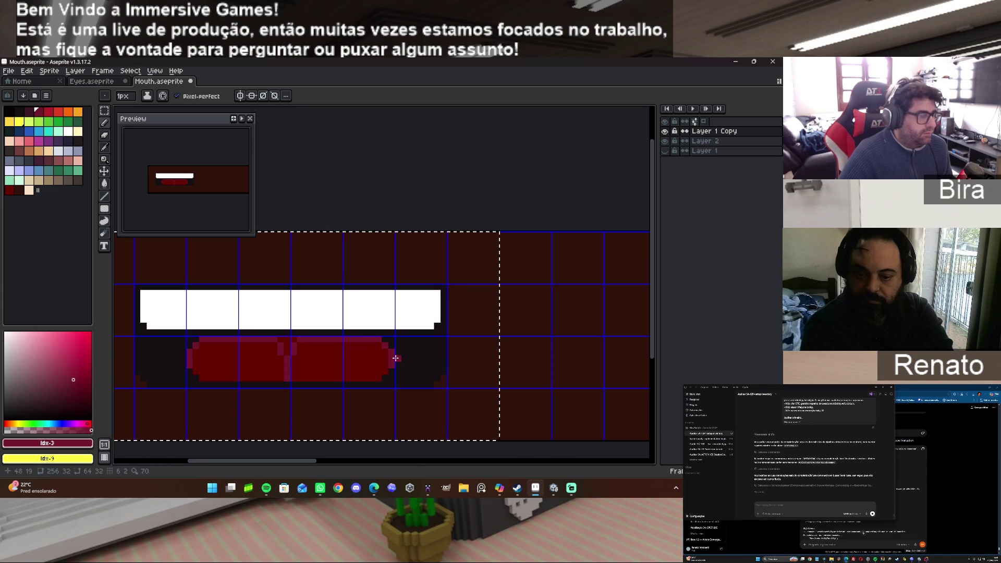
{"action": "left_click", "coordinate": [421, 325]}
{"action": "key", "text": "ctrl+z"}
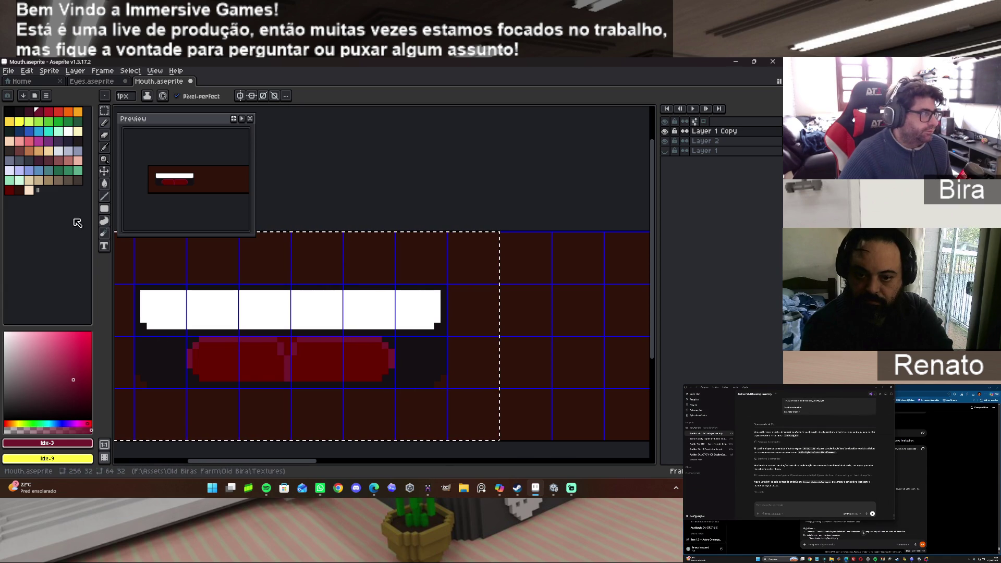
{"action": "left_click", "coordinate": [48, 152]}
{"action": "left_click_drag", "start_coordinate": [149, 325], "coordinate": [420, 324]}
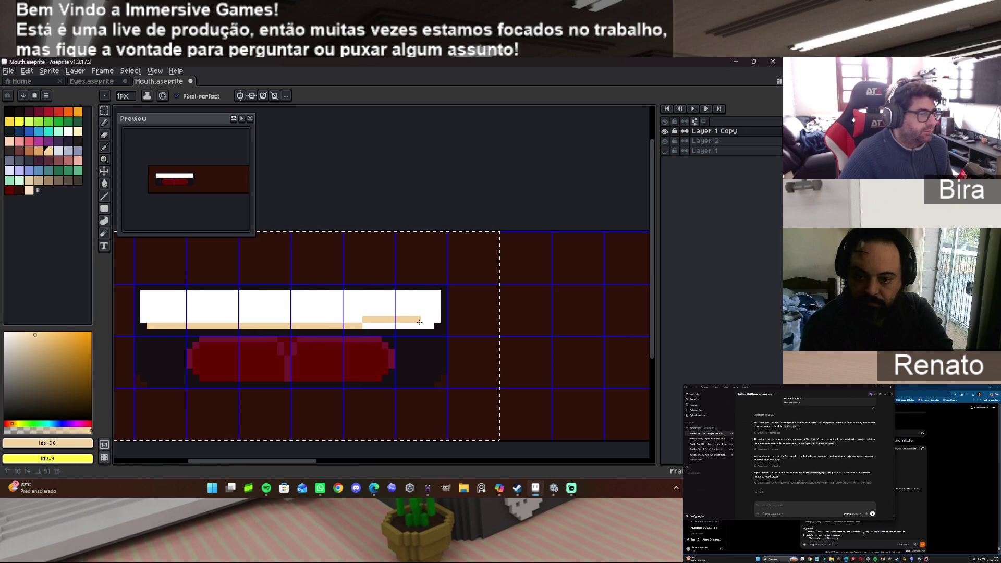
{"action": "key", "text": "ctrl+z"}
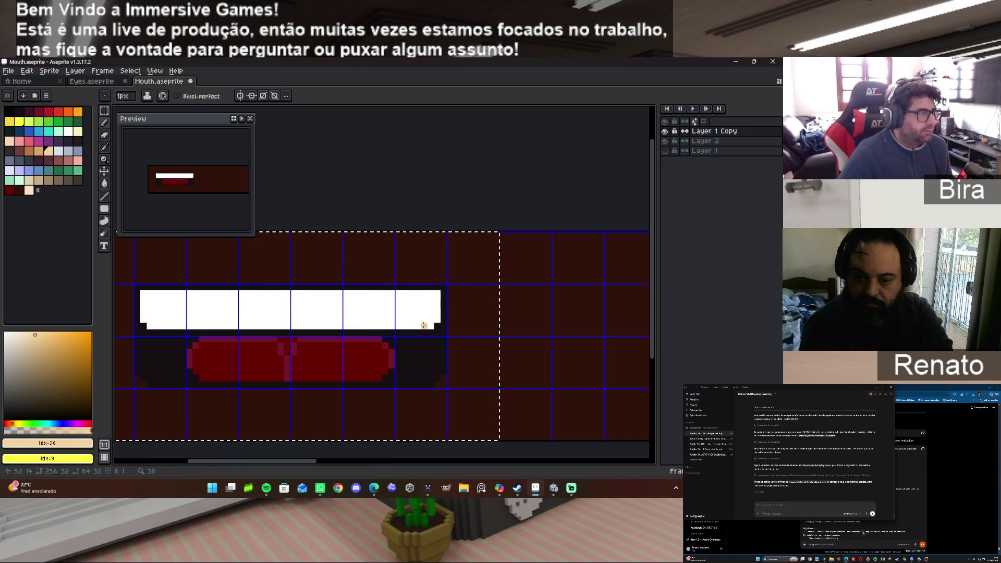
{"action": "mouse_move", "coordinate": [430, 325]}
{"action": "left_mouse_down"}
{"action": "mouse_move", "coordinate": [168, 316]}
{"action": "mouse_move", "coordinate": [156, 299]}
{"action": "left_mouse_up"}
{"action": "key", "text": "v"}
{"action": "key", "text": "ctrl+z"}
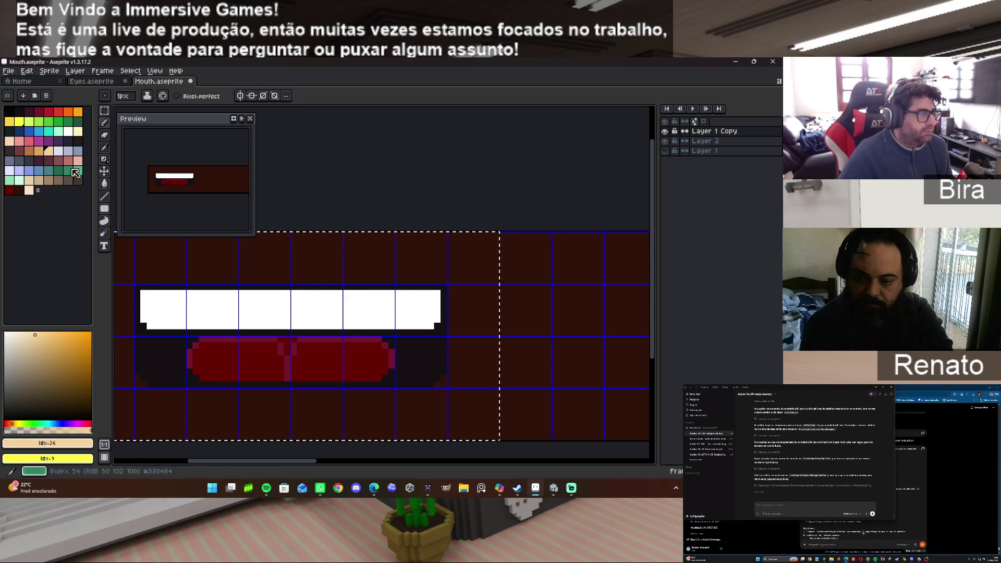
{"action": "left_click", "coordinate": [104, 183]}
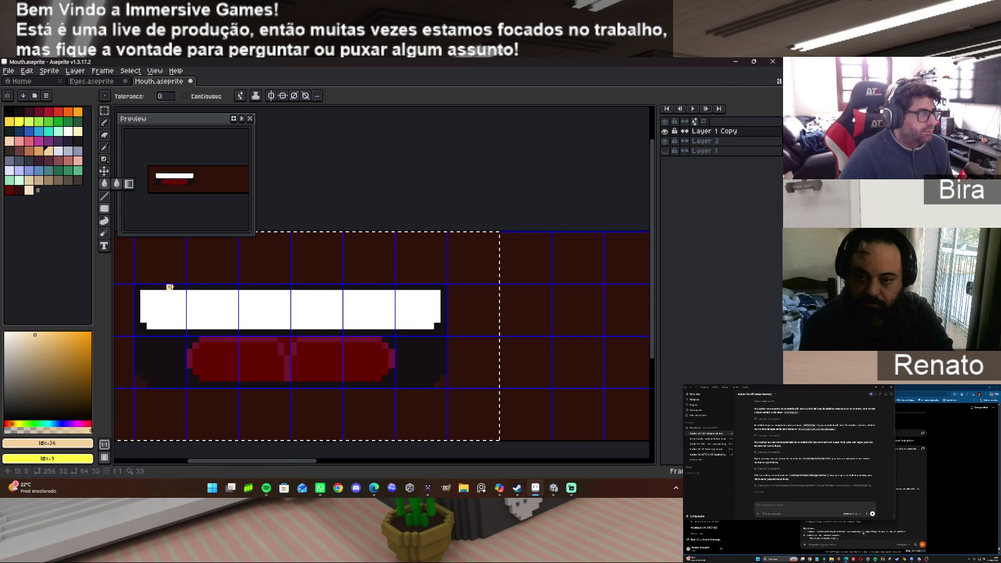
{"action": "left_click", "coordinate": [248, 295]}
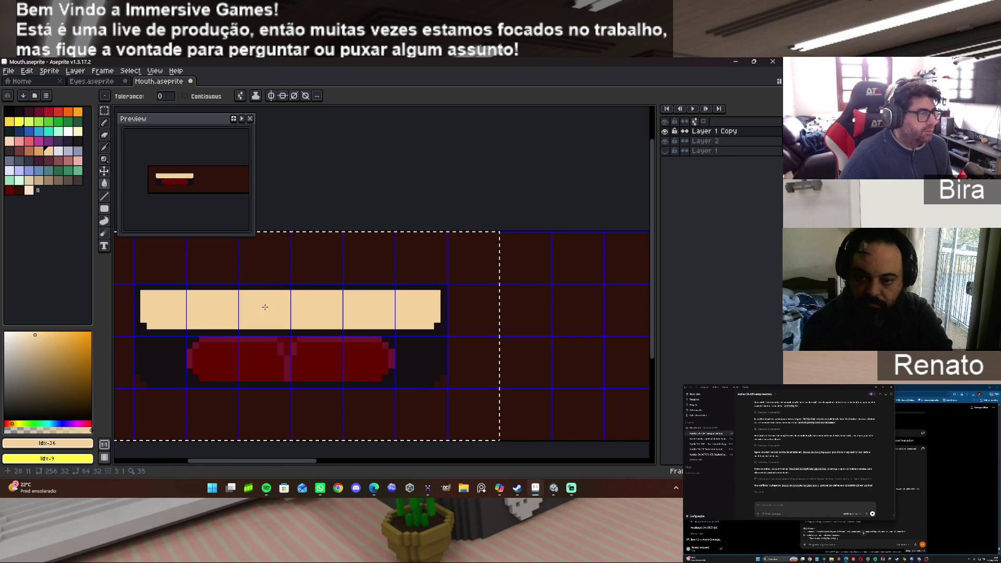
{"action": "left_click", "coordinate": [29, 191]}
{"action": "left_click", "coordinate": [272, 312]}
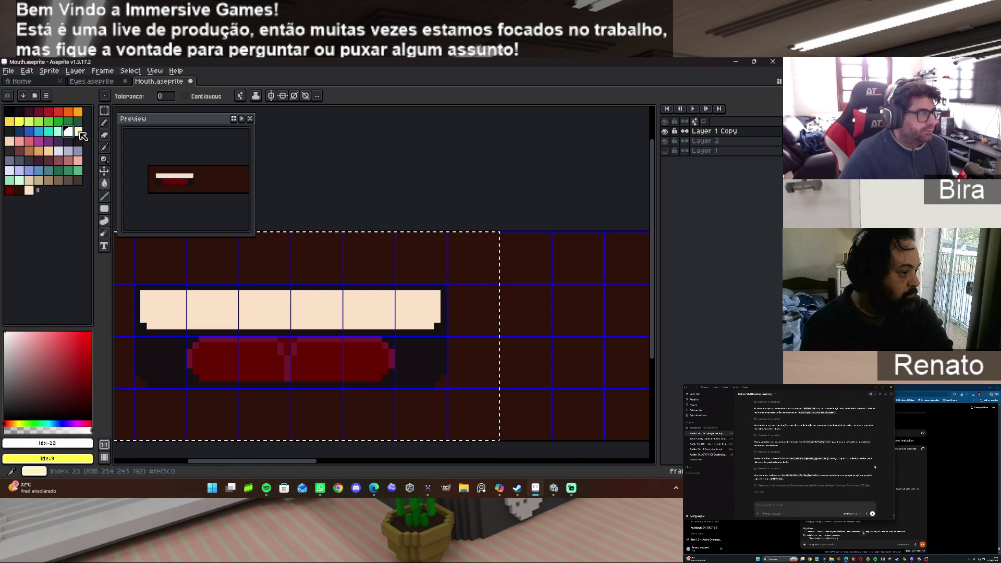
{"action": "left_click", "coordinate": [77, 131]}
{"action": "left_click", "coordinate": [261, 309]}
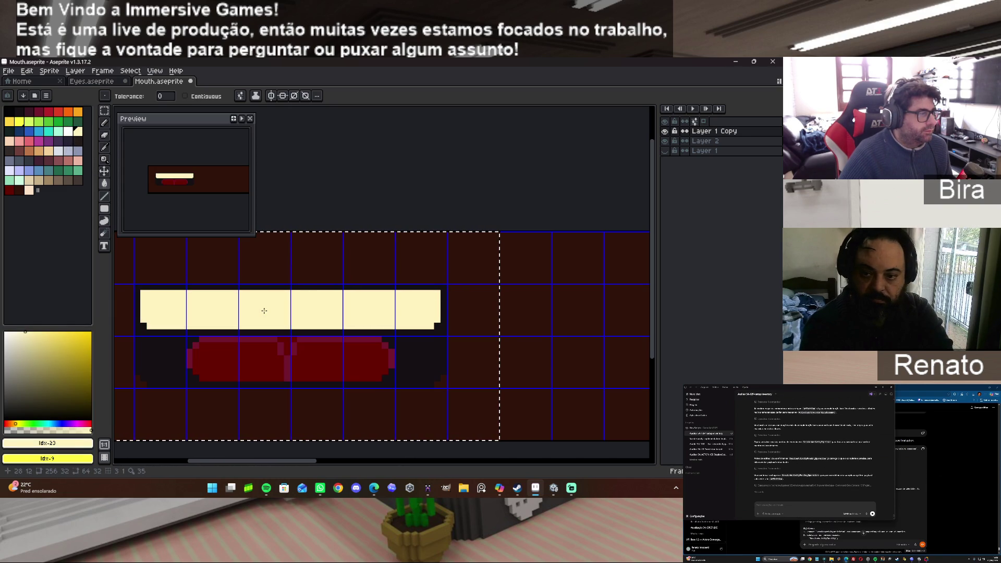
{"action": "left_click", "coordinate": [68, 131]}
{"action": "left_click", "coordinate": [286, 302]}
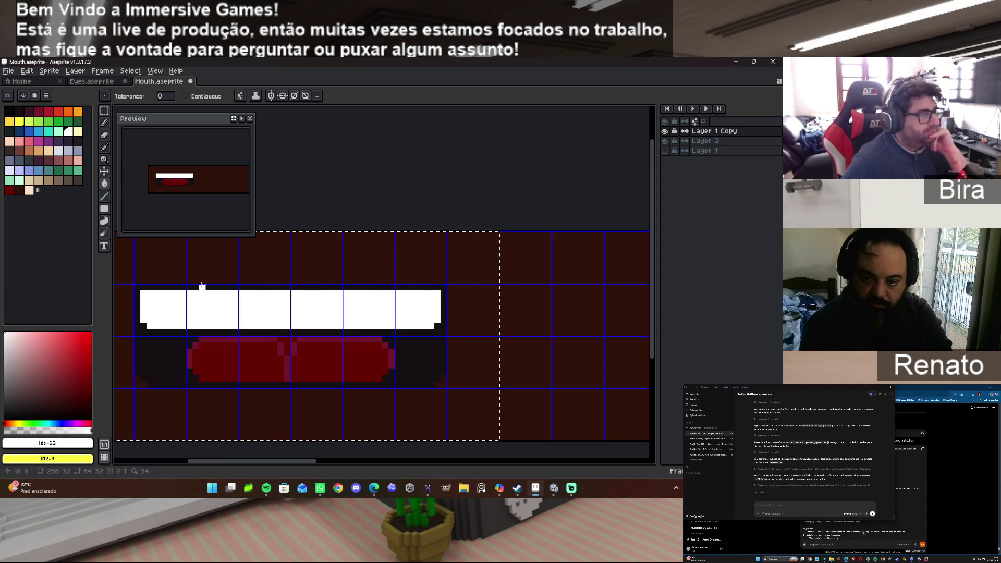
{"action": "scroll", "coordinate": [444, 352], "scroll_direction": "down", "scroll_amount": 2}
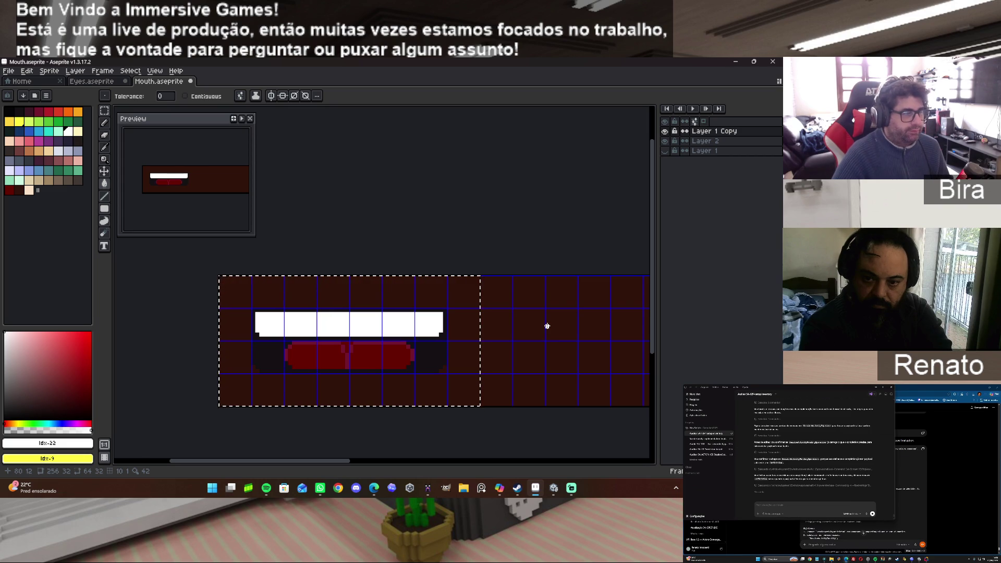
Try a marquee selection of the empty second frame, check Layer 2, then revert to the first-frame selection.
{"action": "left_click_drag", "start_coordinate": [317, 461], "coordinate": [394, 460]}
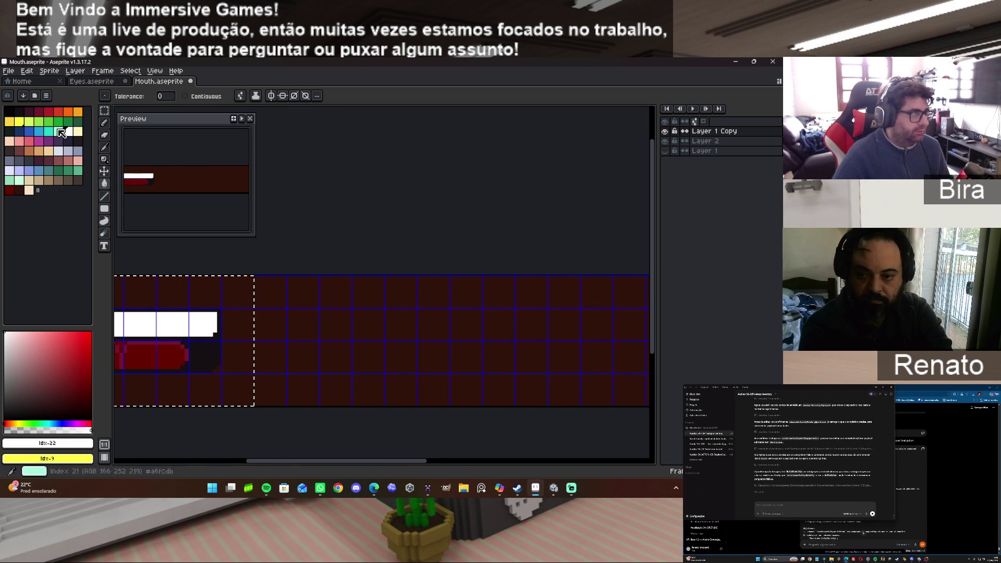
{"action": "left_click", "coordinate": [106, 111]}
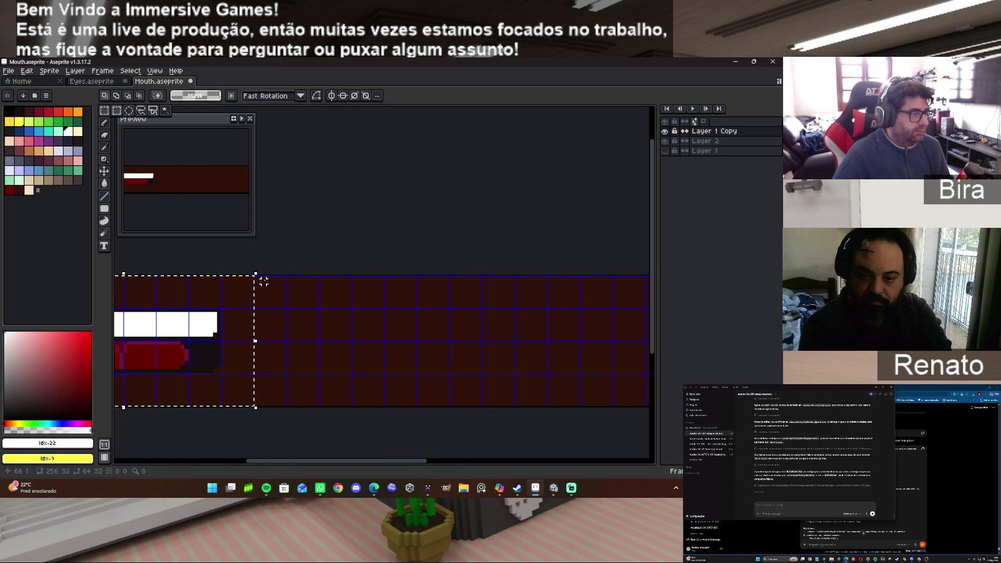
{"action": "left_click_drag", "start_coordinate": [255, 276], "coordinate": [512, 403]}
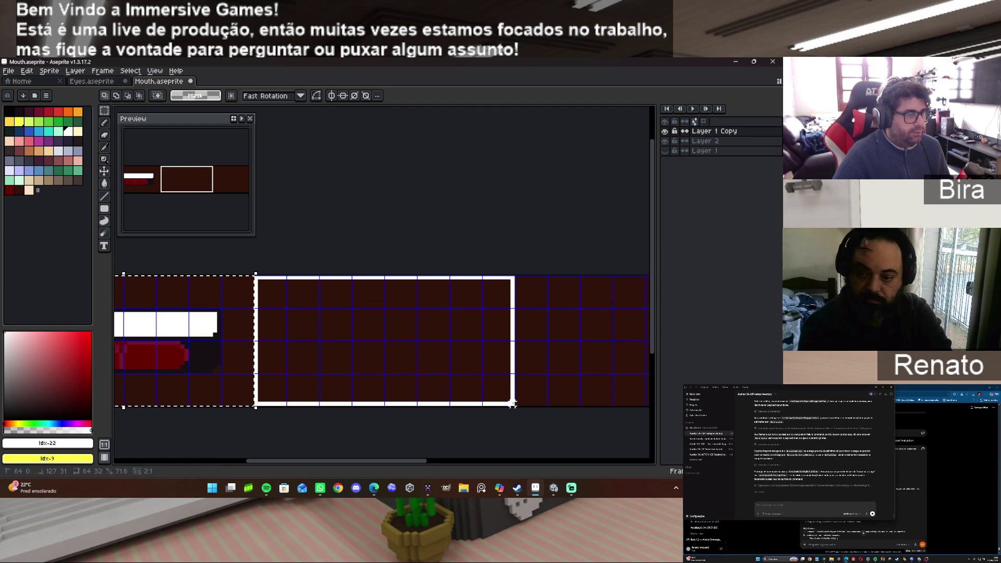
{"action": "left_click_drag", "start_coordinate": [511, 404], "coordinate": [516, 406]}
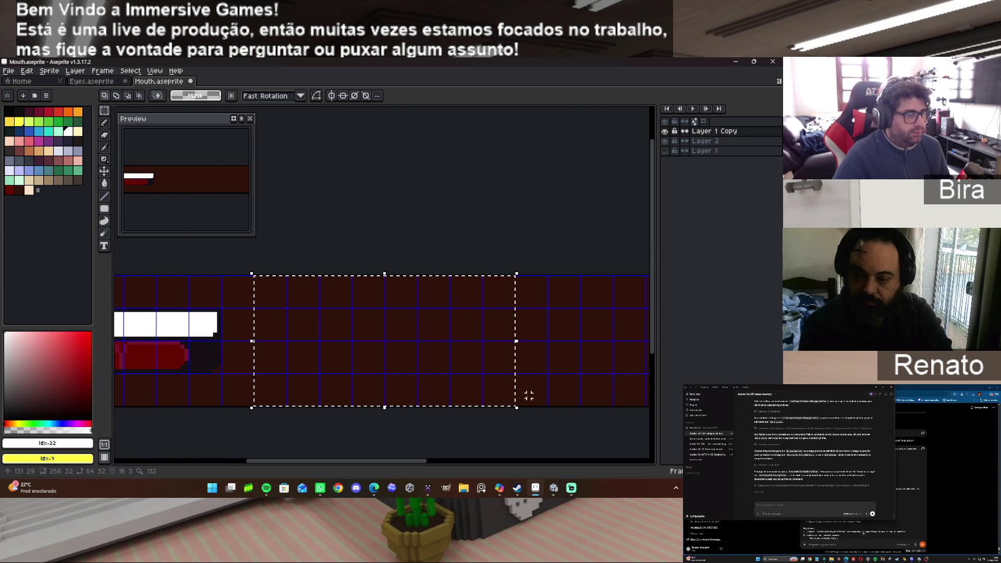
{"action": "left_click", "coordinate": [668, 145]}
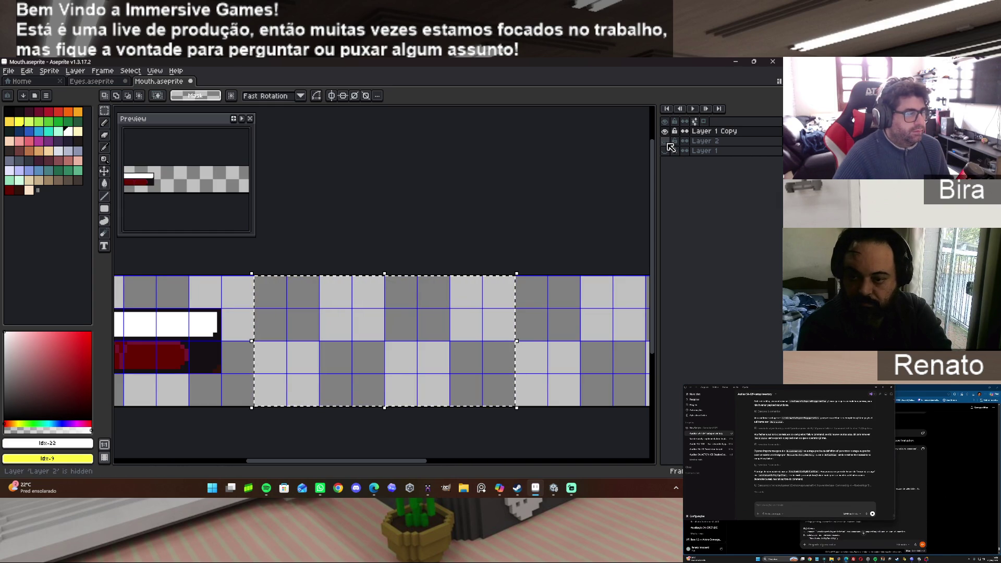
{"action": "left_click", "coordinate": [667, 144]}
{"action": "scroll", "coordinate": [454, 257], "scroll_direction": "down", "scroll_amount": 1}
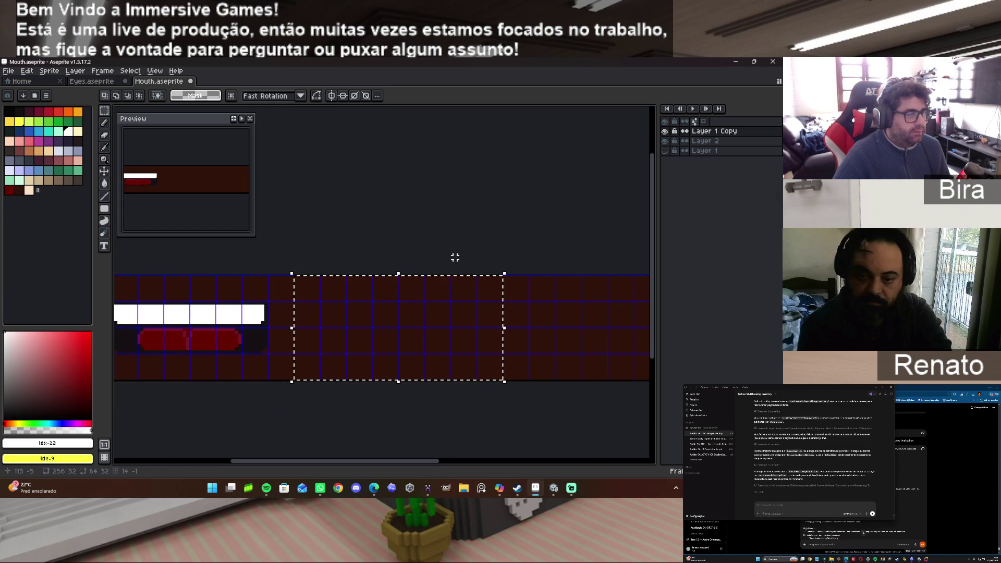
{"action": "key", "text": "ctrl+z"}
Drag a copy of the selected mouth into the second 64-pixel slot, nudge it one pixel left and commit.
{"action": "left_click", "coordinate": [282, 302]}
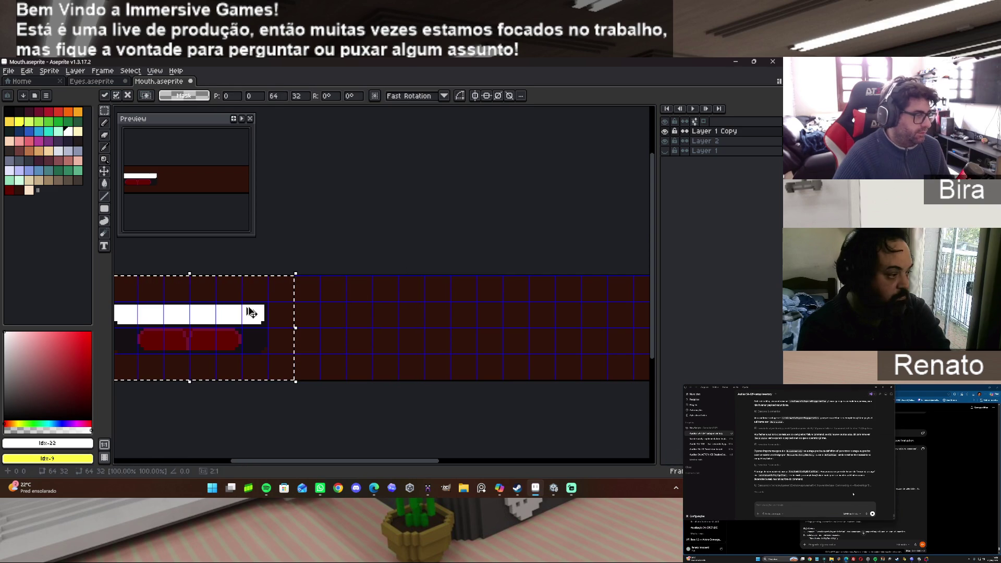
{"action": "mouse_move", "coordinate": [225, 324]}
{"action": "left_mouse_down"}
{"action": "mouse_move", "coordinate": [454, 326]}
{"action": "mouse_move", "coordinate": [438, 324]}
{"action": "left_mouse_up"}
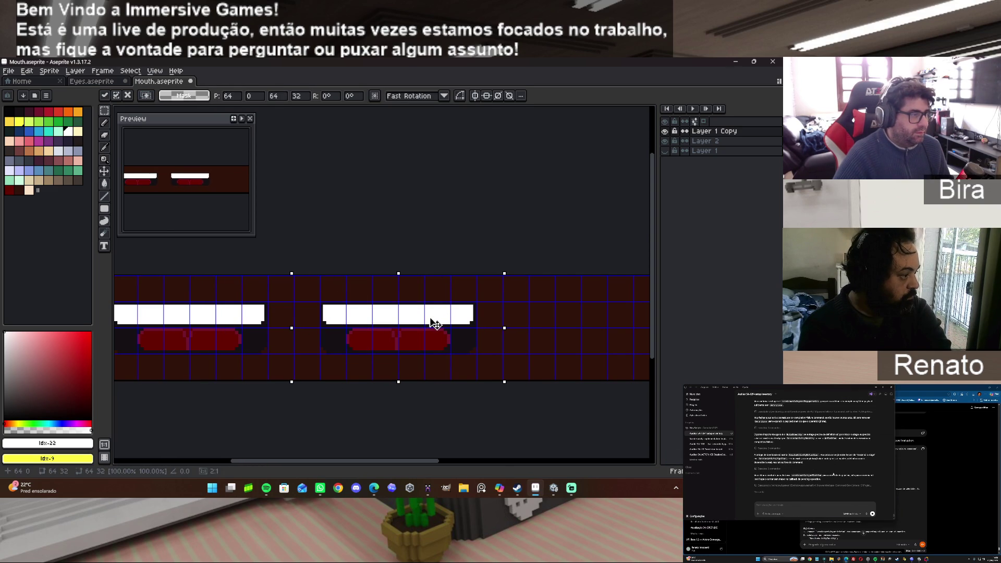
{"action": "key", "text": "Left"}
{"action": "key", "text": "ctrl+d"}
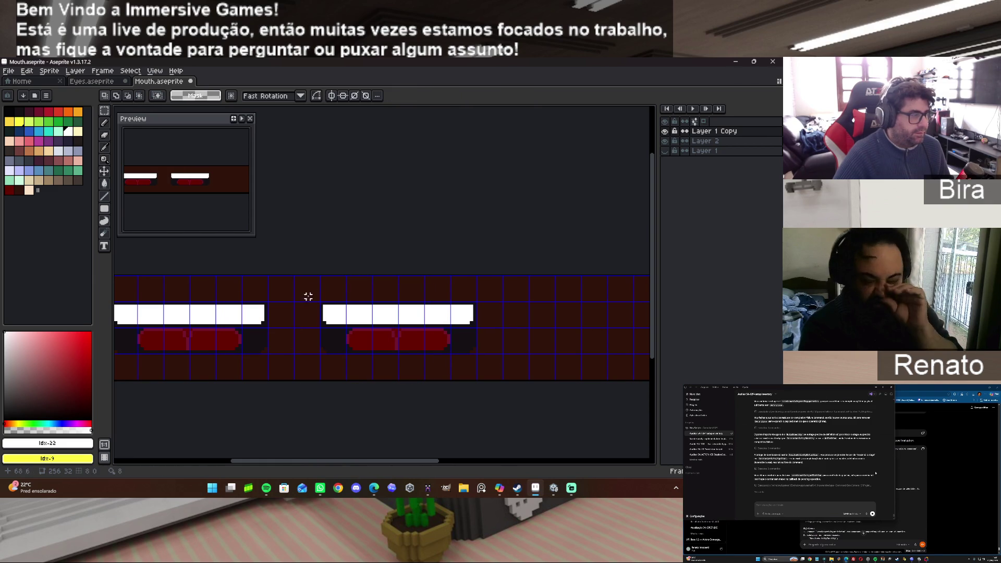
Move the copied mouth's right end left and nudge it onto the grid.
{"action": "scroll", "coordinate": [346, 308], "scroll_direction": "up", "scroll_amount": 1}
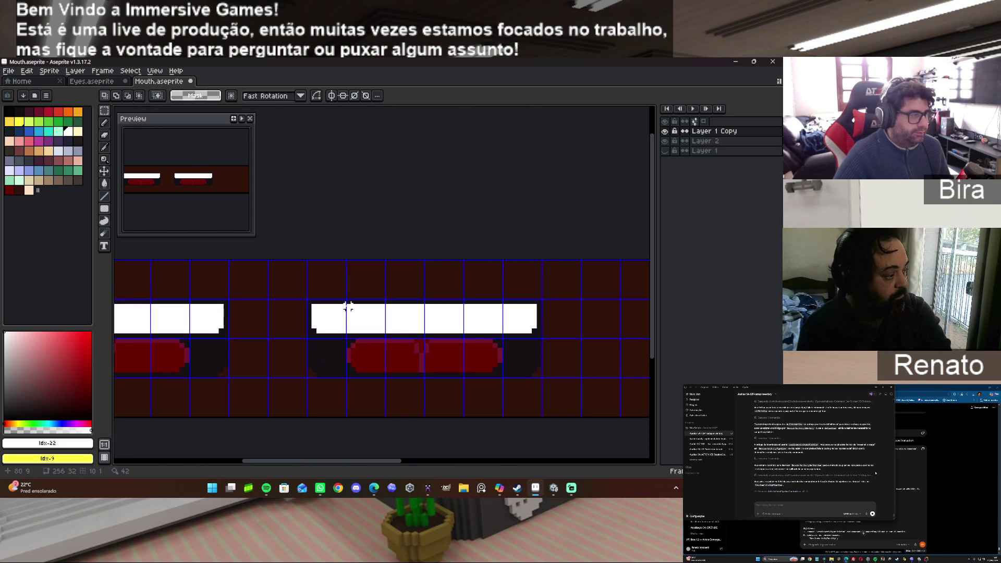
{"action": "mouse_move", "coordinate": [307, 301]}
{"action": "left_mouse_down"}
{"action": "mouse_move", "coordinate": [358, 366]}
{"action": "mouse_move", "coordinate": [387, 379]}
{"action": "mouse_move", "coordinate": [377, 349]}
{"action": "mouse_move", "coordinate": [443, 348]}
{"action": "left_mouse_up"}
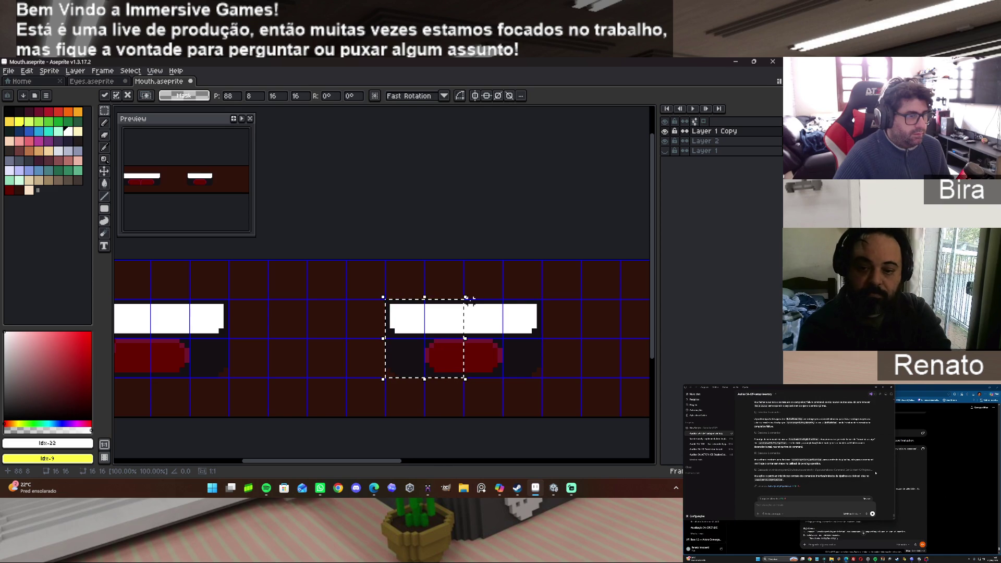
{"action": "mouse_move", "coordinate": [465, 298]}
{"action": "left_mouse_down"}
{"action": "mouse_move", "coordinate": [521, 339]}
{"action": "mouse_move", "coordinate": [544, 376]}
{"action": "left_mouse_up"}
{"action": "left_click_drag", "start_coordinate": [538, 342], "coordinate": [348, 339]}
{"action": "key", "text": "Right"}
{"action": "key", "text": "Right"}
{"action": "key", "text": "Right"}
{"action": "key", "text": "Return"}
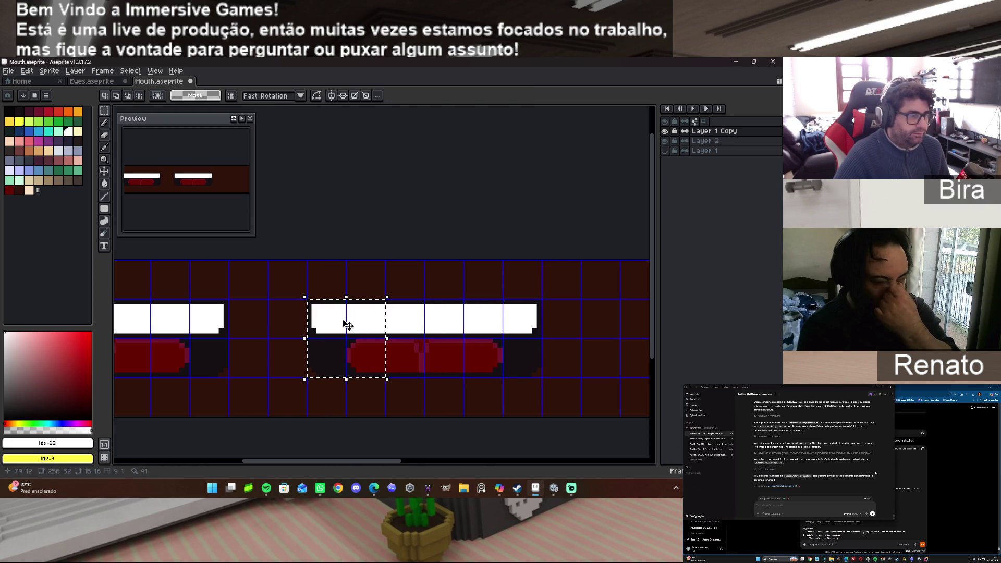
{"action": "left_click", "coordinate": [304, 311]}
Shift the copied mouth's left part right, pick the dark brown colour and select the sprite area.
{"action": "left_click_drag", "start_coordinate": [308, 301], "coordinate": [382, 375]}
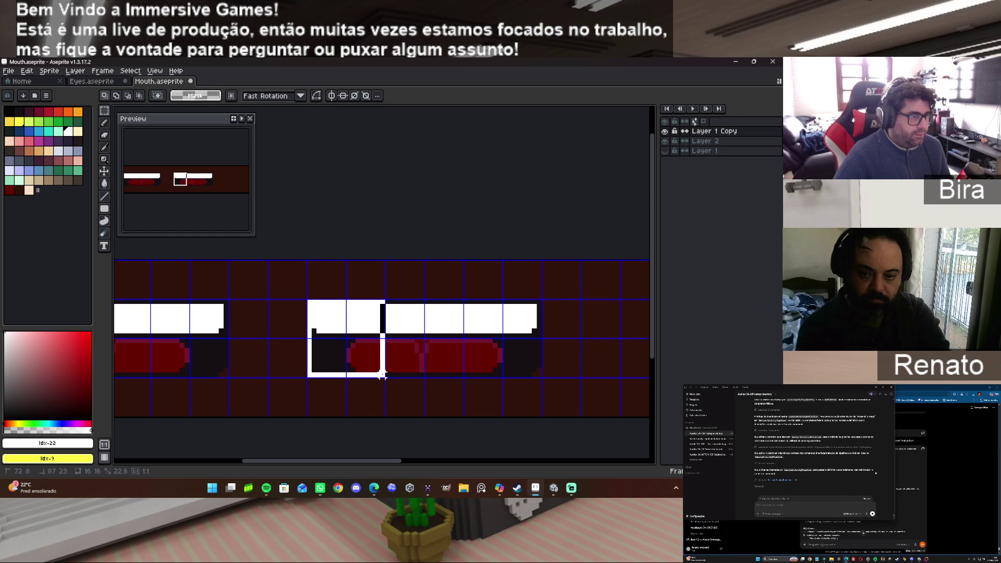
{"action": "left_click_drag", "start_coordinate": [350, 347], "coordinate": [388, 346]}
{"action": "mouse_move", "coordinate": [464, 300]}
{"action": "left_mouse_down"}
{"action": "mouse_move", "coordinate": [534, 369]}
{"action": "mouse_move", "coordinate": [513, 338]}
{"action": "mouse_move", "coordinate": [490, 342]}
{"action": "left_mouse_up"}
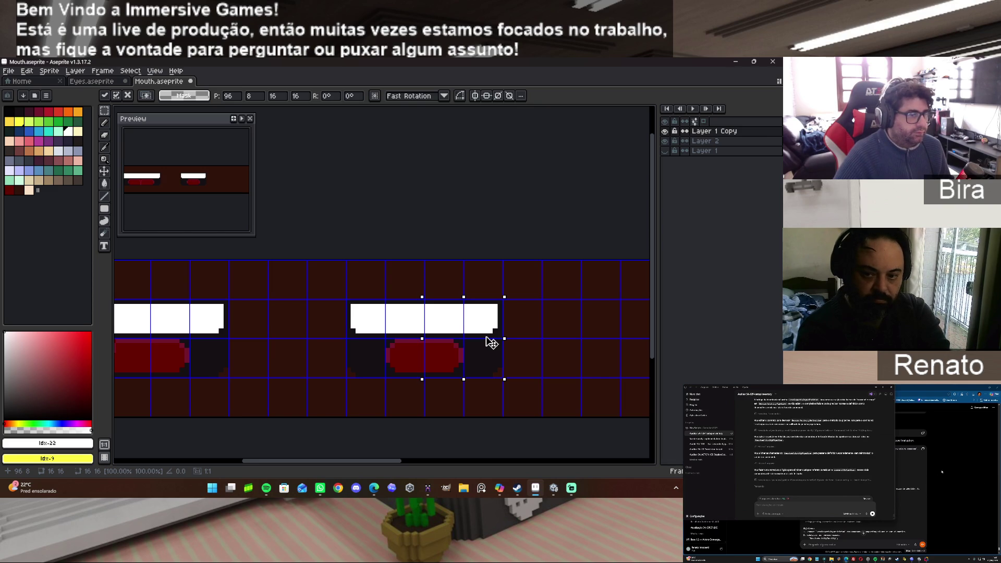
{"action": "left_click", "coordinate": [372, 283]}
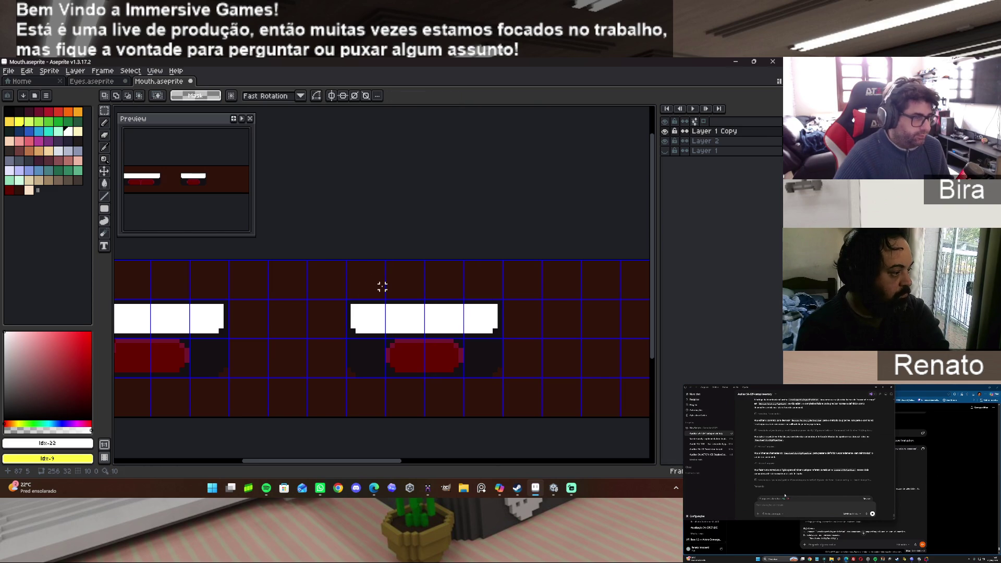
{"action": "left_click", "coordinate": [408, 279], "text": "alt"}
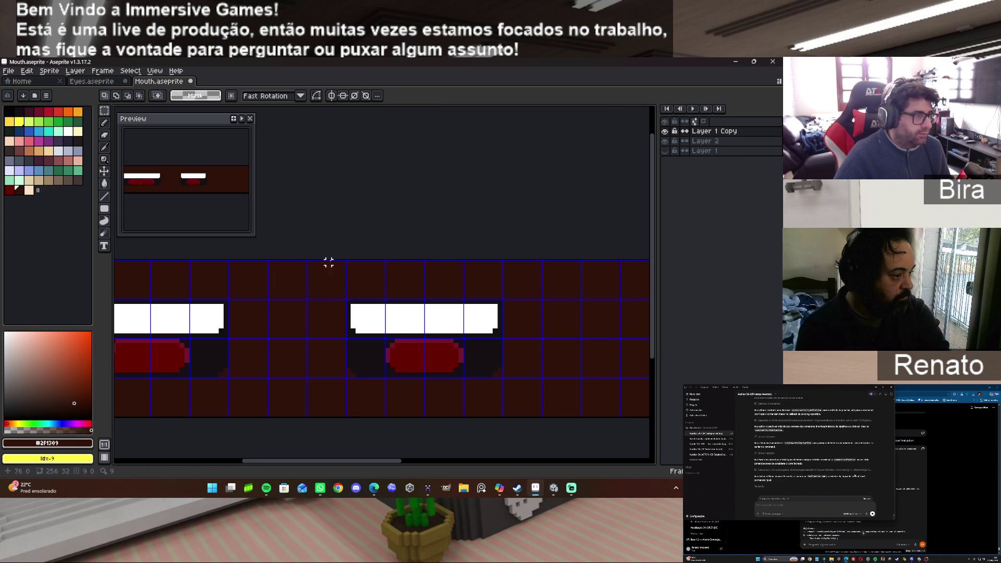
{"action": "mouse_move", "coordinate": [270, 262]}
{"action": "left_mouse_down"}
{"action": "mouse_move", "coordinate": [476, 399]}
{"action": "mouse_move", "coordinate": [582, 417]}
{"action": "left_mouse_up"}
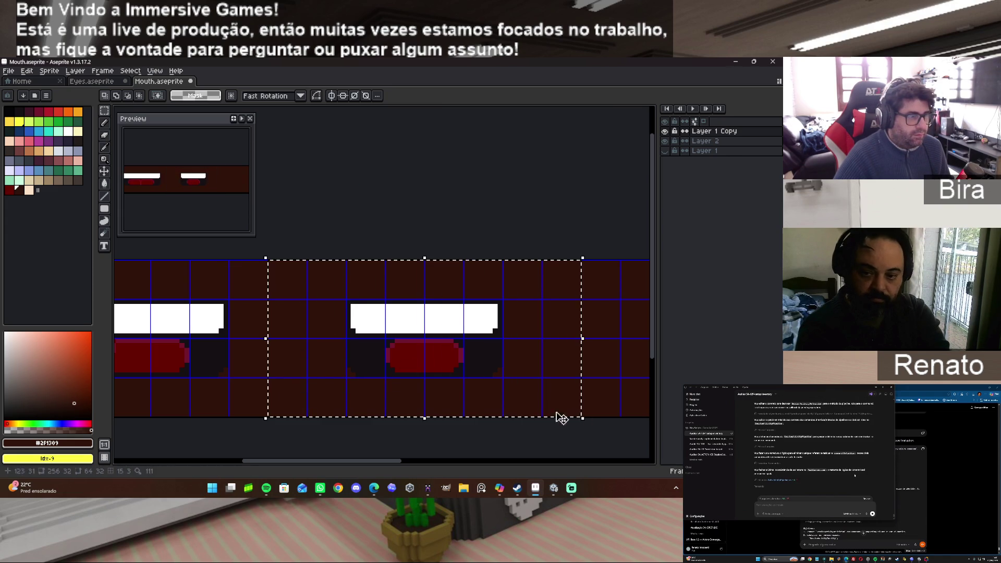
{"action": "left_click", "coordinate": [105, 123]}
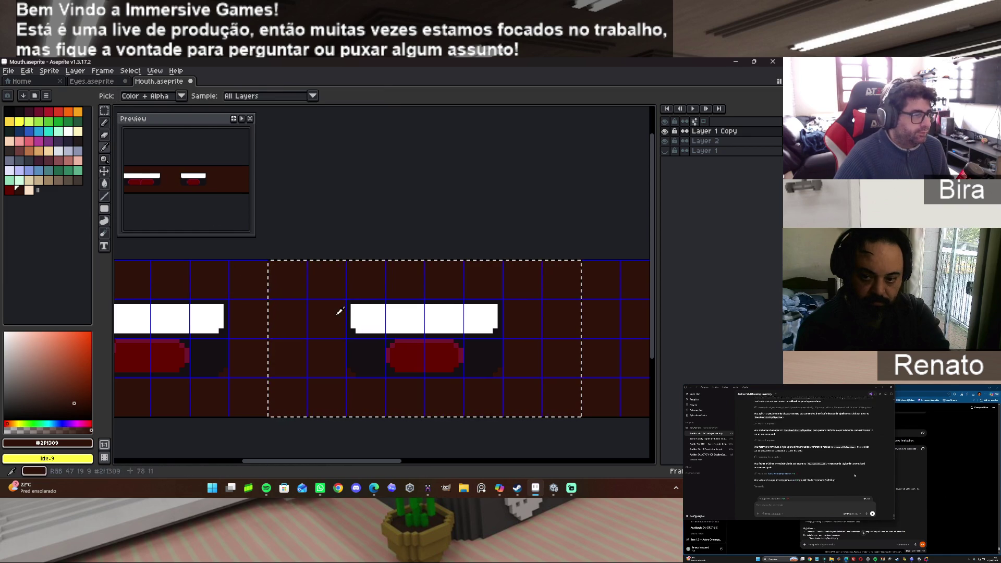
Turn on vertical symmetry and centre the mirror axis on the second mouth.
{"action": "scroll", "coordinate": [359, 328], "scroll_direction": "up", "scroll_amount": 2}
{"action": "scroll", "coordinate": [340, 278], "scroll_direction": "down", "scroll_amount": 3}
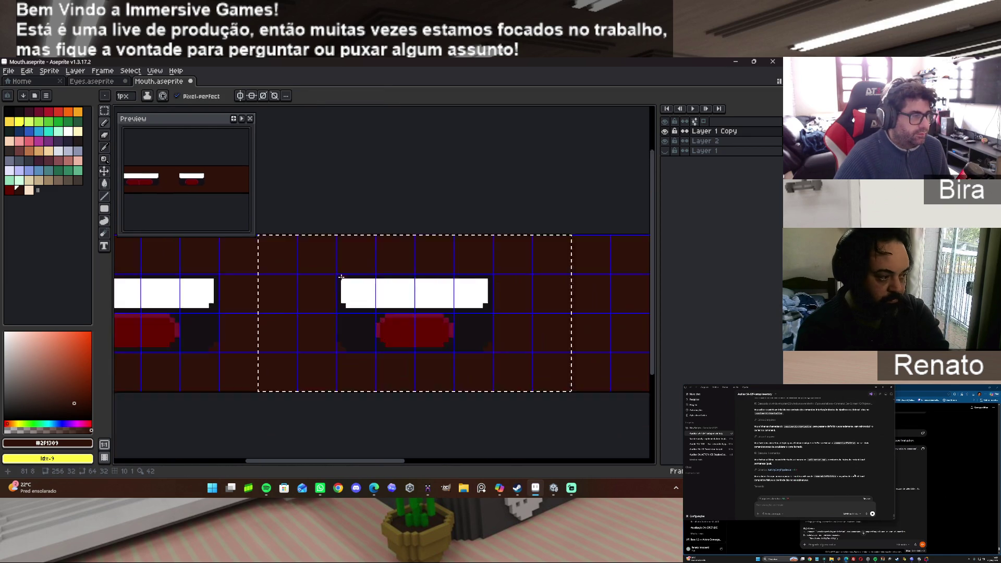
{"action": "left_click", "coordinate": [241, 96]}
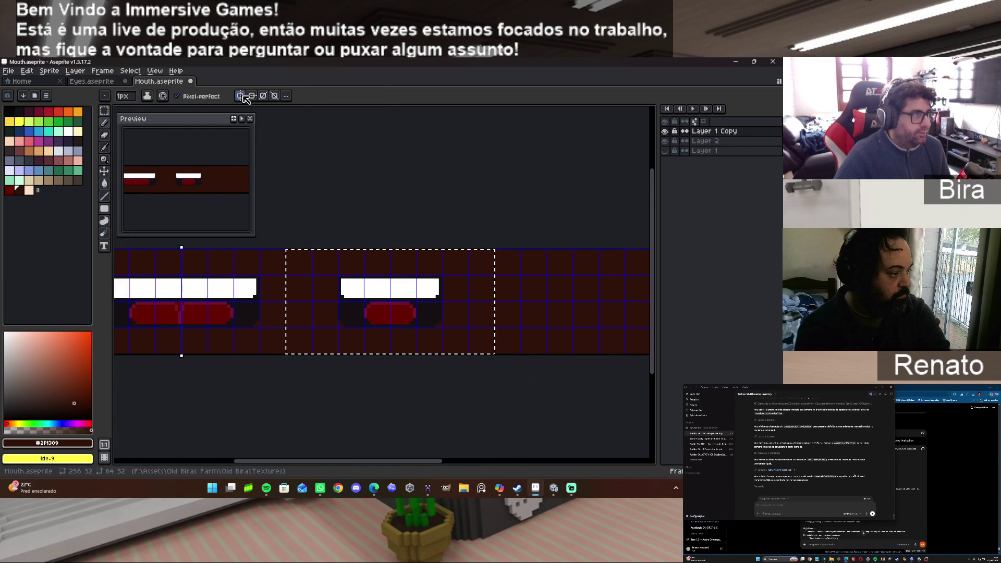
{"action": "left_click_drag", "start_coordinate": [181, 247], "coordinate": [389, 249]}
{"action": "scroll", "coordinate": [386, 340], "scroll_direction": "up", "scroll_amount": 3}
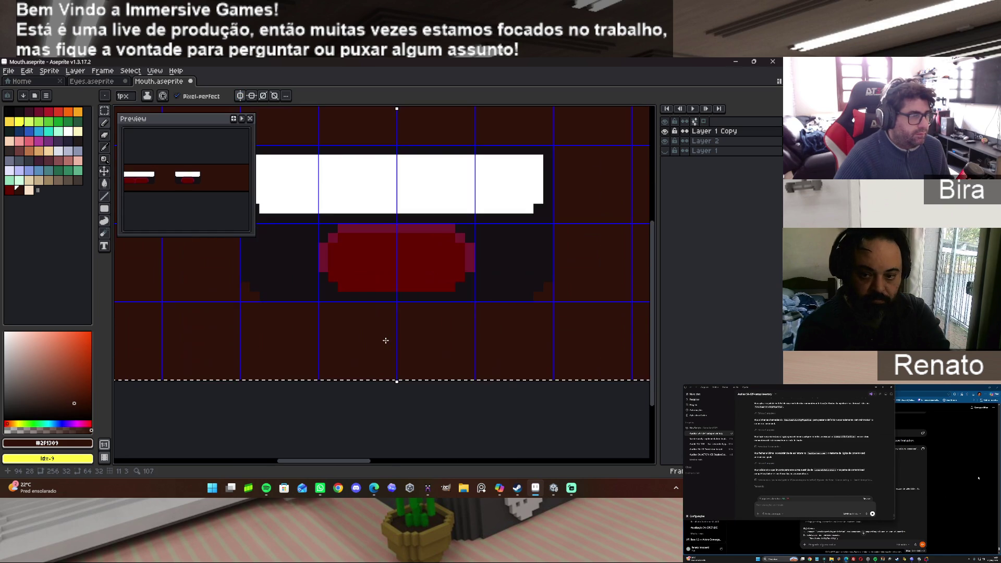
{"action": "scroll", "coordinate": [385, 340], "scroll_direction": "down", "scroll_amount": 2}
{"action": "left_click_drag", "start_coordinate": [656, 370], "coordinate": [660, 326]}
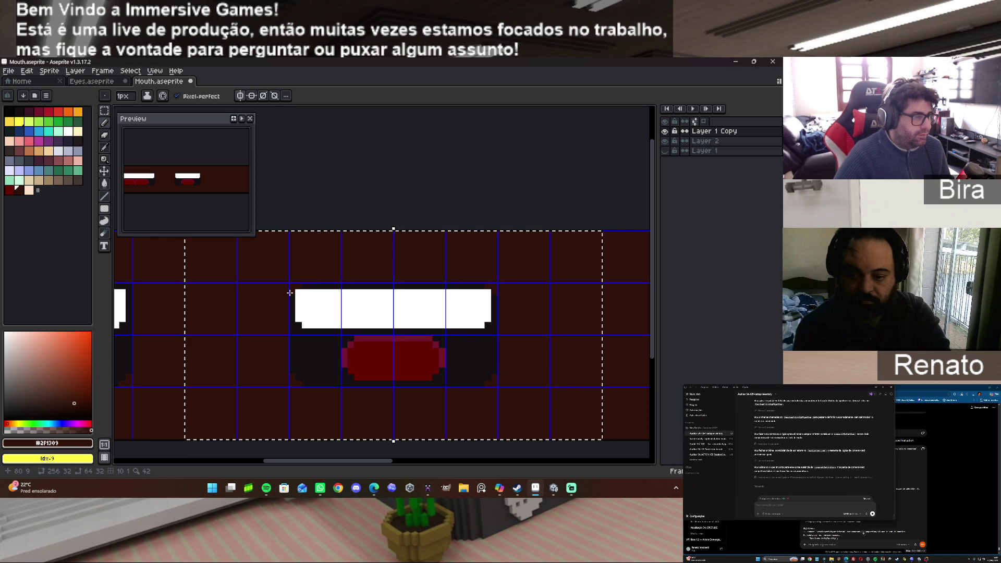
{"action": "scroll", "coordinate": [263, 309], "scroll_direction": "up", "scroll_amount": 2}
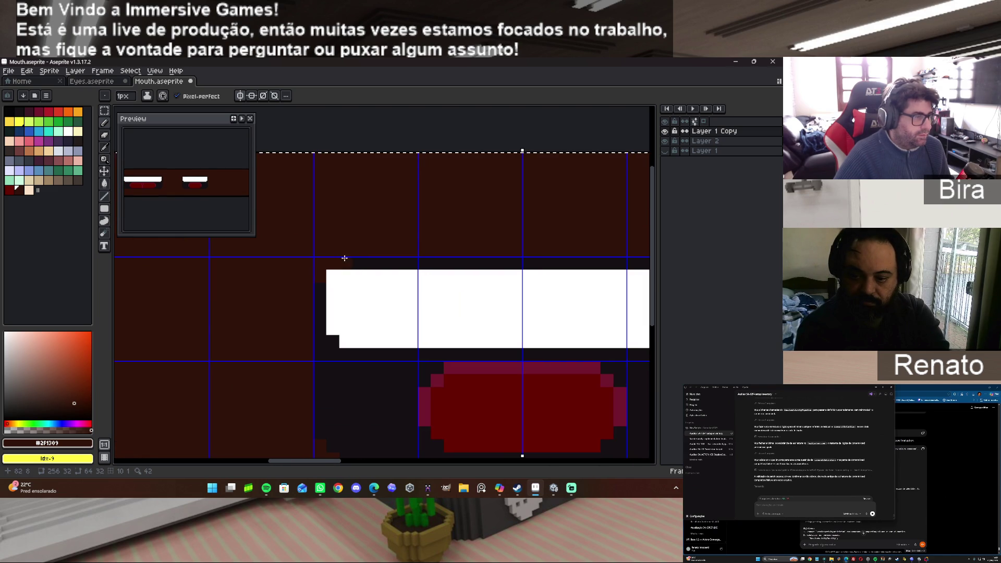
Notch the teeth's top corners into rounded mirrored steps.
{"action": "left_click", "coordinate": [333, 276]}
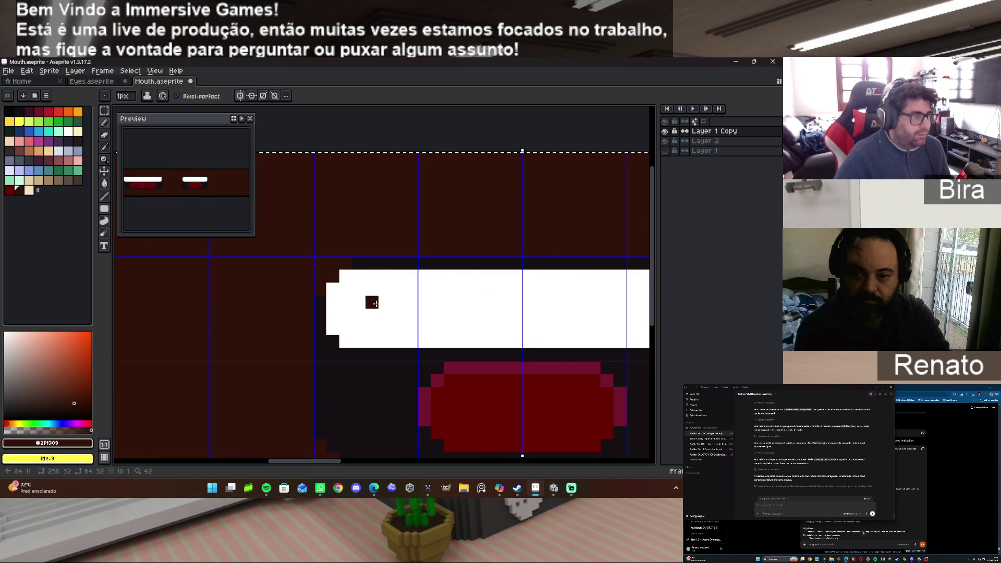
{"action": "left_click", "coordinate": [345, 276]}
{"action": "left_click", "coordinate": [332, 289]}
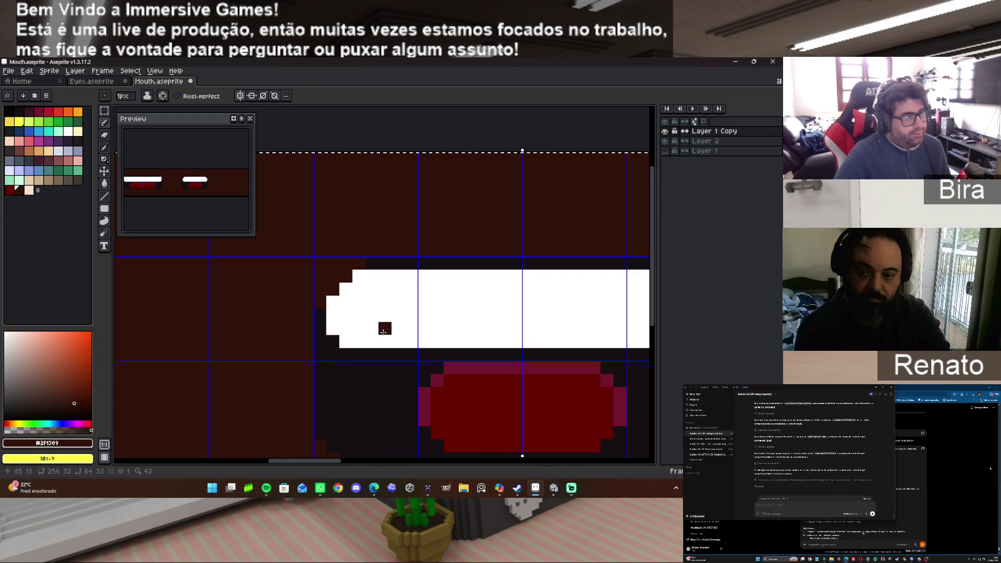
{"action": "scroll", "coordinate": [382, 330], "scroll_direction": "down", "scroll_amount": 2}
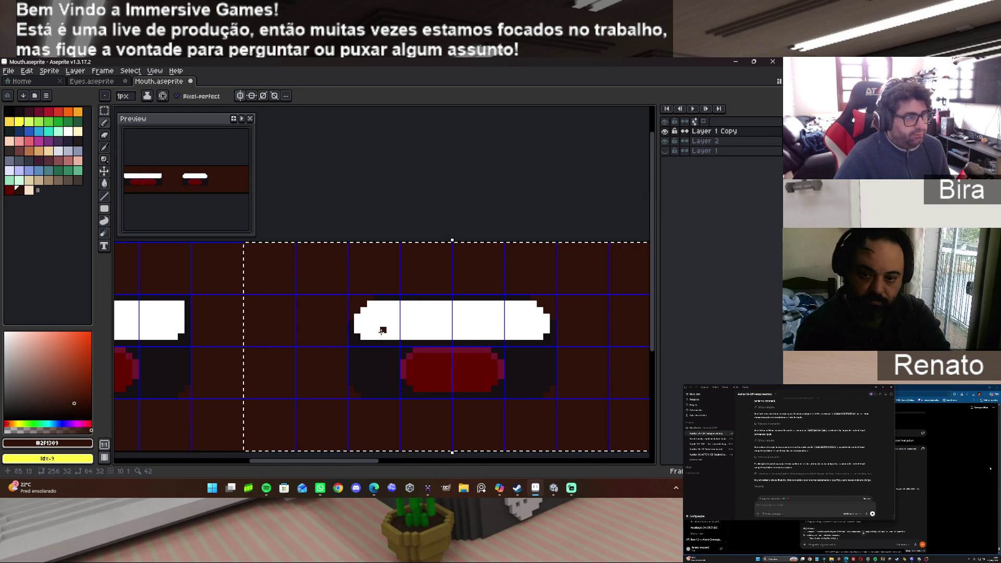
{"action": "left_click", "coordinate": [357, 389]}
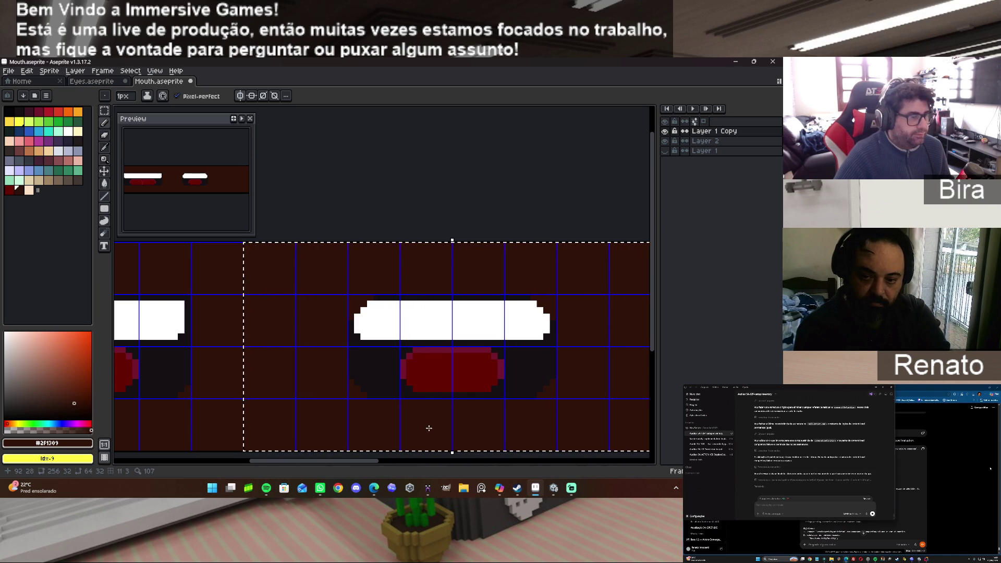
{"action": "scroll", "coordinate": [429, 427], "scroll_direction": "up", "scroll_amount": 2}
Paint dark red on the mouth's bottom corners and under the tongue, undoing unwanted strokes.
{"action": "left_click", "coordinate": [424, 351], "text": "alt"}
{"action": "left_click_drag", "start_coordinate": [395, 368], "coordinate": [384, 368]}
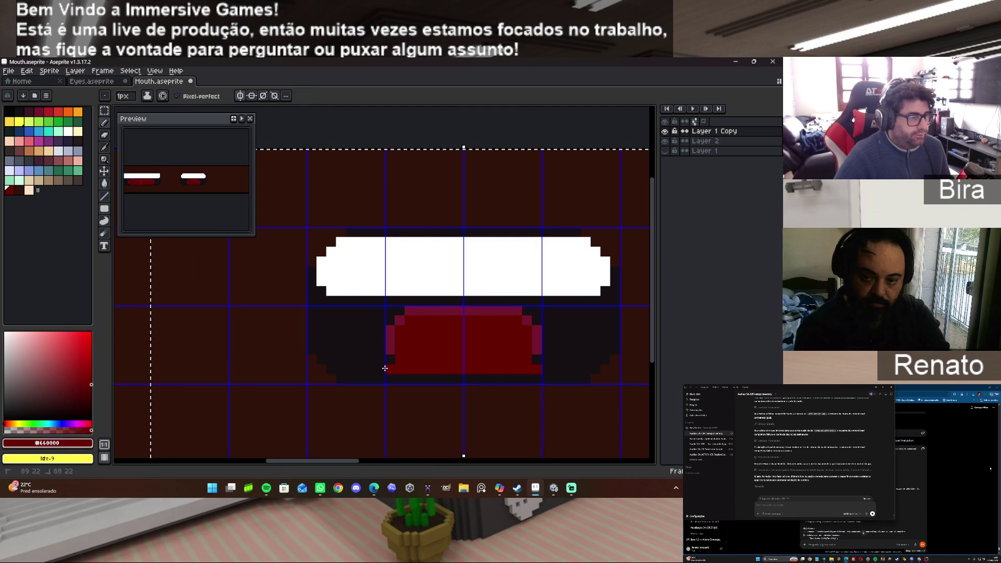
{"action": "left_click", "coordinate": [352, 349]}
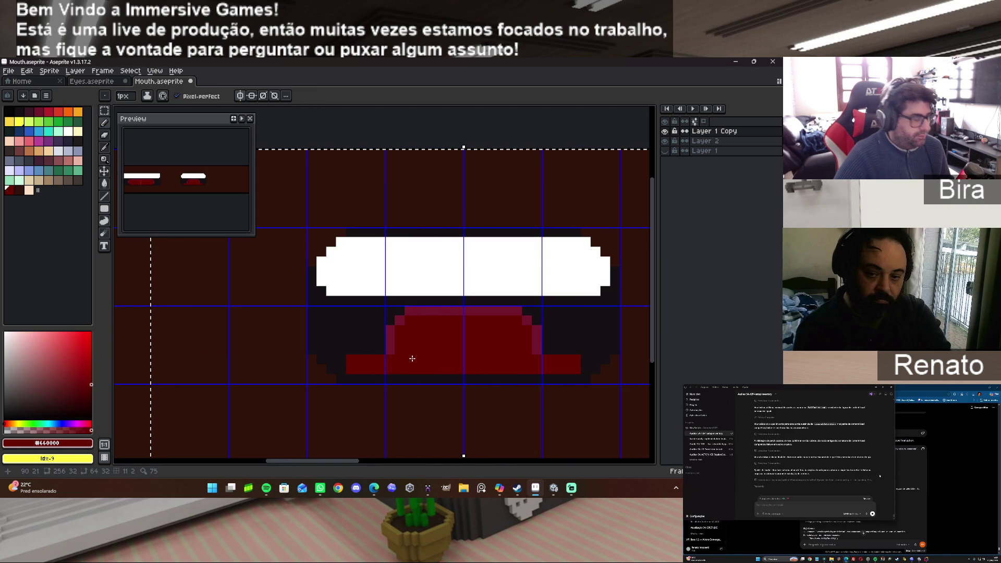
{"action": "key", "text": "ctrl+z"}
{"action": "key", "text": "ctrl+z"}
{"action": "left_click_drag", "start_coordinate": [410, 377], "coordinate": [483, 380]}
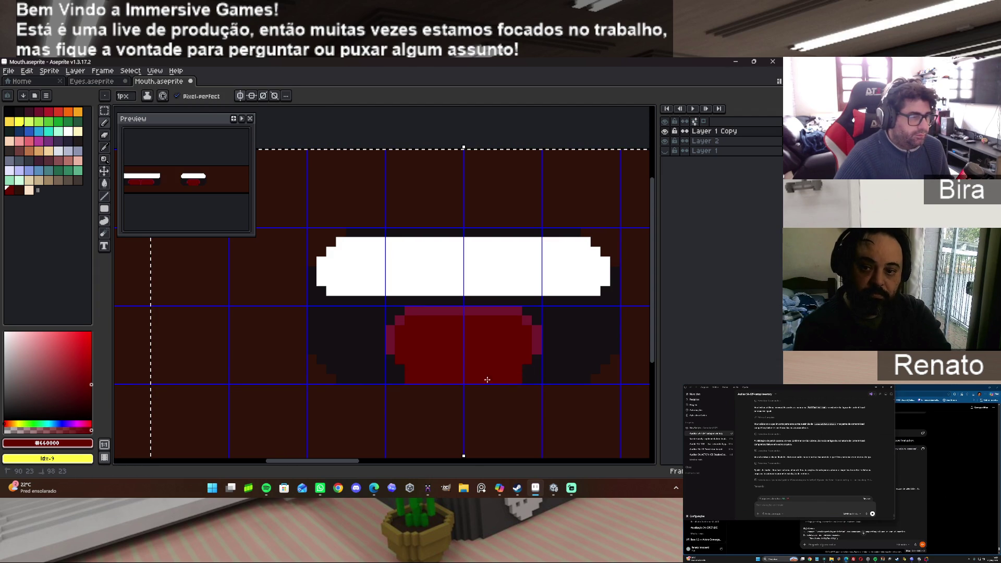
{"action": "key", "text": "ctrl+z"}
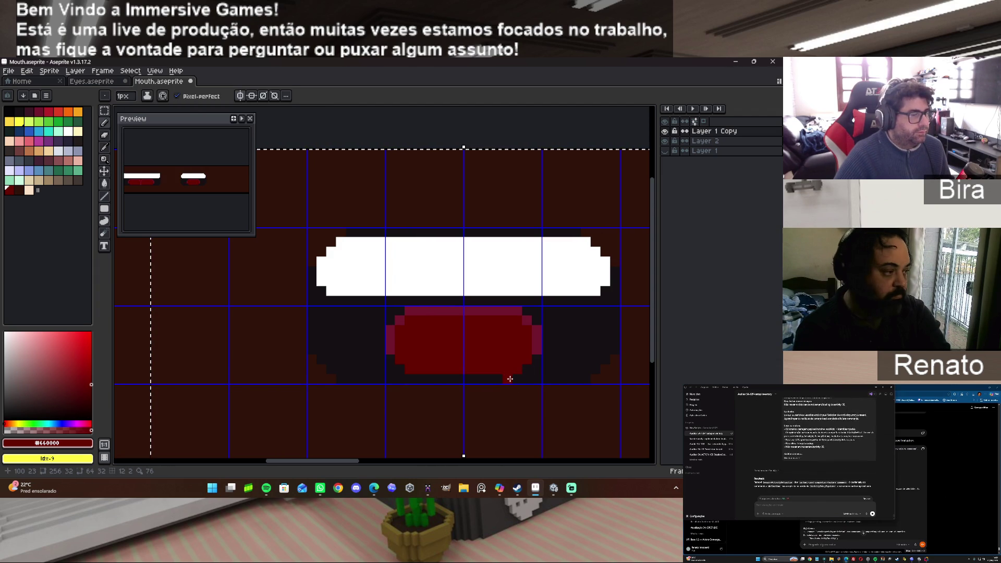
Draw a darker pink dividing line down the tongue's middle and lighten its bottom edge.
{"action": "left_click", "coordinate": [436, 315], "text": "alt"}
{"action": "mouse_move", "coordinate": [456, 317]}
{"action": "left_mouse_down"}
{"action": "mouse_move", "coordinate": [454, 351]}
{"action": "mouse_move", "coordinate": [439, 363]}
{"action": "left_mouse_up"}
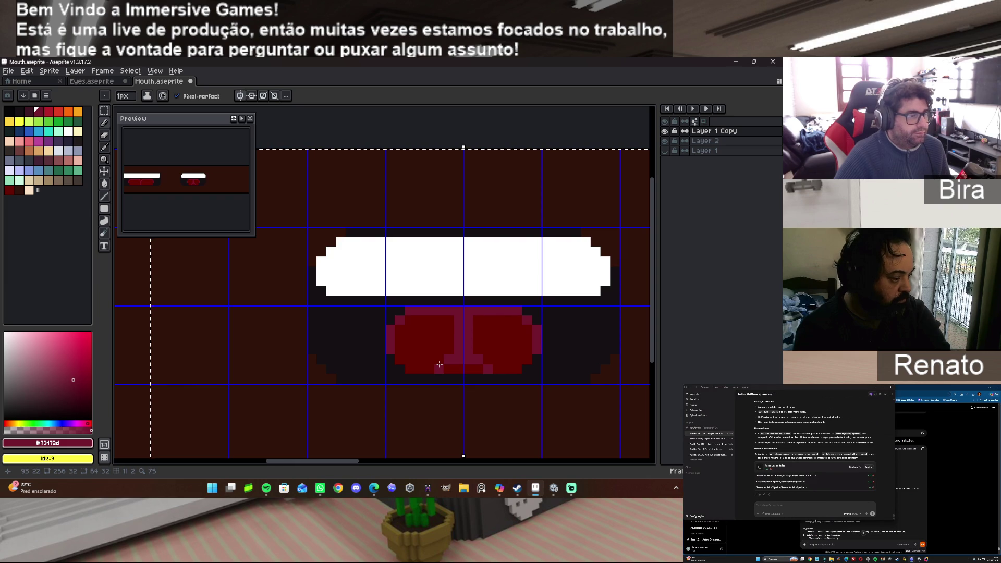
{"action": "left_click", "coordinate": [420, 382]}
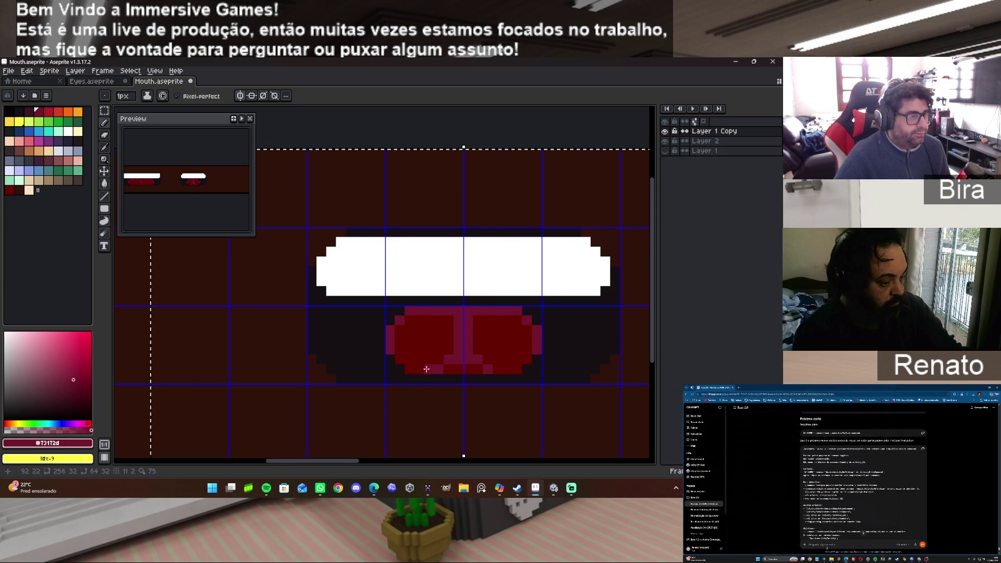
{"action": "left_click_drag", "start_coordinate": [401, 362], "coordinate": [417, 366]}
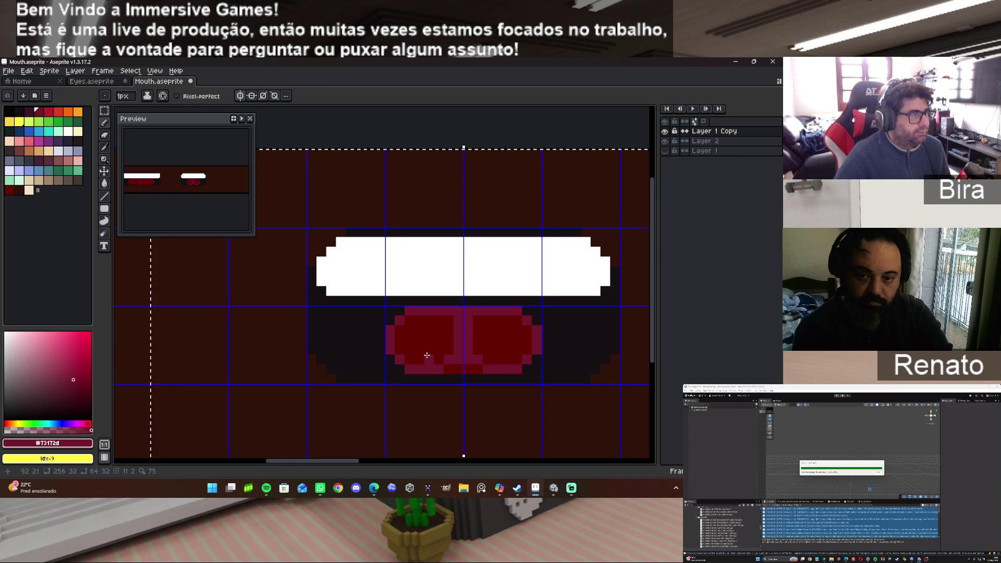
{"action": "scroll", "coordinate": [427, 355], "scroll_direction": "down", "scroll_amount": 5}
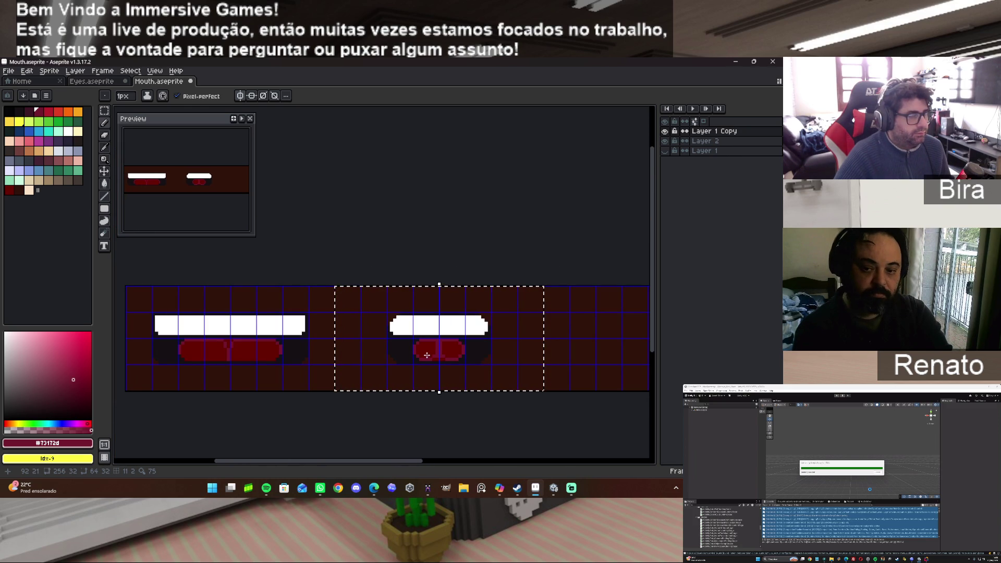
Marquee-select the empty third frame and choose the near-black #141013 colour.
{"action": "mouse_move", "coordinate": [393, 461]}
{"action": "left_mouse_down"}
{"action": "mouse_move", "coordinate": [538, 458]}
{"action": "mouse_move", "coordinate": [408, 447]}
{"action": "mouse_move", "coordinate": [478, 443]}
{"action": "left_mouse_up"}
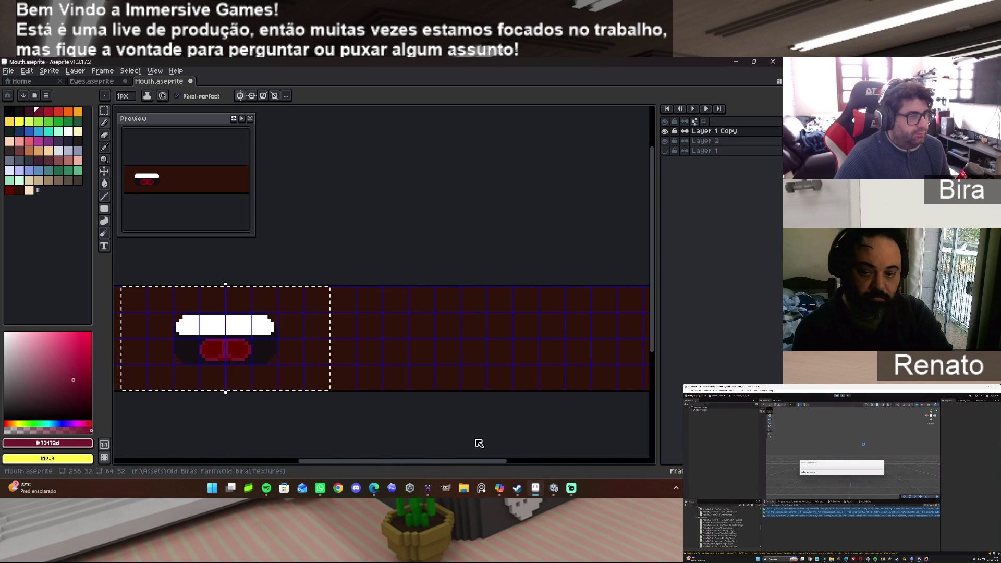
{"action": "left_click", "coordinate": [104, 111]}
{"action": "scroll", "coordinate": [342, 319], "scroll_direction": "up", "scroll_amount": 1}
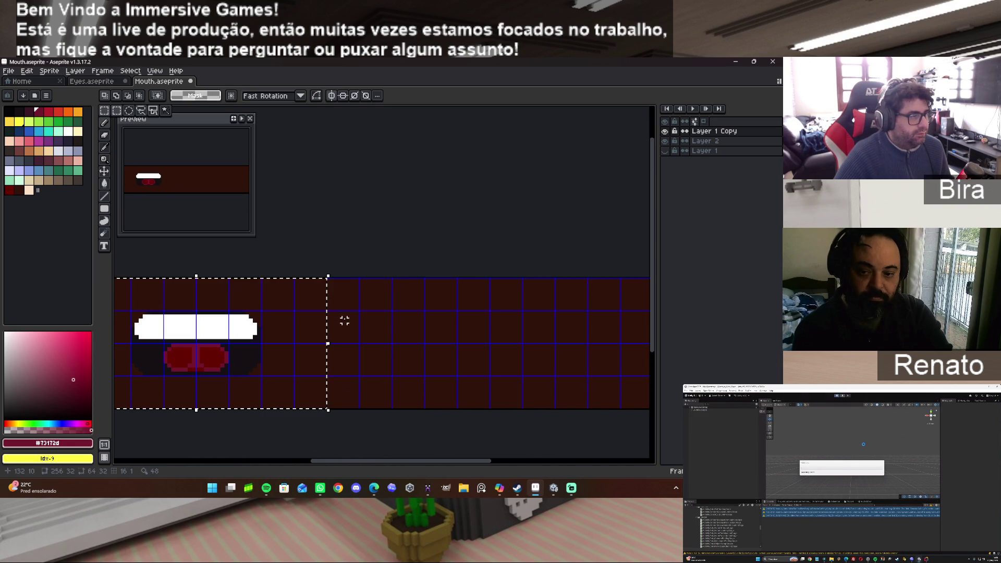
{"action": "mouse_move", "coordinate": [332, 281]}
{"action": "left_mouse_down"}
{"action": "mouse_move", "coordinate": [389, 378]}
{"action": "mouse_move", "coordinate": [453, 405]}
{"action": "left_mouse_up"}
{"action": "left_click", "coordinate": [332, 271]}
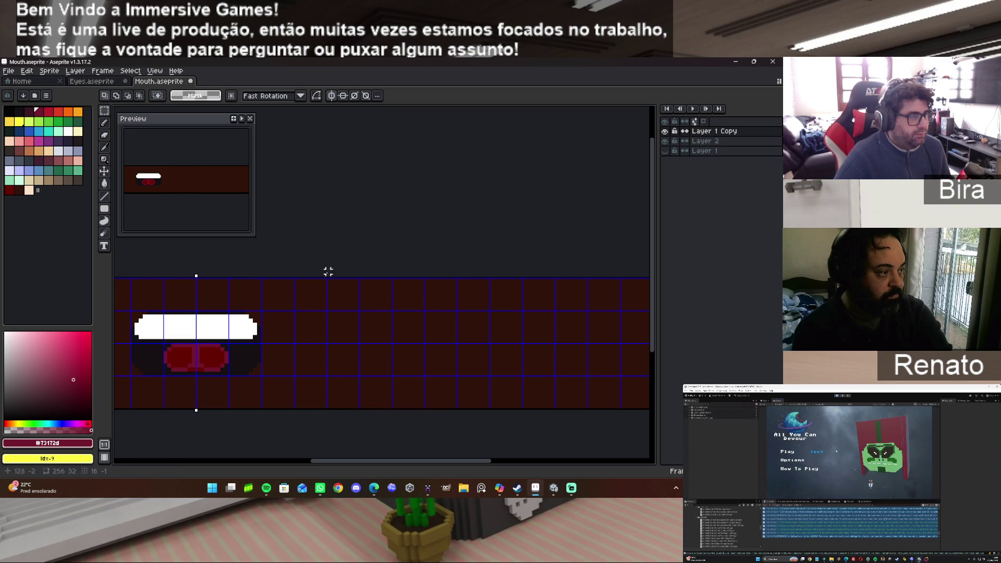
{"action": "mouse_move", "coordinate": [328, 280]}
{"action": "left_mouse_down"}
{"action": "mouse_move", "coordinate": [513, 395]}
{"action": "mouse_move", "coordinate": [586, 407]}
{"action": "left_mouse_up"}
{"action": "left_click", "coordinate": [246, 357], "text": "alt"}
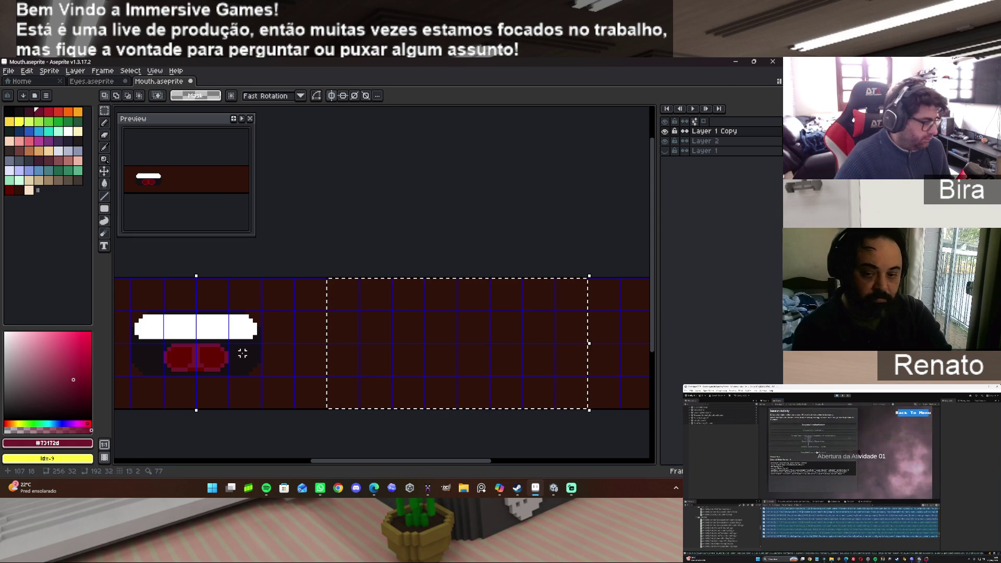
Draw a thin near-black line across the empty frame with filled rectangles, undoing stray attempts.
{"action": "left_click", "coordinate": [104, 208]}
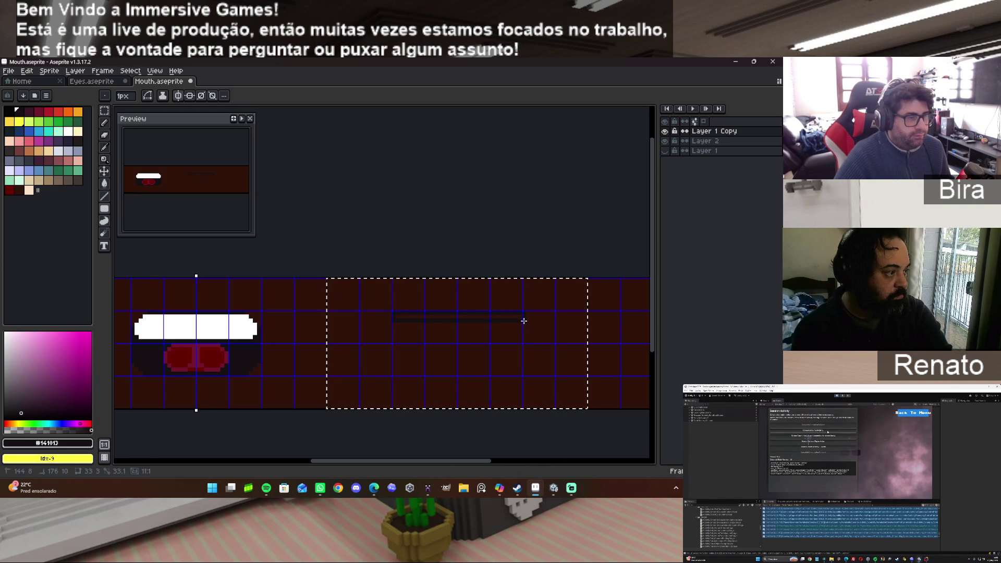
{"action": "left_click_drag", "start_coordinate": [519, 320], "coordinate": [519, 321]}
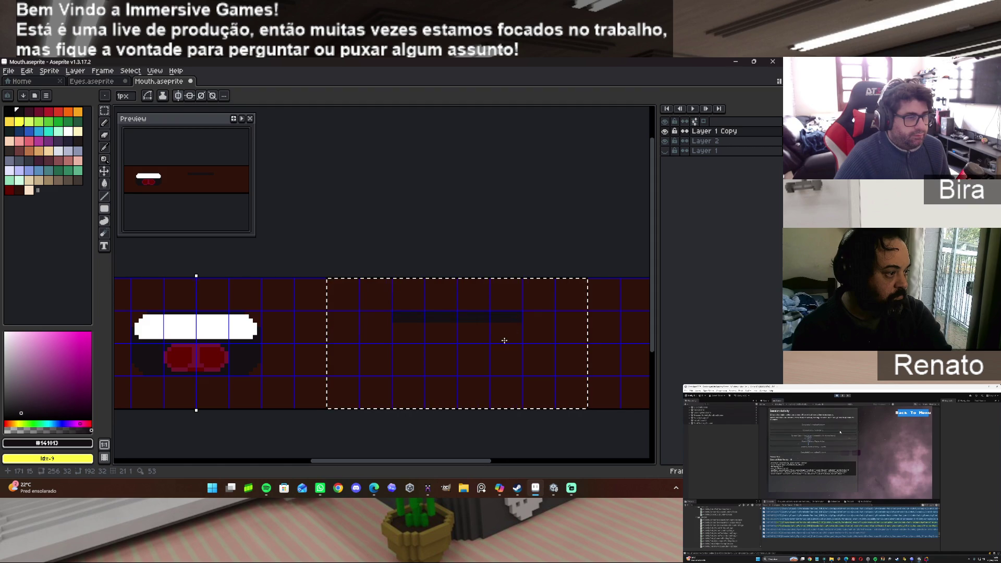
{"action": "scroll", "coordinate": [425, 338], "scroll_direction": "up", "scroll_amount": 1}
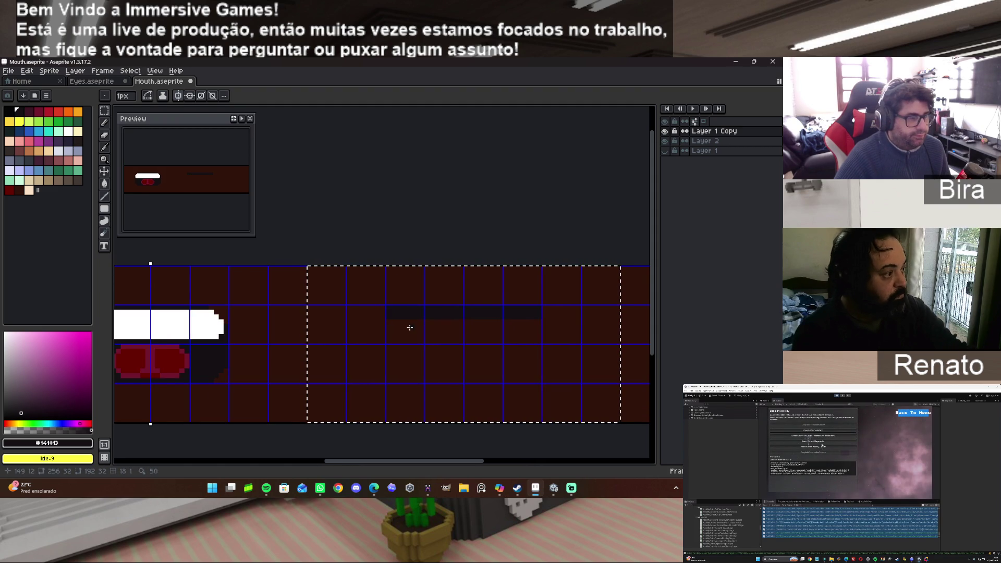
{"action": "key", "text": "v"}
{"action": "key", "text": "ctrl+z"}
{"action": "key", "text": "b"}
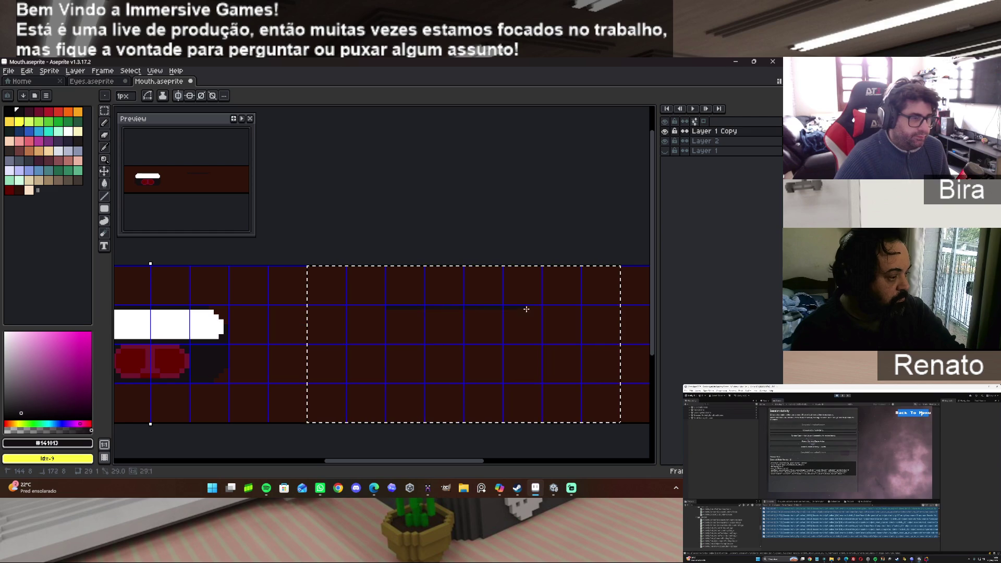
{"action": "left_click", "coordinate": [542, 311], "text": "shift"}
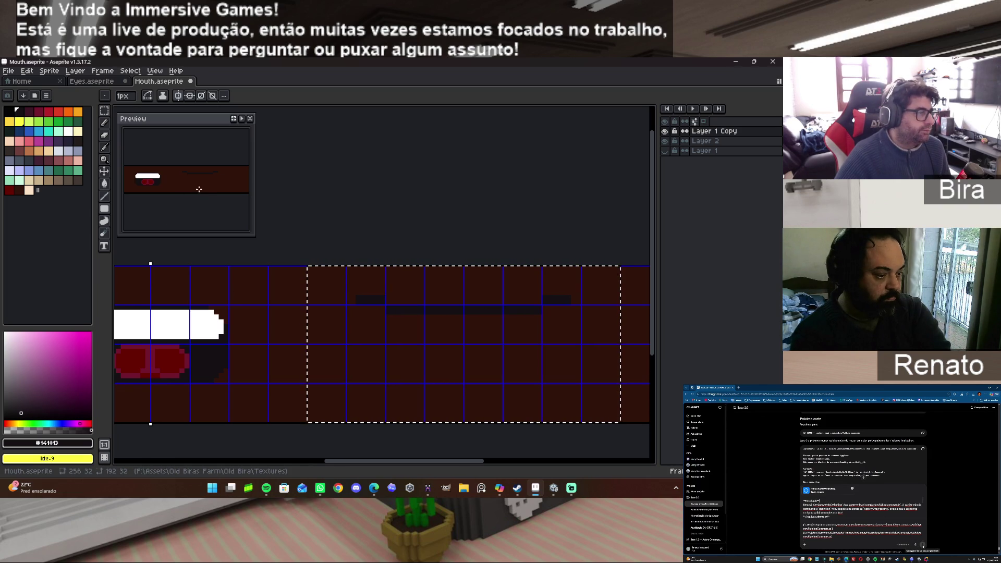
{"action": "scroll", "coordinate": [198, 197], "scroll_direction": "down", "scroll_amount": 2}
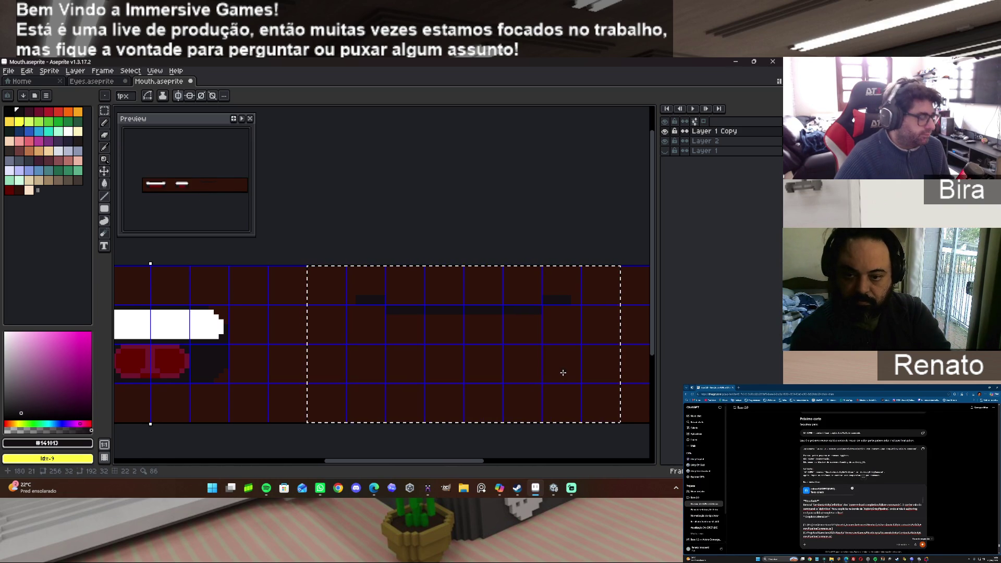
{"action": "key", "text": "ctrl+z"}
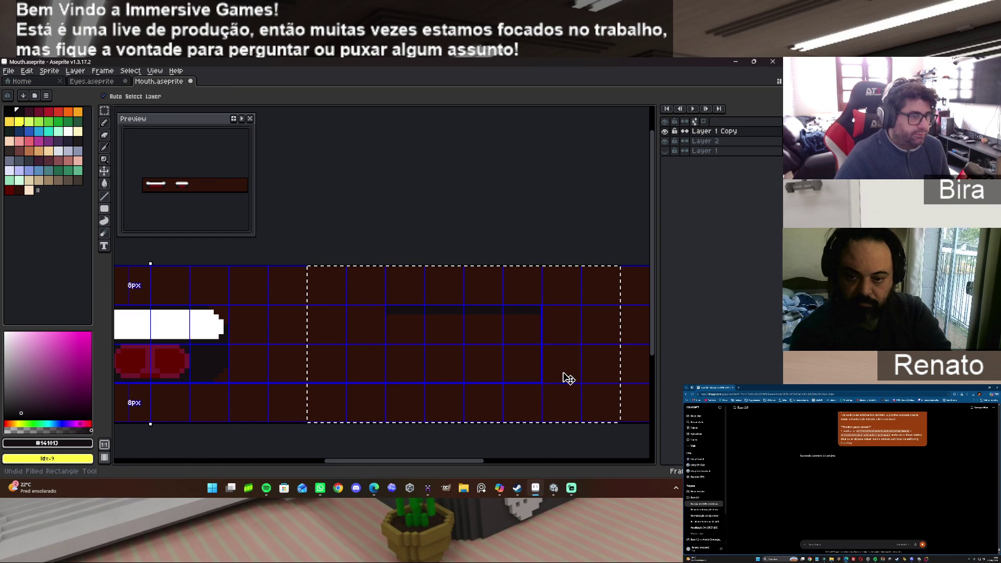
Add a short downward step of dark pixels at the closed-mouth line's left end.
{"action": "left_click_drag", "start_coordinate": [387, 339], "coordinate": [432, 346]}
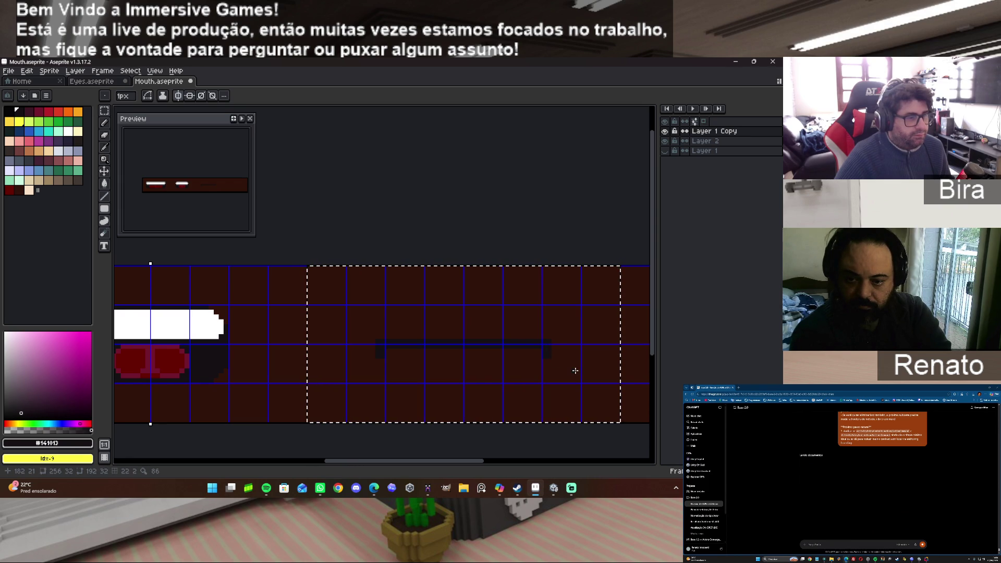
{"action": "scroll", "coordinate": [469, 363], "scroll_direction": "up", "scroll_amount": 2}
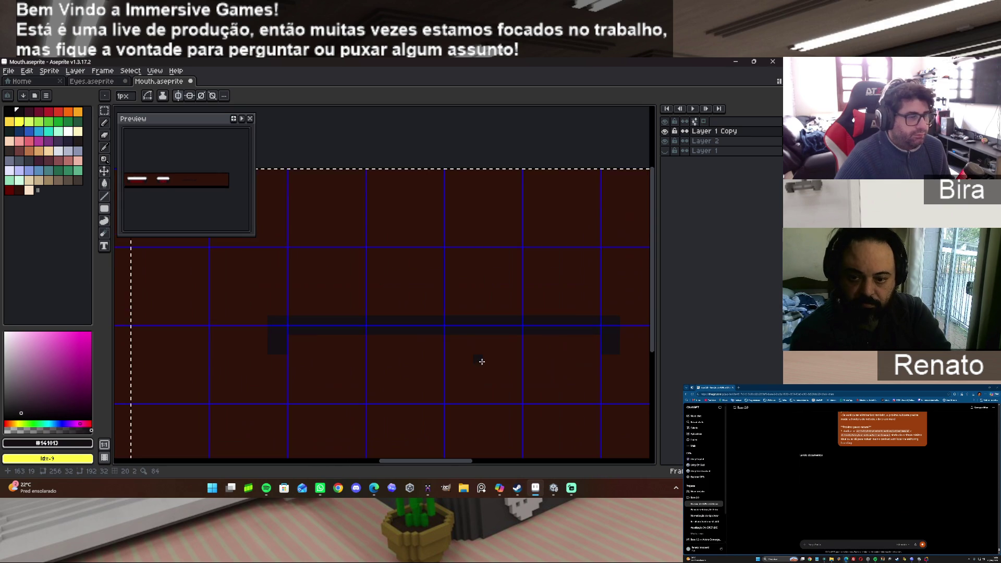
{"action": "left_click_drag", "start_coordinate": [261, 342], "coordinate": [253, 364]}
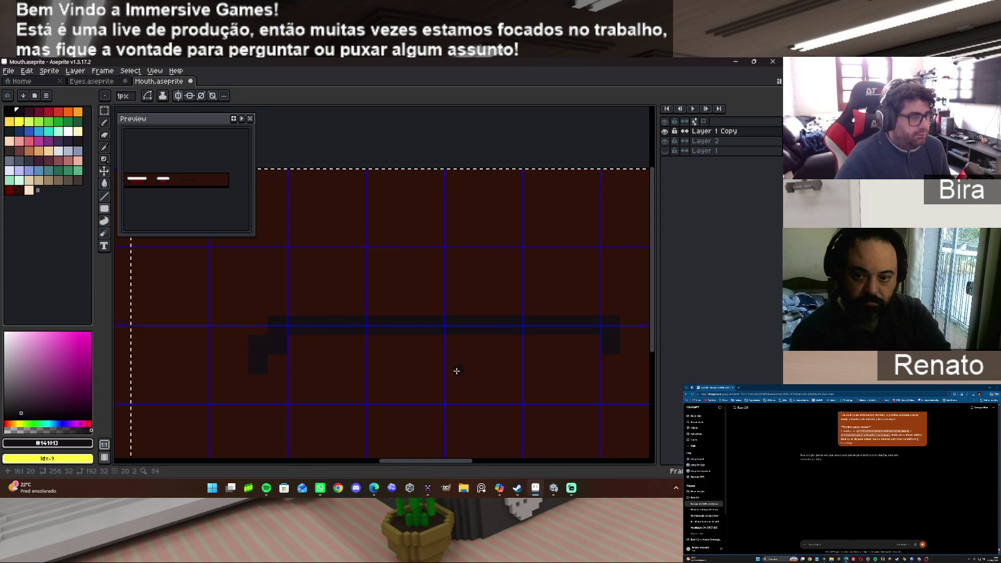
{"action": "scroll", "coordinate": [574, 366], "scroll_direction": "down", "scroll_amount": 1}
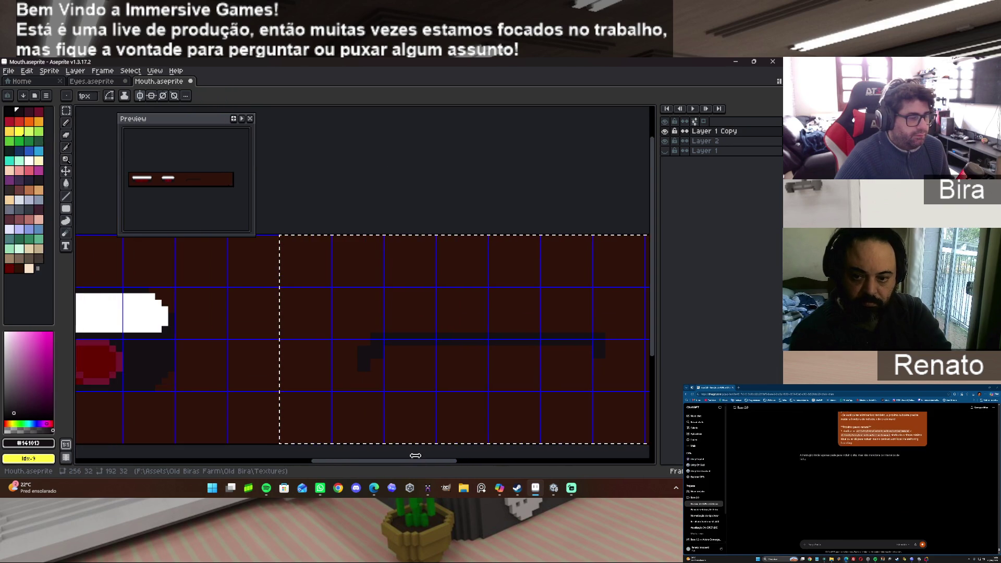
{"action": "left_click_drag", "start_coordinate": [436, 464], "coordinate": [464, 462]}
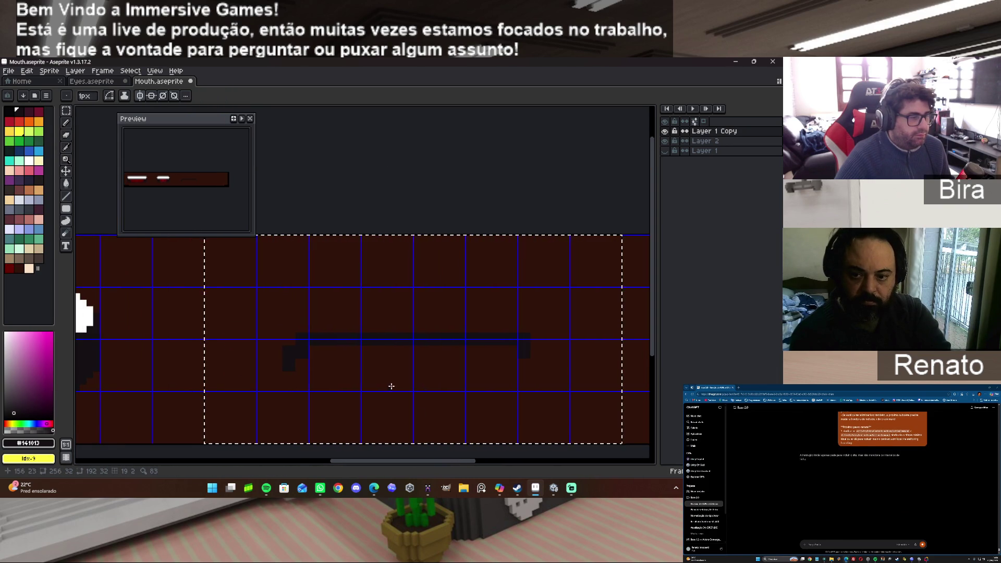
{"action": "scroll", "coordinate": [393, 388], "scroll_direction": "down", "scroll_amount": 1}
{"action": "key", "text": "b"}
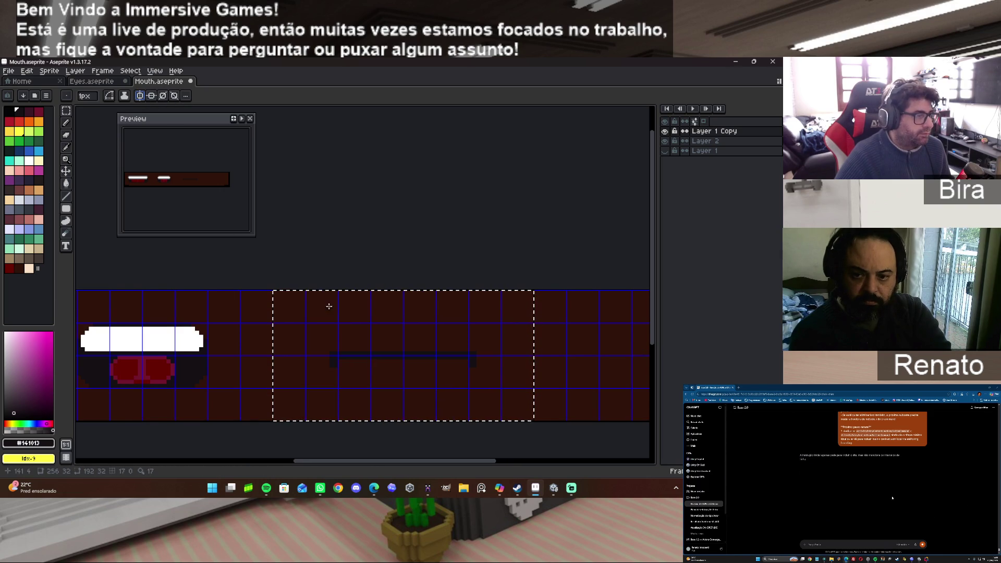
Drag the vertical mirror axis to the centre of the closed-mouth frame.
{"action": "scroll", "coordinate": [172, 291], "scroll_direction": "down", "scroll_amount": 4}
{"action": "scroll", "coordinate": [230, 295], "scroll_direction": "up", "scroll_amount": 1}
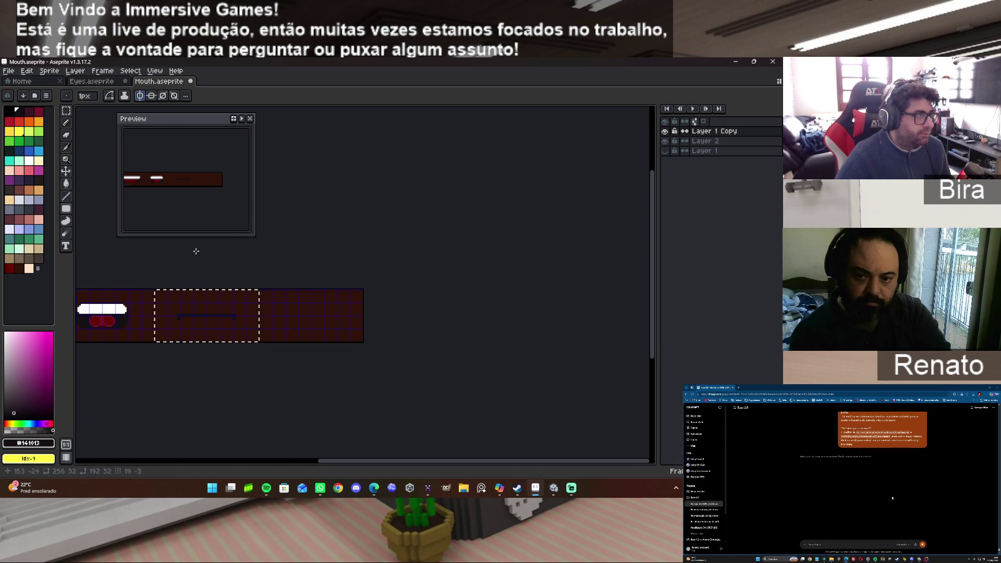
{"action": "left_click_drag", "start_coordinate": [103, 287], "coordinate": [182, 283]}
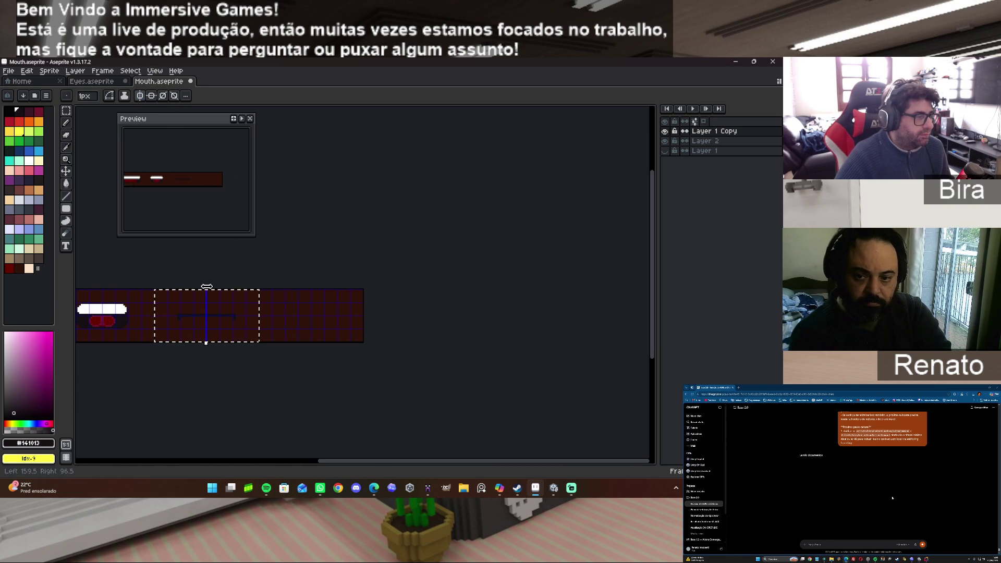
{"action": "scroll", "coordinate": [240, 381], "scroll_direction": "up", "scroll_amount": 2}
{"action": "mouse_move", "coordinate": [506, 464]}
{"action": "left_mouse_down"}
{"action": "mouse_move", "coordinate": [380, 464]}
{"action": "mouse_move", "coordinate": [409, 458]}
{"action": "left_mouse_up"}
{"action": "scroll", "coordinate": [454, 392], "scroll_direction": "up", "scroll_amount": 2}
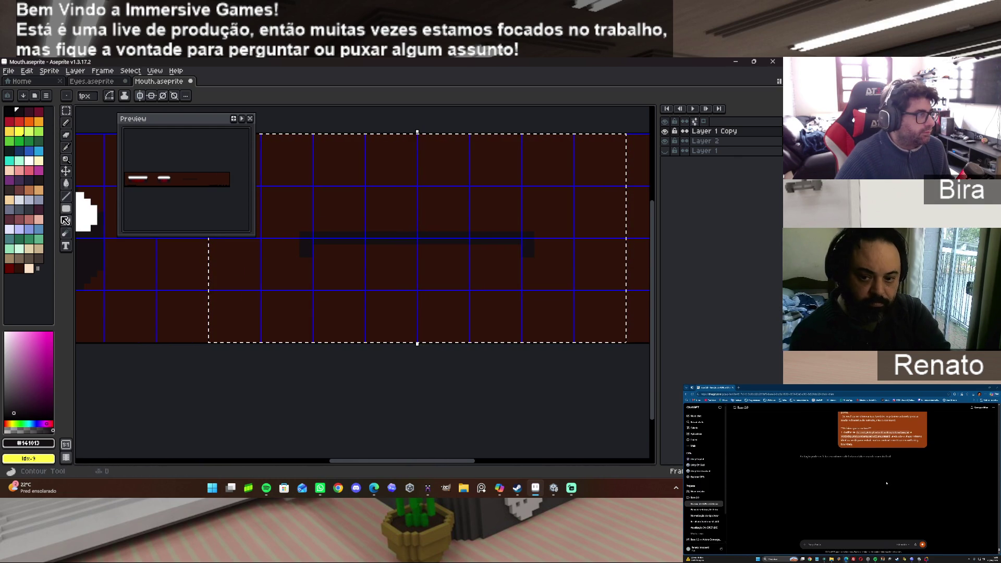
Draw mirrored downturned ends on both sides of the closed-mouth line and clear the selection.
{"action": "mouse_move", "coordinate": [62, 212]}
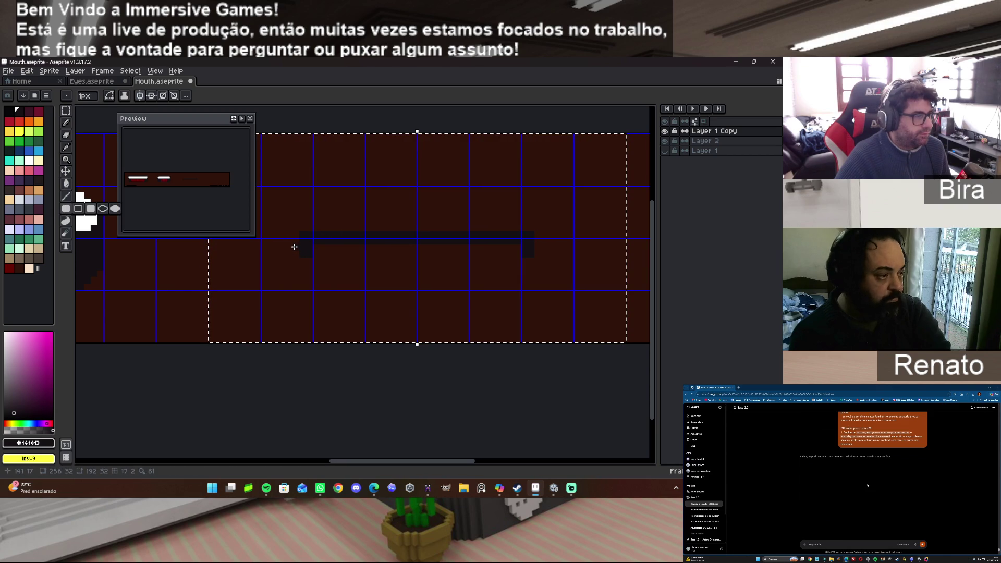
{"action": "left_click_drag", "start_coordinate": [295, 248], "coordinate": [289, 264]}
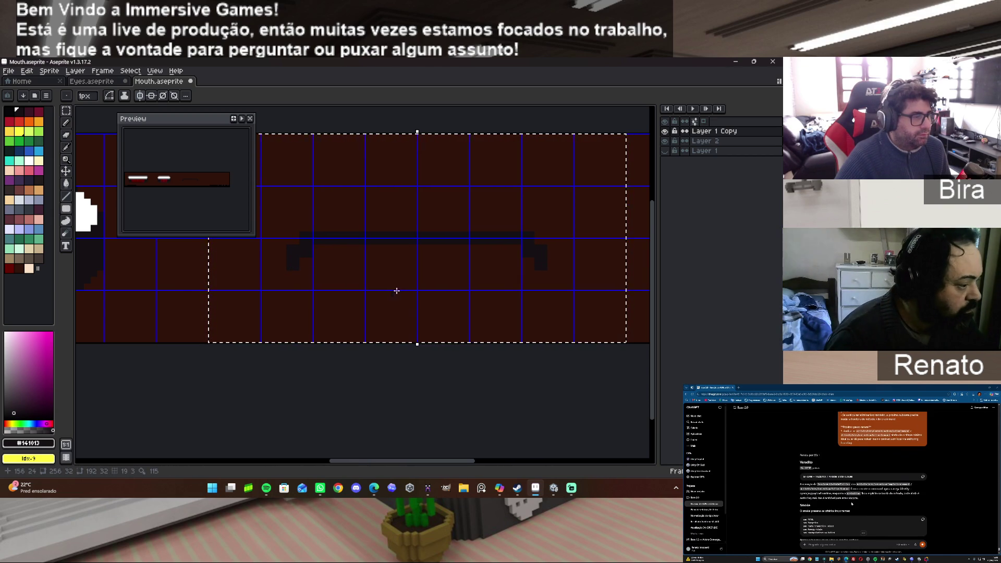
{"action": "scroll", "coordinate": [392, 295], "scroll_direction": "up", "scroll_amount": 3}
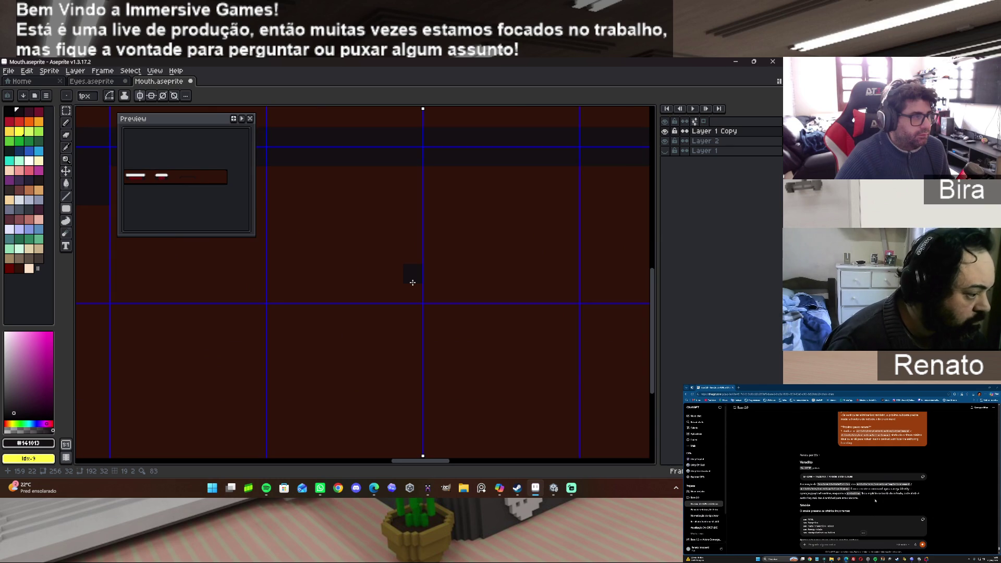
{"action": "scroll", "coordinate": [413, 282], "scroll_direction": "down", "scroll_amount": 3}
{"action": "scroll", "coordinate": [412, 282], "scroll_direction": "down", "scroll_amount": 1}
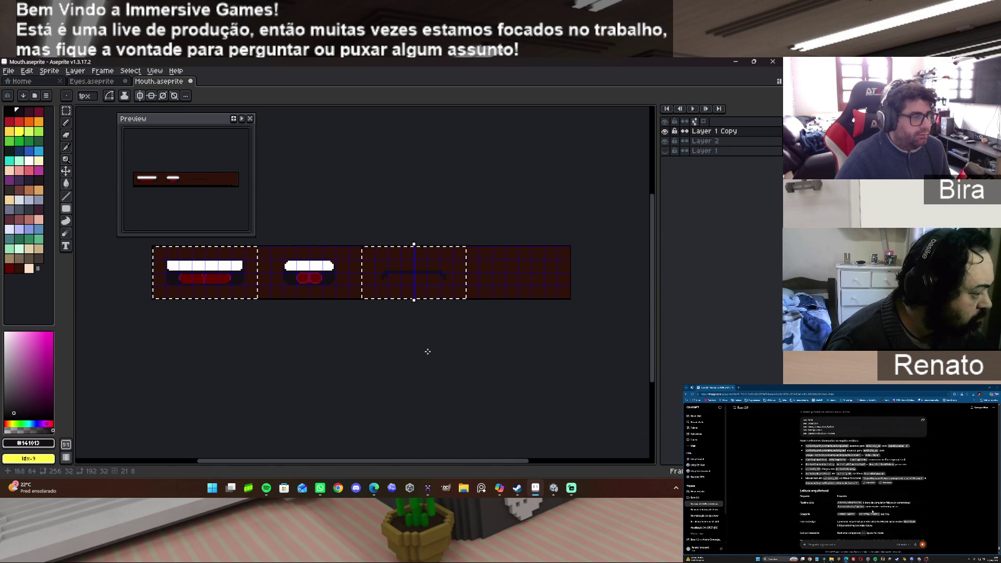
{"action": "left_click", "coordinate": [390, 339]}
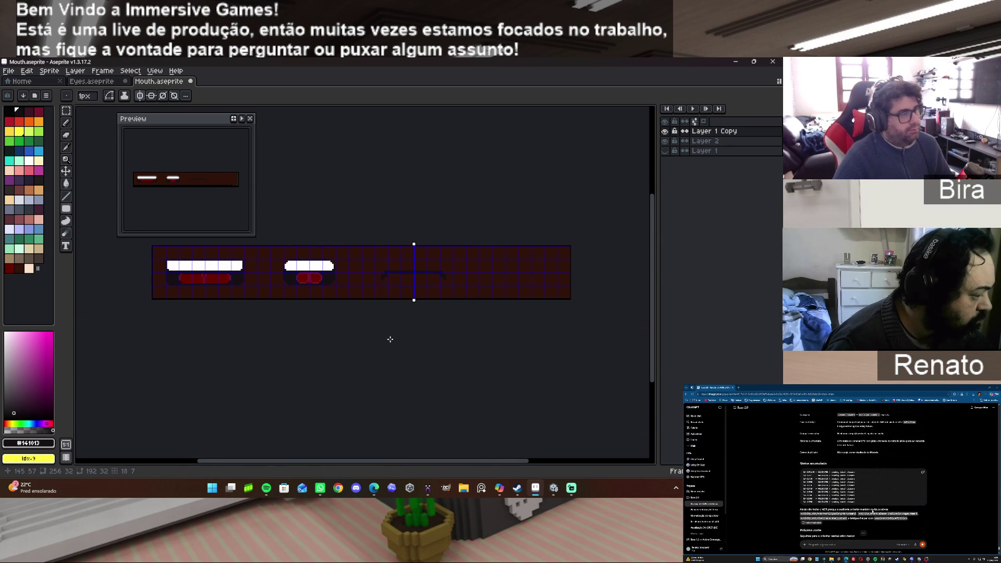
Undo the last filled rectangle on the closed mouth and clear the selection.
{"action": "key", "text": "m"}
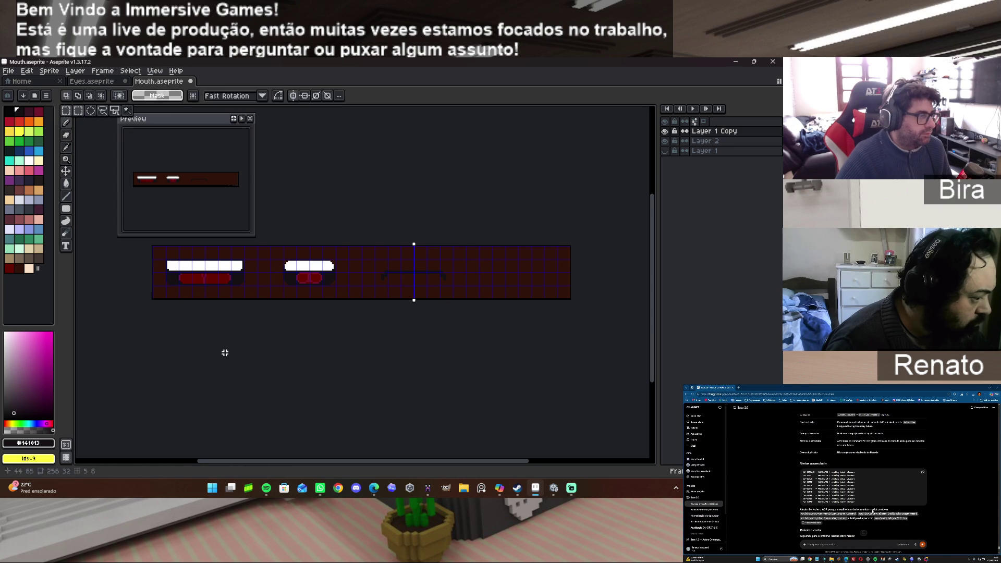
{"action": "scroll", "coordinate": [223, 349], "scroll_direction": "up", "scroll_amount": 3}
{"action": "scroll", "coordinate": [225, 354], "scroll_direction": "down", "scroll_amount": 1}
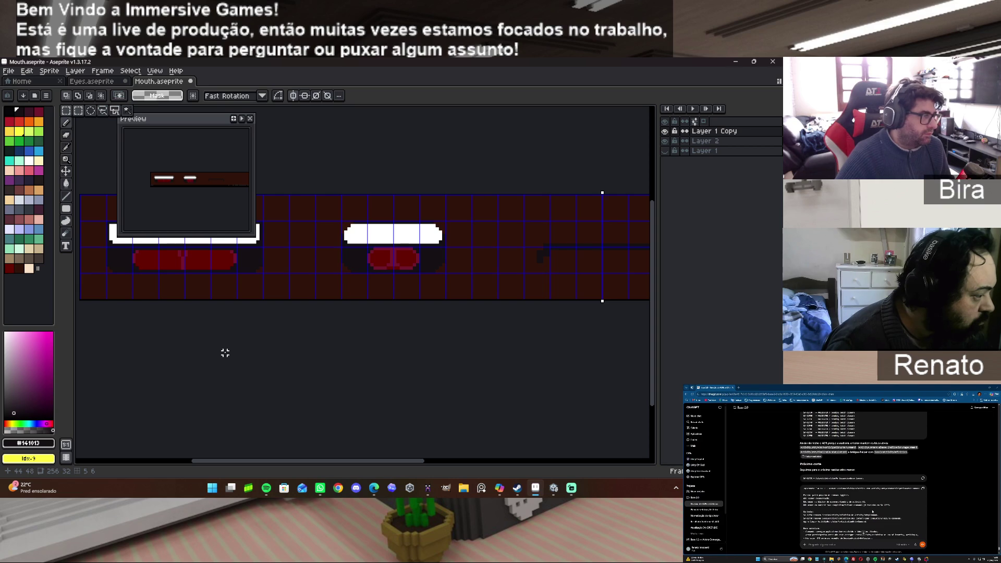
{"action": "key", "text": "ctrl+z"}
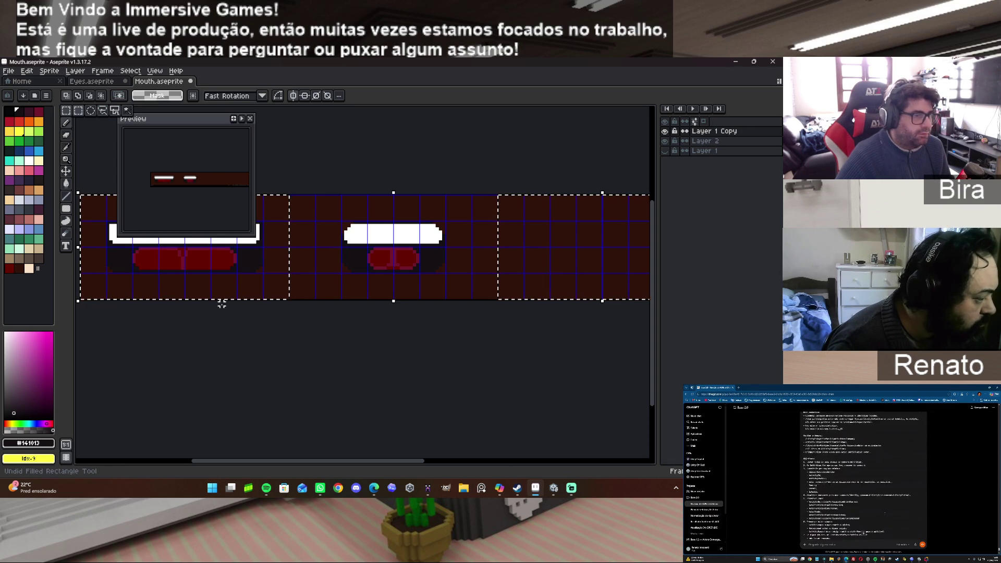
{"action": "key", "text": "ctrl+d"}
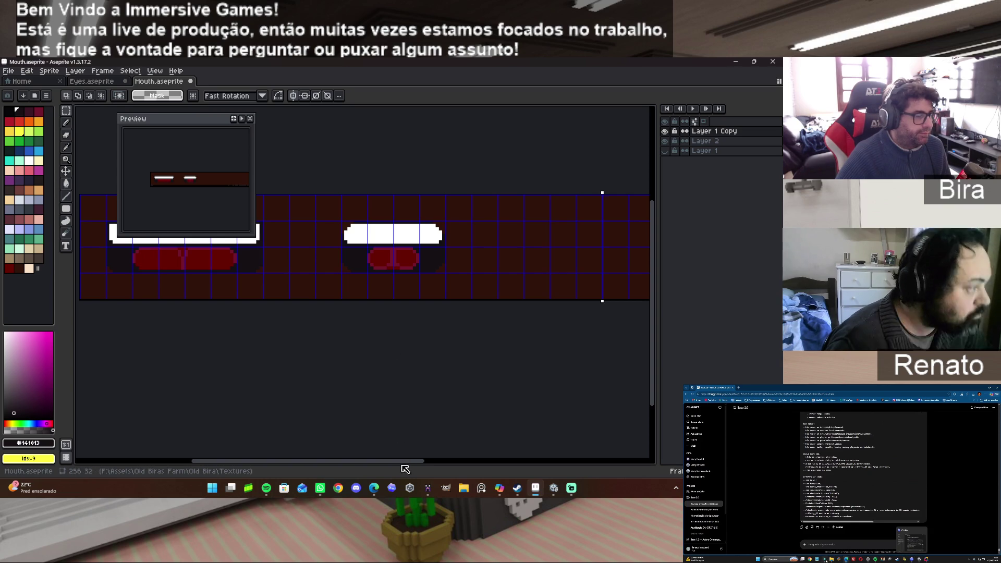
Marquee-select the third frame's area and switch to the rectangle outline tool.
{"action": "left_click_drag", "start_coordinate": [409, 460], "coordinate": [464, 464]}
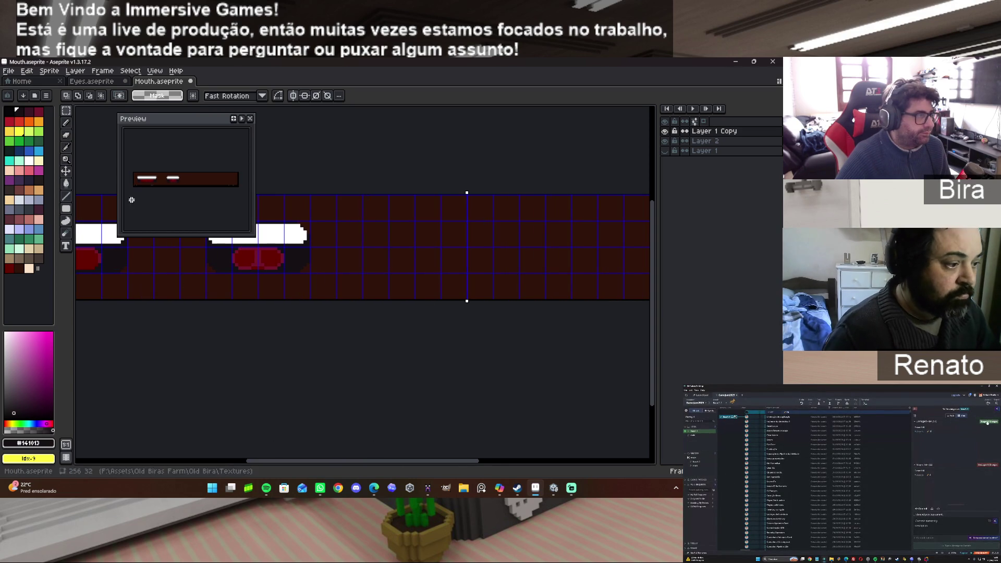
{"action": "left_click", "coordinate": [70, 116]}
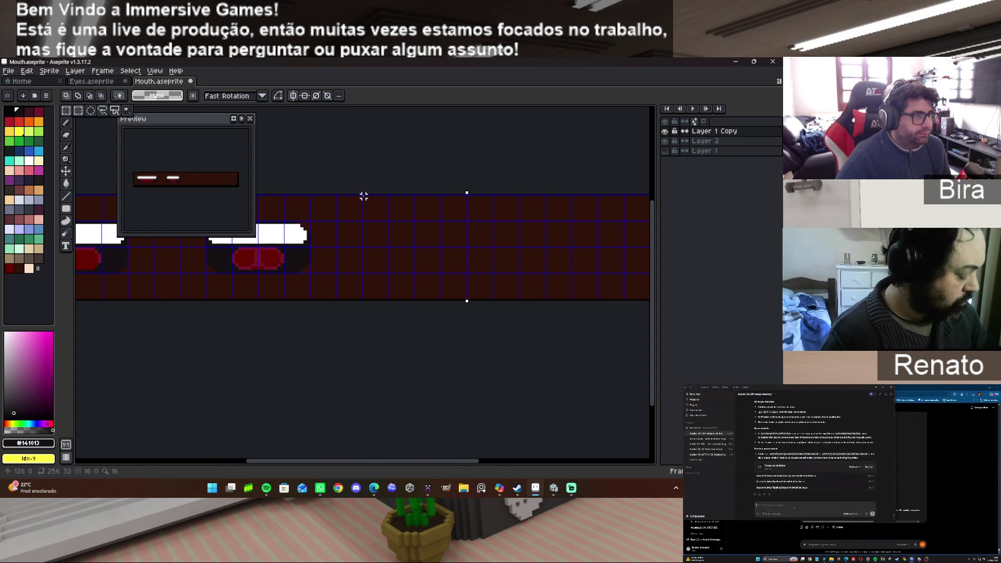
{"action": "left_click_drag", "start_coordinate": [363, 195], "coordinate": [463, 299]}
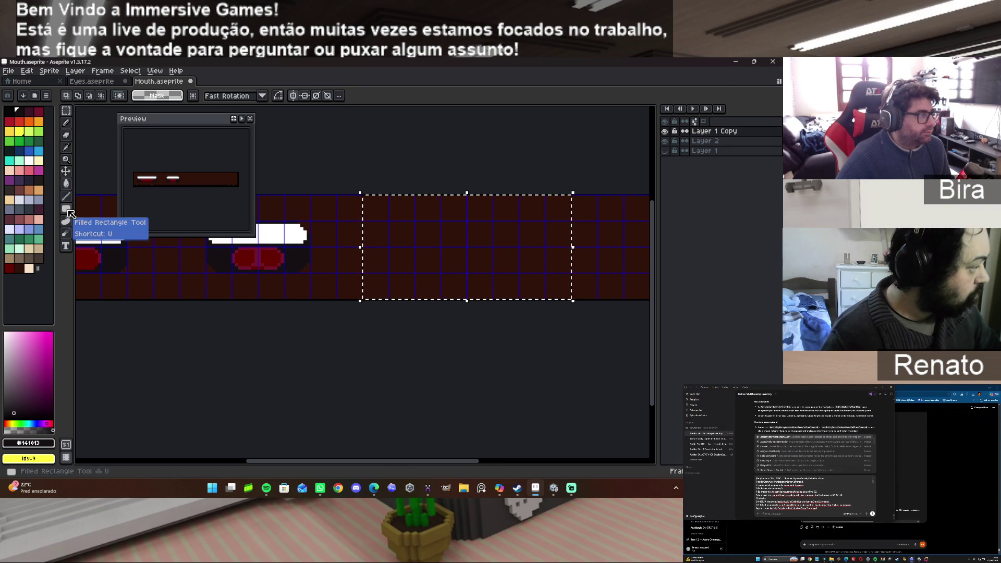
{"action": "left_click", "coordinate": [66, 208]}
{"action": "scroll", "coordinate": [459, 300], "scroll_direction": "up", "scroll_amount": 1}
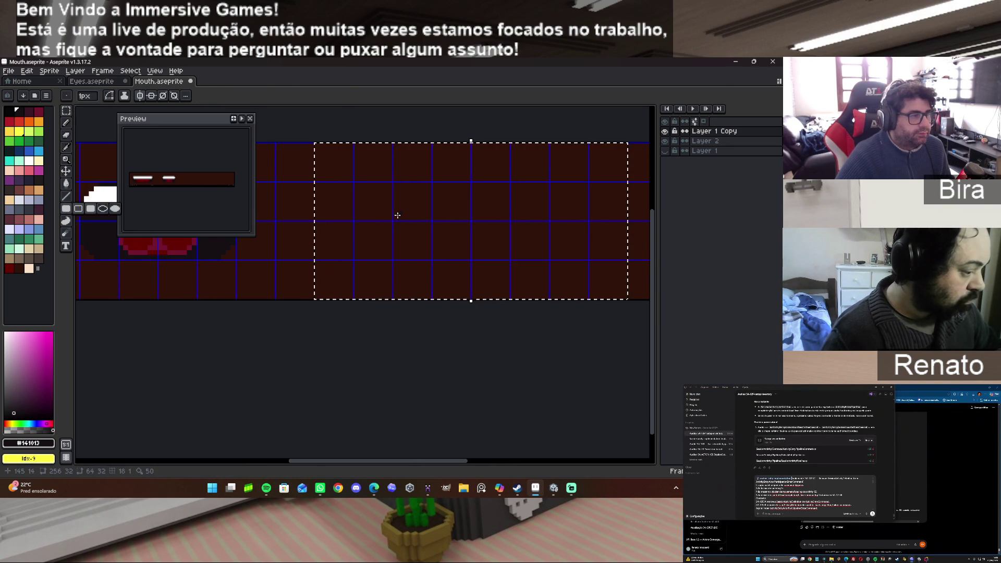
Draw the closed mouth as a thin mirrored rectangle line across frame 3, then zoom out to check.
{"action": "mouse_move", "coordinate": [395, 218]}
{"action": "left_mouse_down"}
{"action": "mouse_move", "coordinate": [455, 230]}
{"action": "mouse_move", "coordinate": [468, 220]}
{"action": "left_mouse_up"}
{"action": "scroll", "coordinate": [265, 308], "scroll_direction": "down", "scroll_amount": 1}
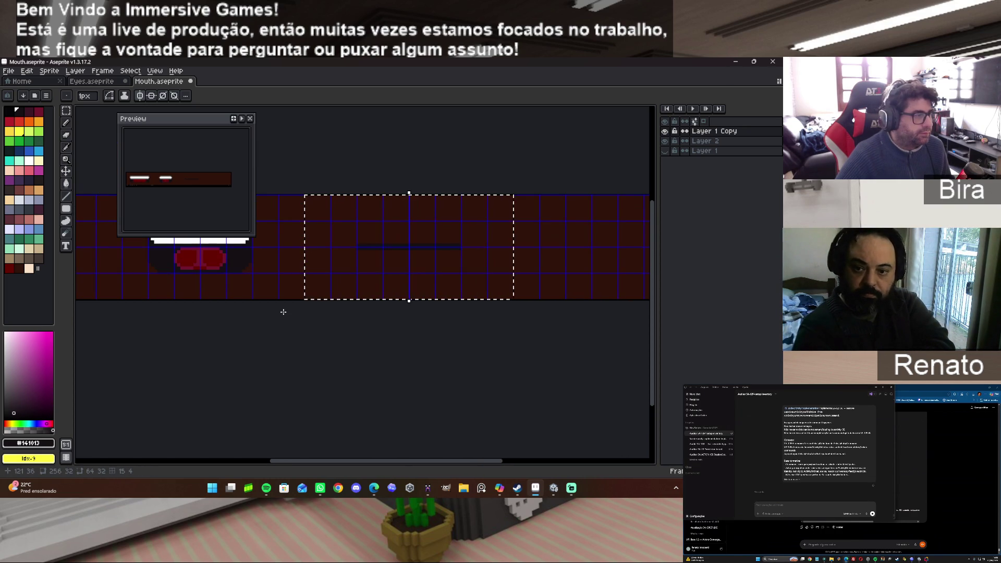
{"action": "mouse_move", "coordinate": [448, 460]}
{"action": "left_mouse_down"}
{"action": "mouse_move", "coordinate": [301, 454]}
{"action": "mouse_move", "coordinate": [466, 450]}
{"action": "left_mouse_up"}
{"action": "scroll", "coordinate": [373, 272], "scroll_direction": "up", "scroll_amount": 1}
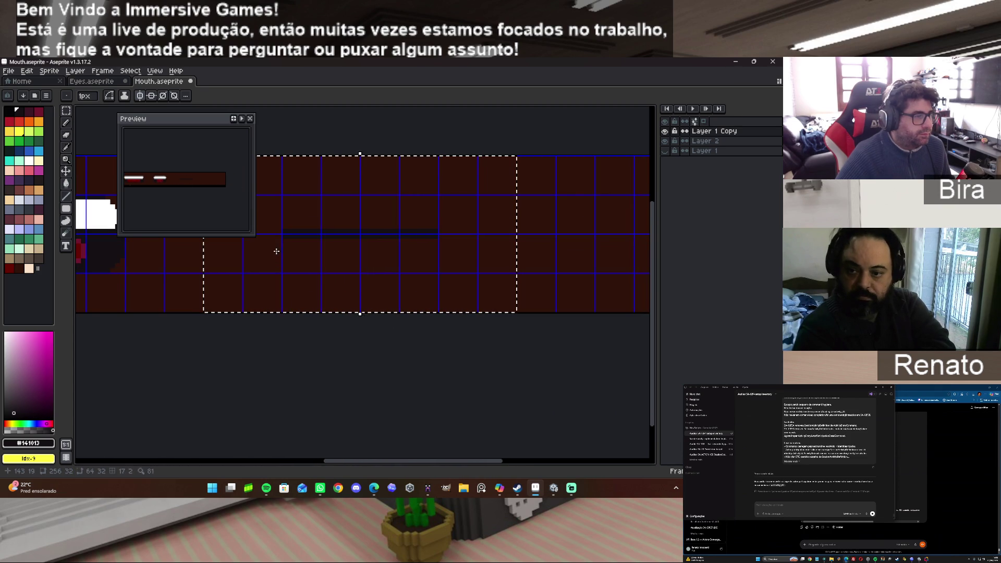
{"action": "scroll", "coordinate": [277, 238], "scroll_direction": "up", "scroll_amount": 2}
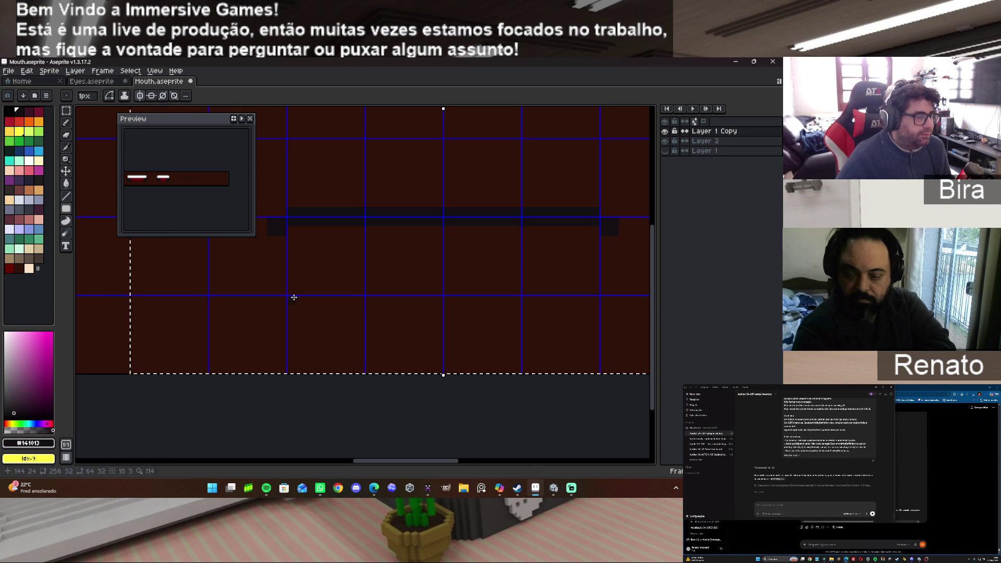
{"action": "left_click_drag", "start_coordinate": [443, 460], "coordinate": [416, 452]}
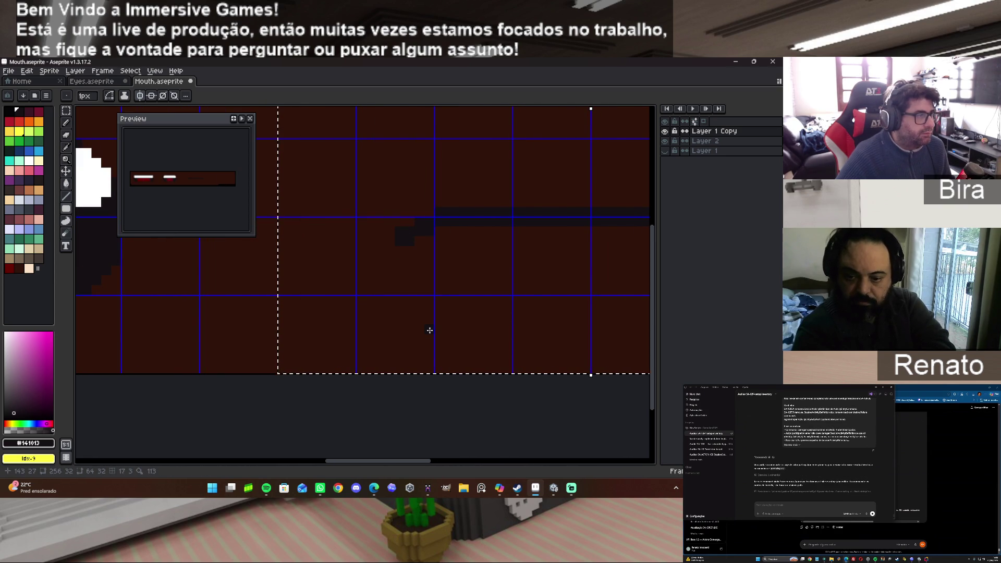
{"action": "scroll", "coordinate": [210, 209], "scroll_direction": "up", "scroll_amount": 2}
{"action": "scroll", "coordinate": [210, 209], "scroll_direction": "down", "scroll_amount": 2}
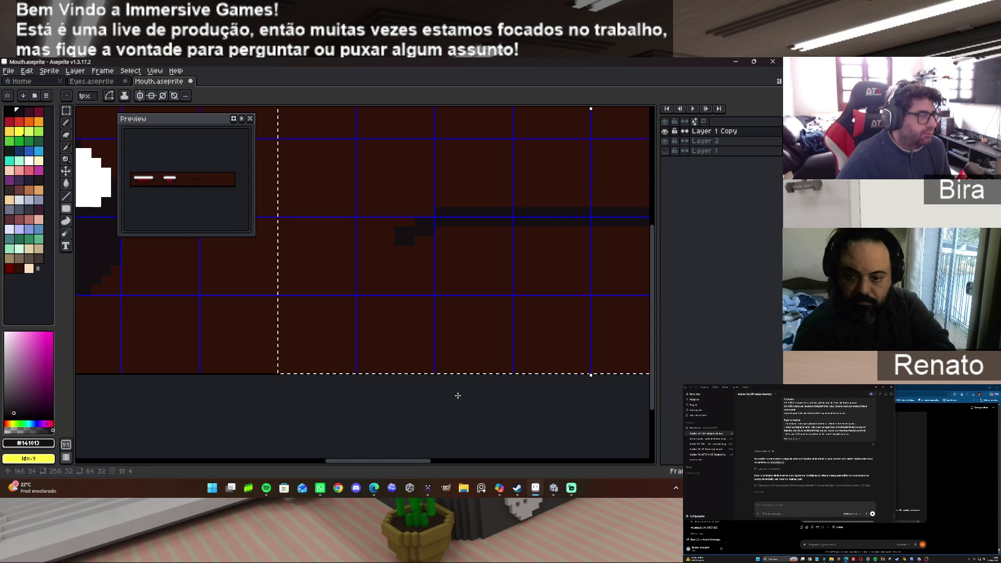
{"action": "mouse_move", "coordinate": [401, 462]}
{"action": "left_mouse_down"}
{"action": "mouse_move", "coordinate": [510, 463]}
{"action": "mouse_move", "coordinate": [270, 444]}
{"action": "mouse_move", "coordinate": [540, 433]}
{"action": "left_mouse_up"}
{"action": "scroll", "coordinate": [395, 314], "scroll_direction": "down", "scroll_amount": 3}
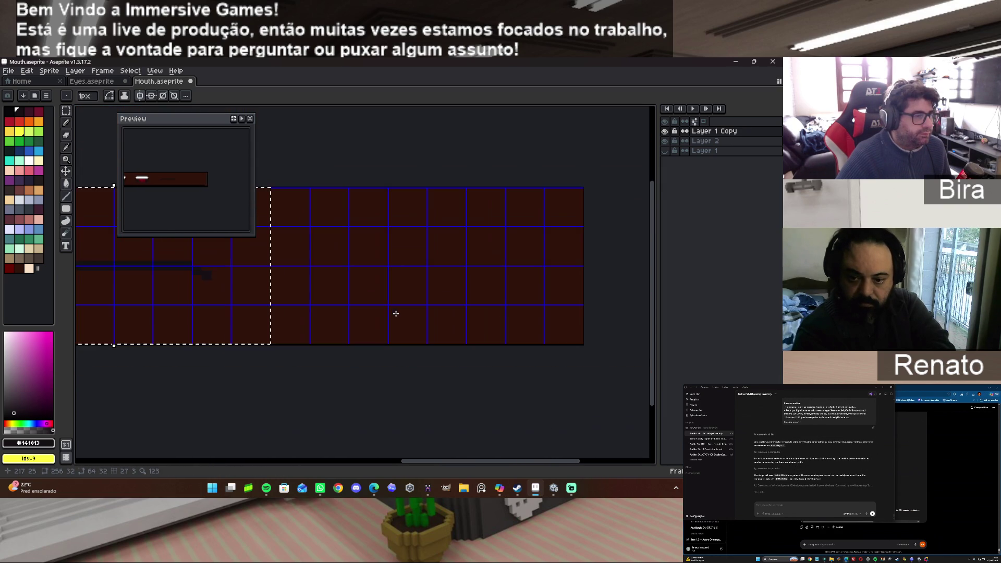
{"action": "scroll", "coordinate": [396, 313], "scroll_direction": "down", "scroll_amount": 1}
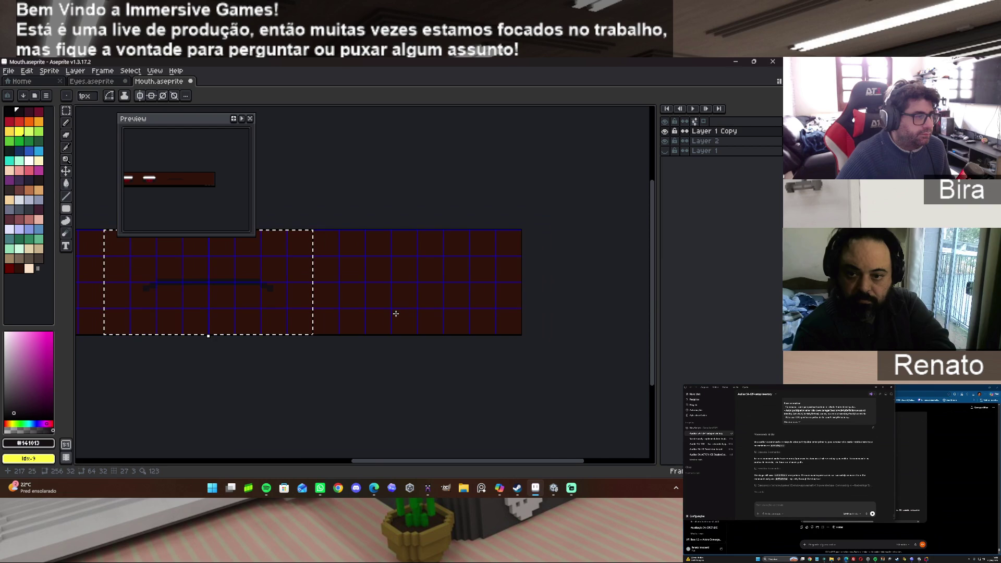
Duplicate the closed-mouth line into the fourth frame at position 192, 0.
{"action": "key", "text": "v"}
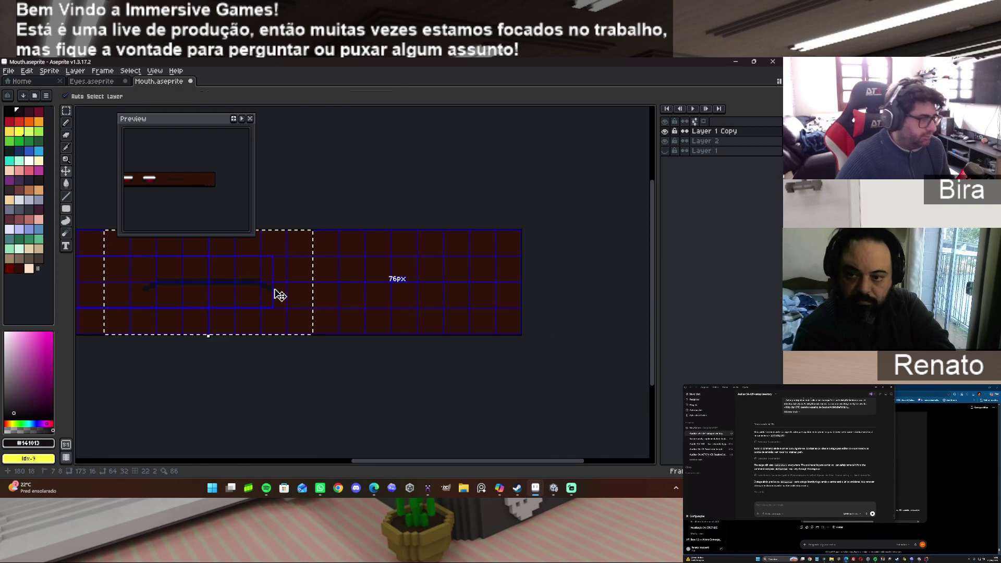
{"action": "left_click", "coordinate": [271, 293]}
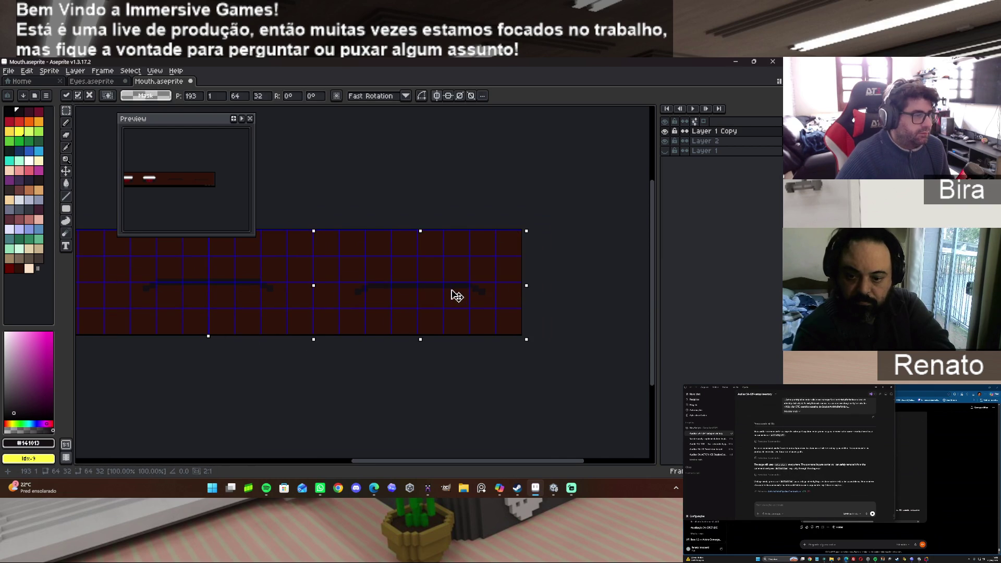
{"action": "left_click_drag", "start_coordinate": [453, 288], "coordinate": [449, 288]}
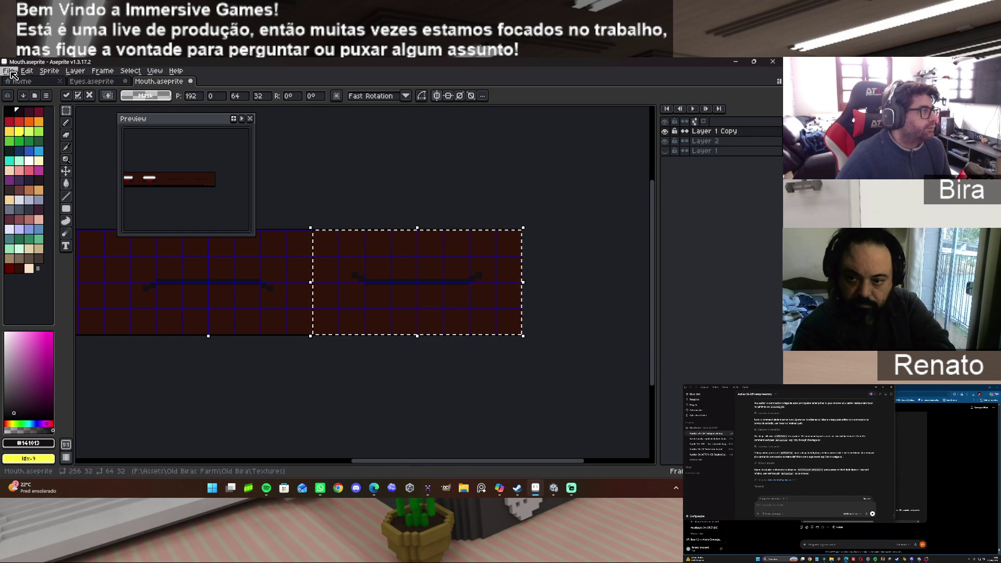
Save the mouth sprite, export it as Mouth.png, and bring Steam to the front.
{"action": "left_click", "coordinate": [10, 72]}
{"action": "left_click", "coordinate": [21, 123]}
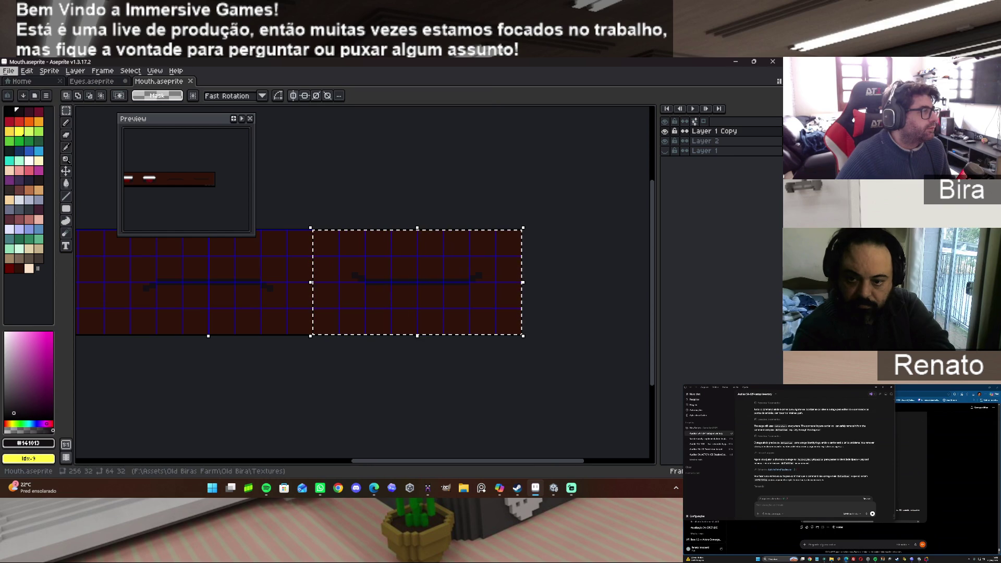
{"action": "left_click", "coordinate": [9, 71]}
{"action": "mouse_move", "coordinate": [21, 151]}
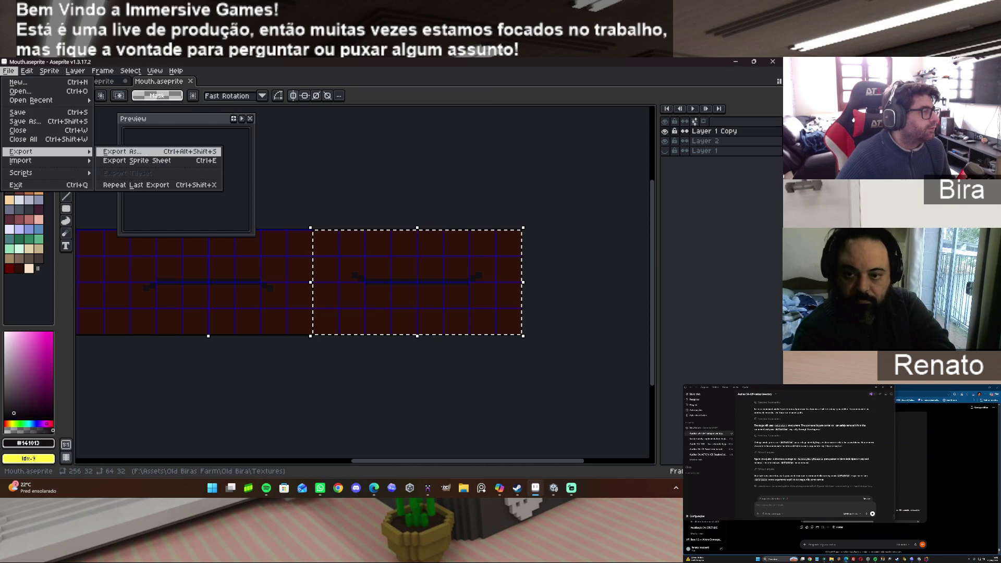
{"action": "left_click", "coordinate": [122, 151]}
{"action": "left_click", "coordinate": [125, 200]}
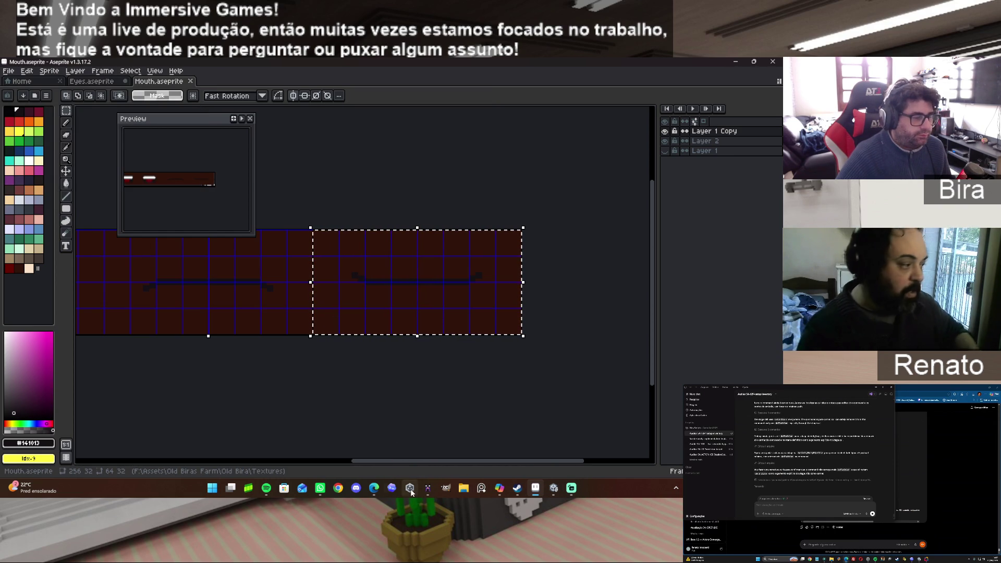
{"action": "left_click", "coordinate": [515, 488]}
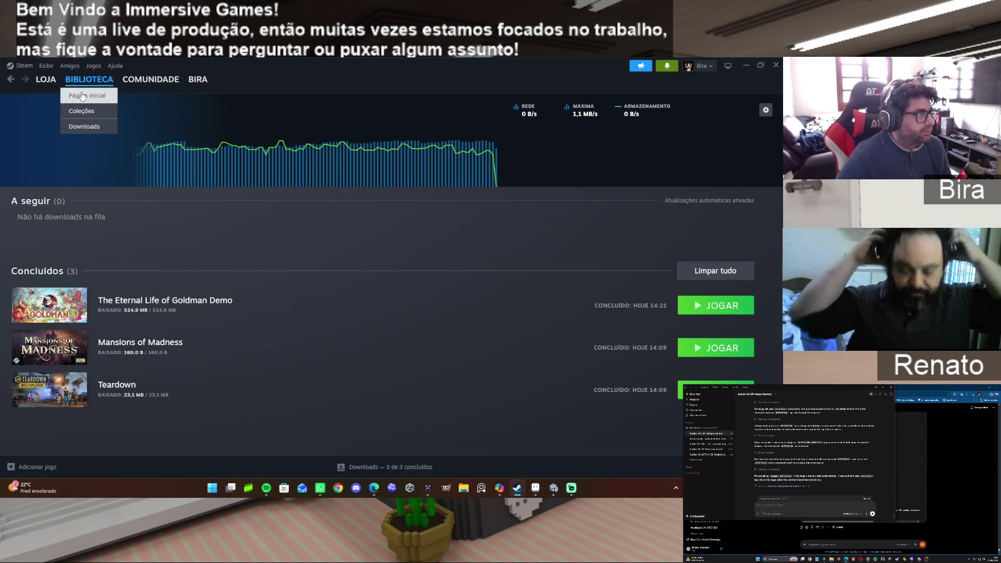
Launch Blender from the Steam library home page.
{"action": "left_click", "coordinate": [80, 93]}
{"action": "left_click", "coordinate": [255, 326]}
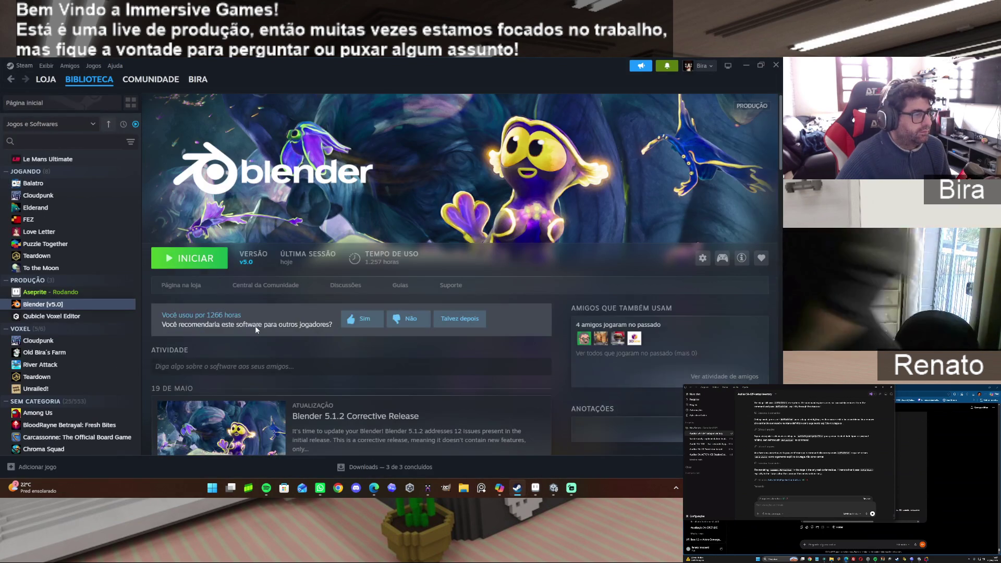
{"action": "left_click", "coordinate": [203, 259]}
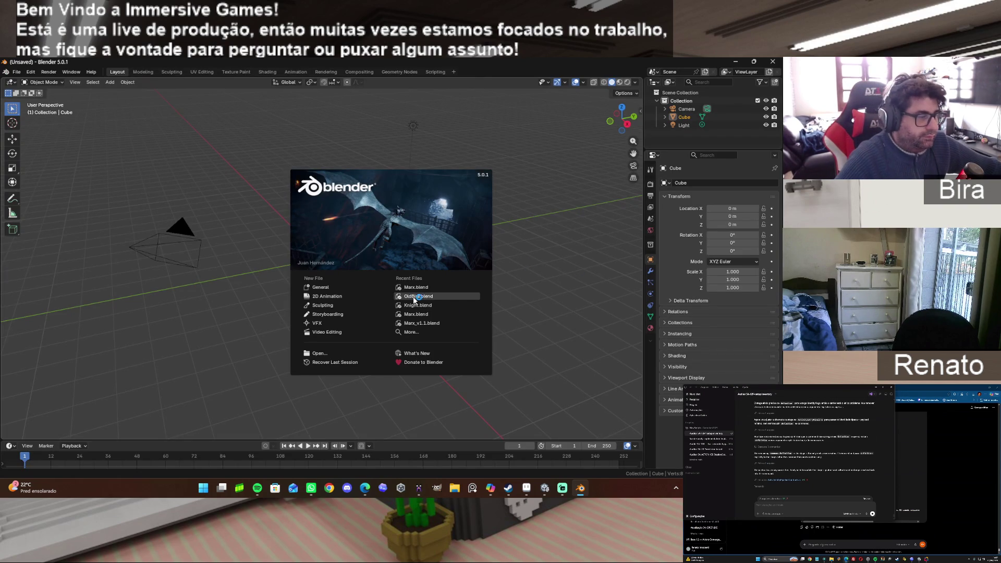
Open OldBira.blend from Recent Files, then select and reload Mouth.png in the UV editor.
{"action": "left_click", "coordinate": [413, 296]}
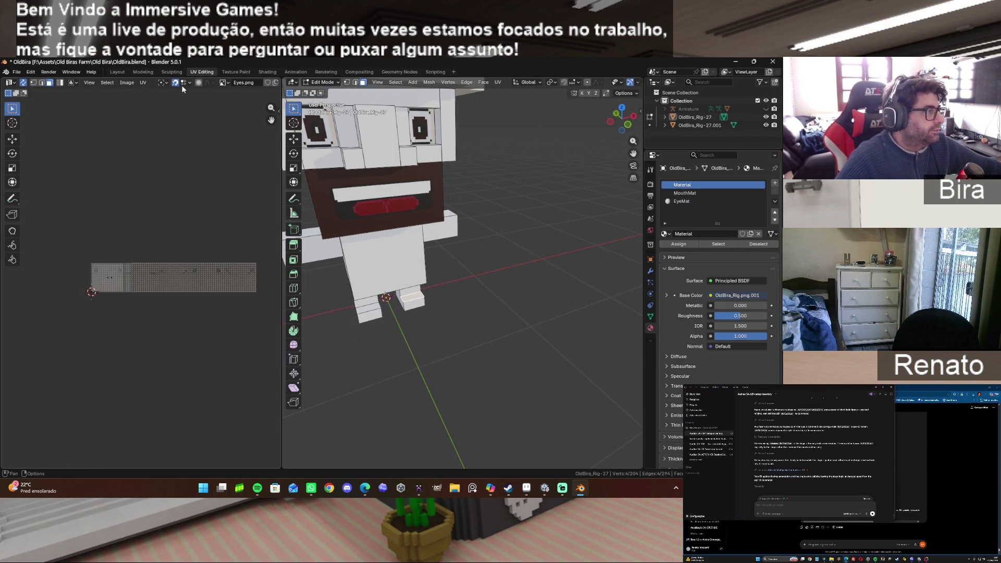
{"action": "left_click", "coordinate": [227, 83]}
{"action": "left_click", "coordinate": [248, 101]}
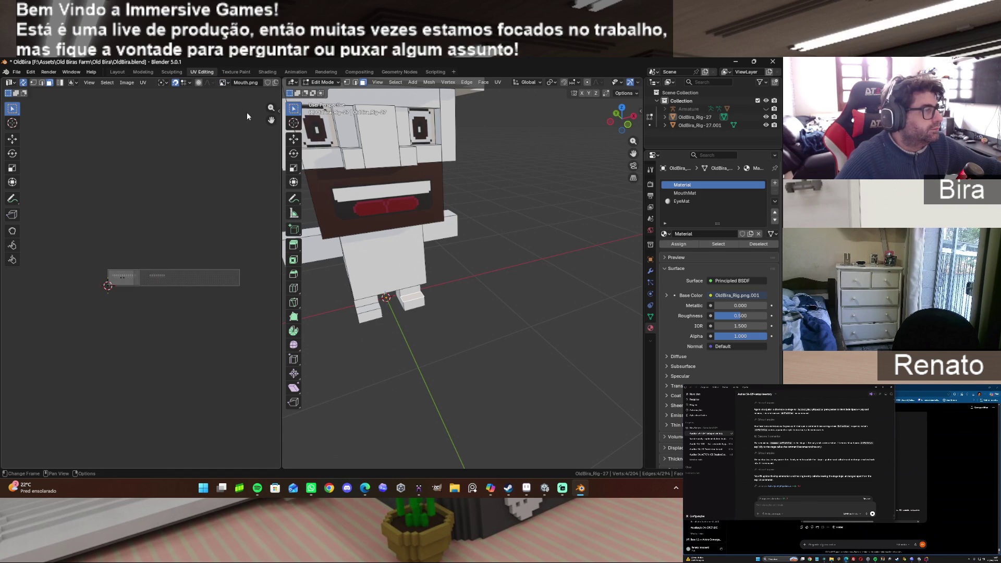
{"action": "left_click", "coordinate": [127, 82]}
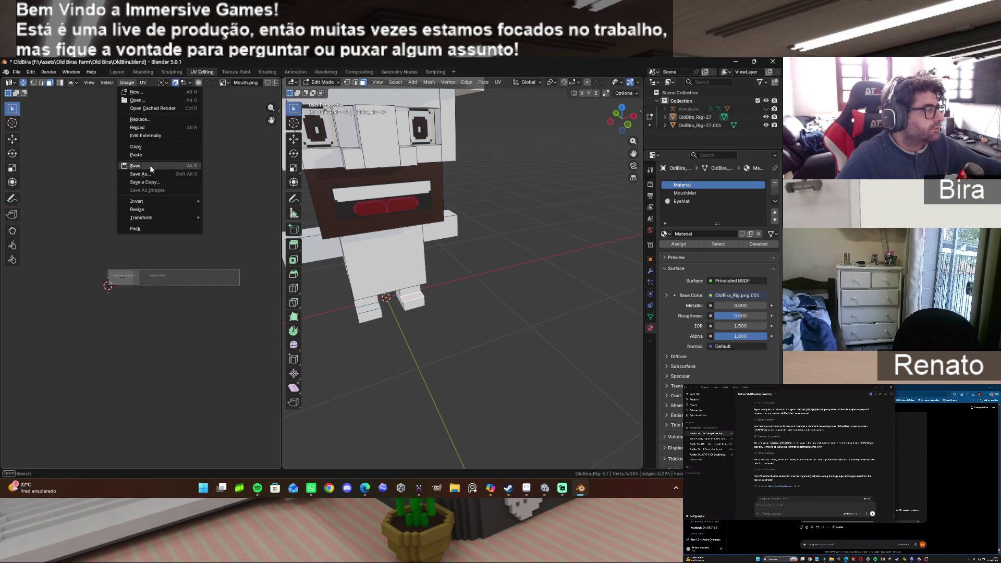
{"action": "left_click", "coordinate": [151, 126]}
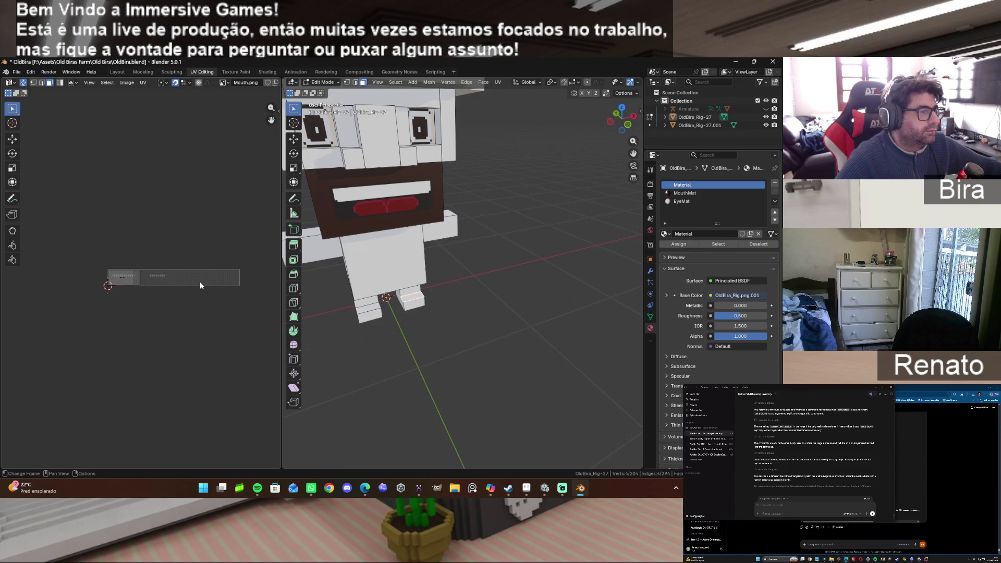
{"action": "scroll", "coordinate": [171, 306], "scroll_direction": "up", "scroll_amount": 5}
{"action": "scroll", "coordinate": [171, 310], "scroll_direction": "down", "scroll_amount": 1}
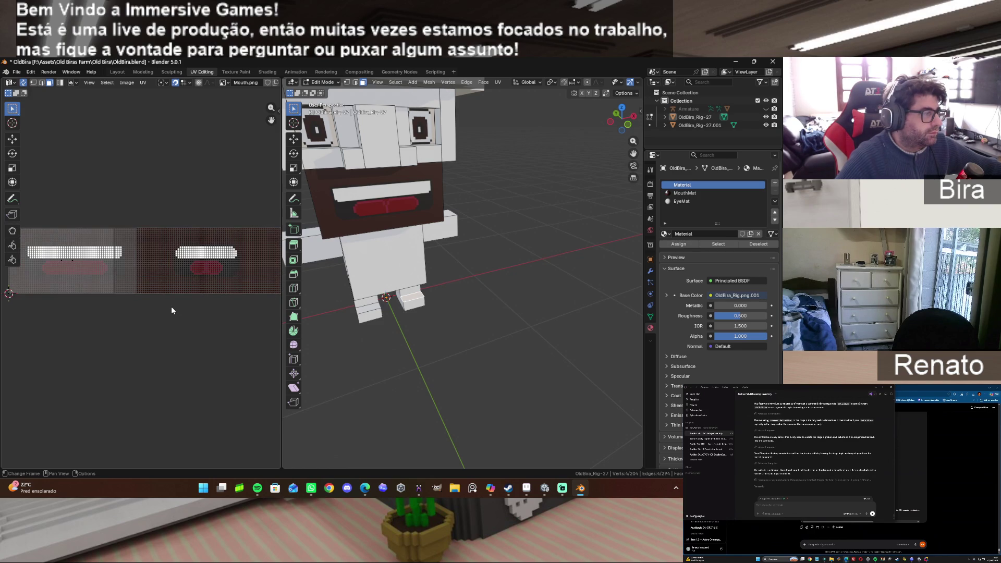
Slide the mouth UV island horizontally onto another mouth frame.
{"action": "left_click", "coordinate": [133, 273]}
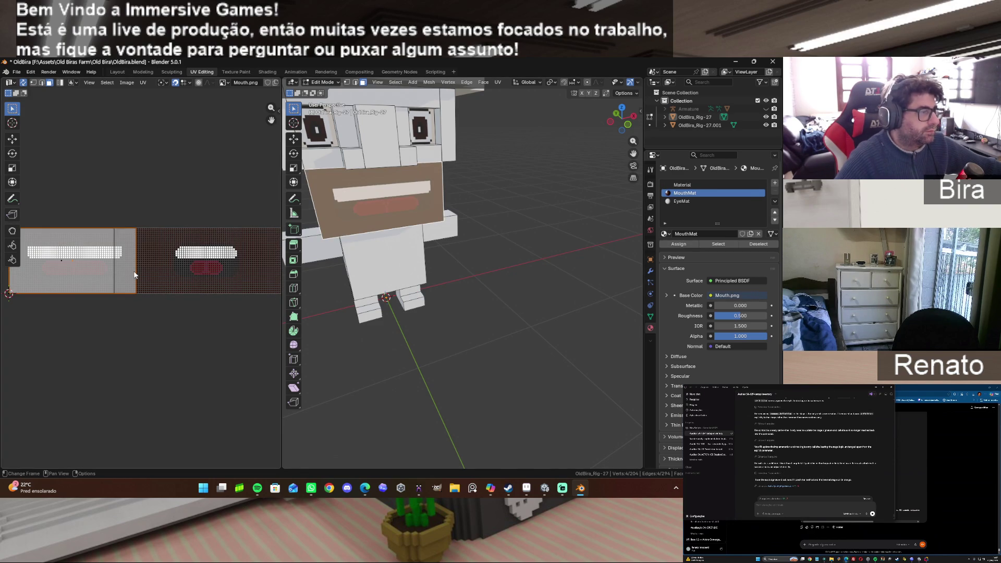
{"action": "key", "text": "g"}
{"action": "key", "text": "x"}
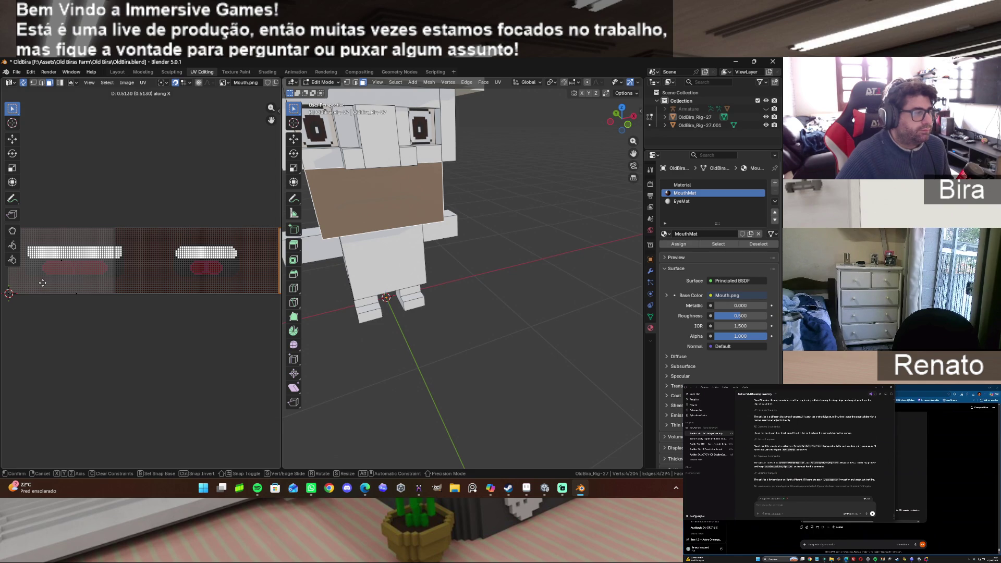
{"action": "left_click_drag", "start_coordinate": [175, 274], "coordinate": [211, 272]}
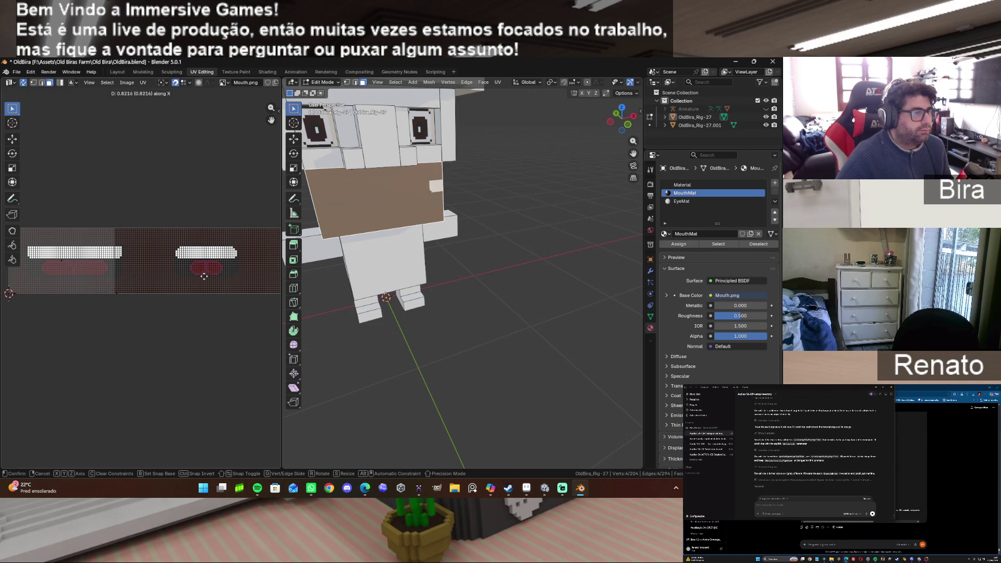
{"action": "left_click", "coordinate": [164, 275]}
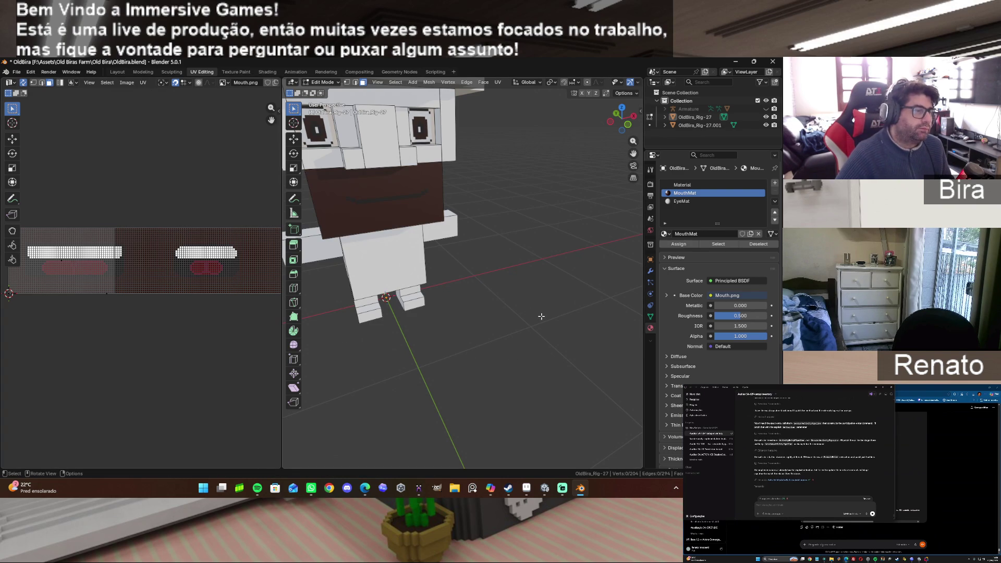
Orbit and zoom to check the new mouth frame on the character's face.
{"action": "left_click_drag", "start_coordinate": [621, 119], "coordinate": [602, 119]}
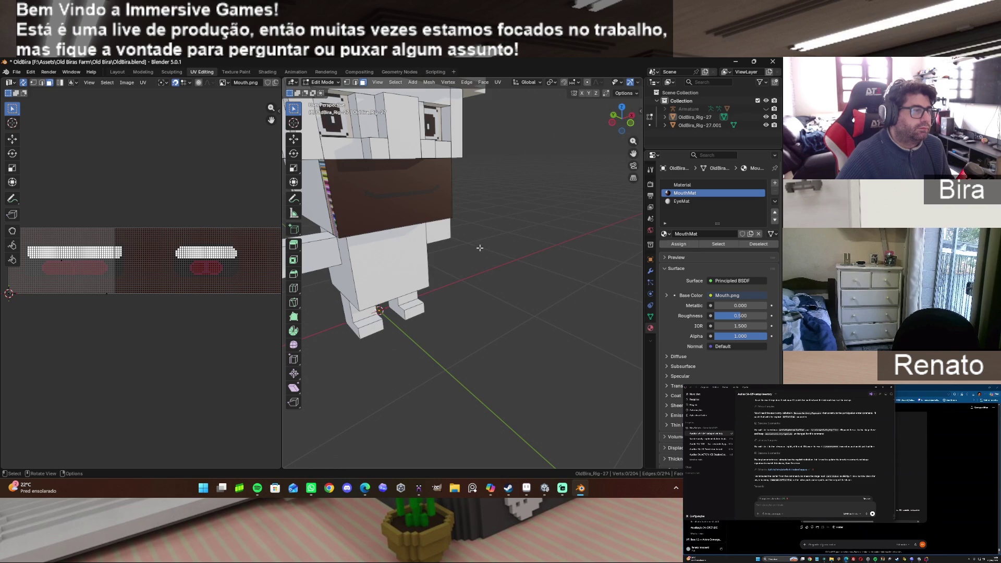
{"action": "scroll", "coordinate": [487, 237], "scroll_direction": "down", "scroll_amount": 2}
{"action": "mouse_move", "coordinate": [621, 119]}
{"action": "left_mouse_down"}
{"action": "mouse_move", "coordinate": [636, 119]}
{"action": "mouse_move", "coordinate": [627, 123]}
{"action": "left_mouse_up"}
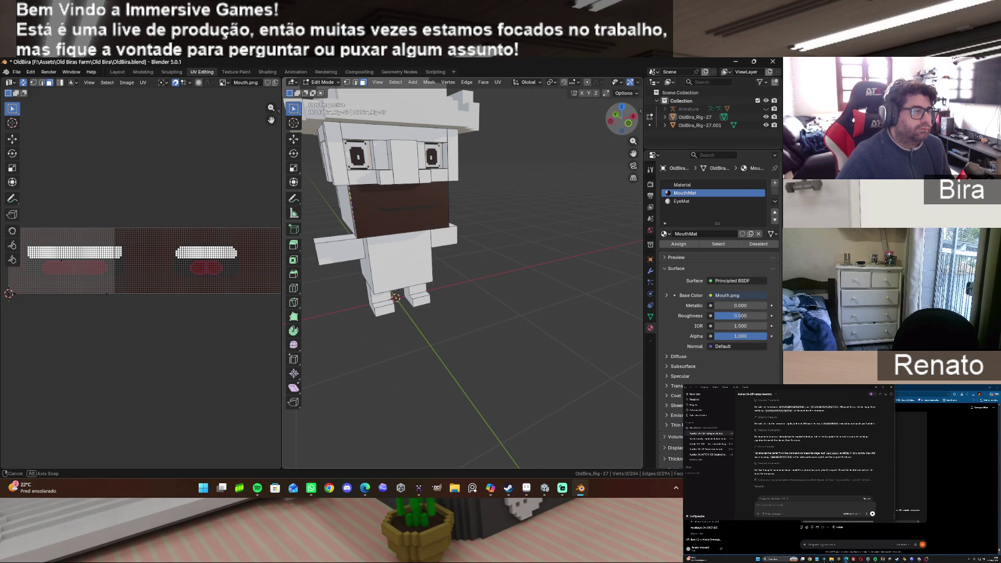
{"action": "scroll", "coordinate": [215, 270], "scroll_direction": "down", "scroll_amount": 2}
{"action": "scroll", "coordinate": [222, 281], "scroll_direction": "down", "scroll_amount": 1}
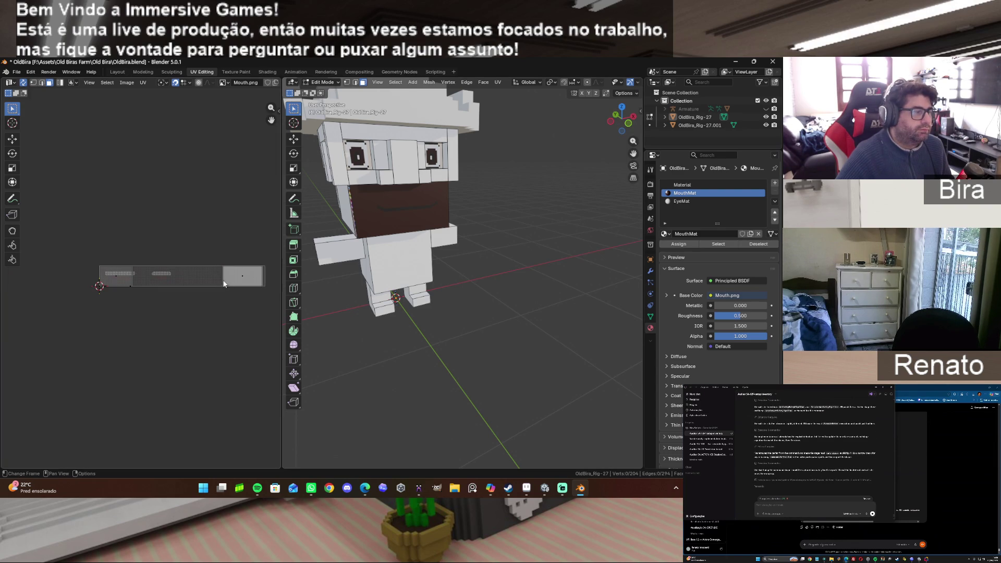
Undo the UV move to restore the open mouth, then return to Aseprite.
{"action": "key", "text": "ctrl+z"}
{"action": "key", "text": "ctrl+z"}
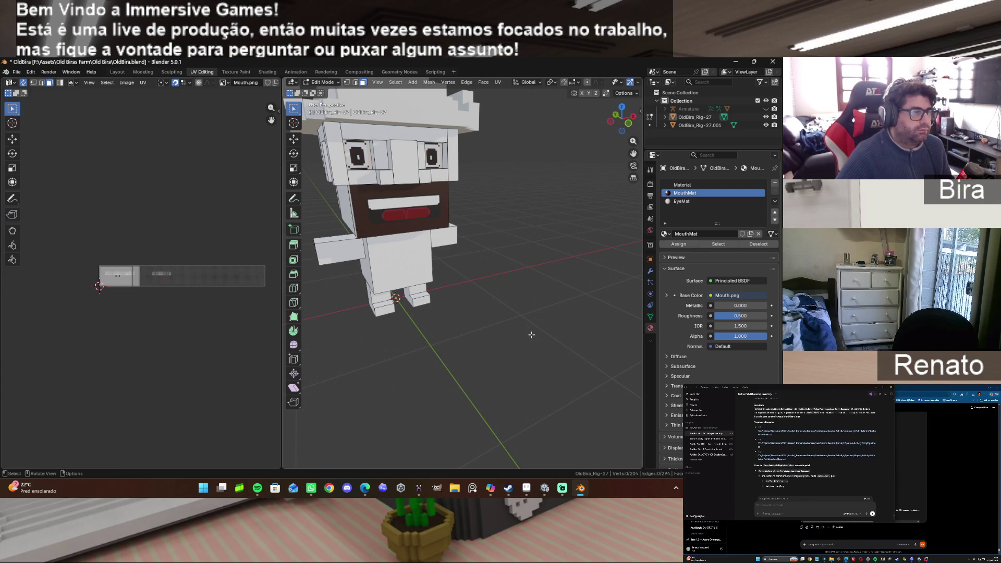
{"action": "scroll", "coordinate": [510, 232], "scroll_direction": "up", "scroll_amount": 2}
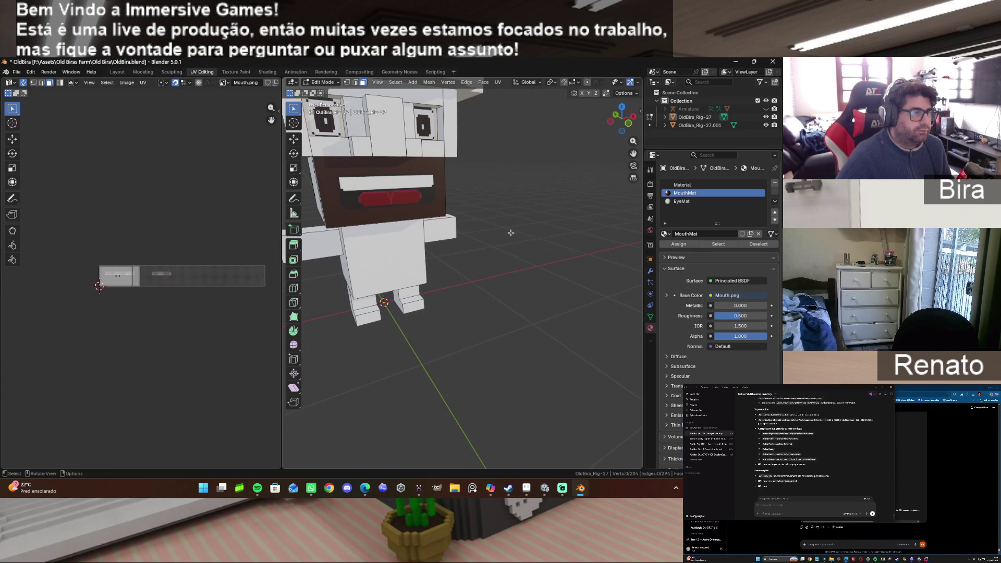
{"action": "scroll", "coordinate": [510, 232], "scroll_direction": "down", "scroll_amount": 2}
{"action": "left_click_drag", "start_coordinate": [621, 118], "coordinate": [625, 124]}
{"action": "left_click", "coordinate": [526, 487]}
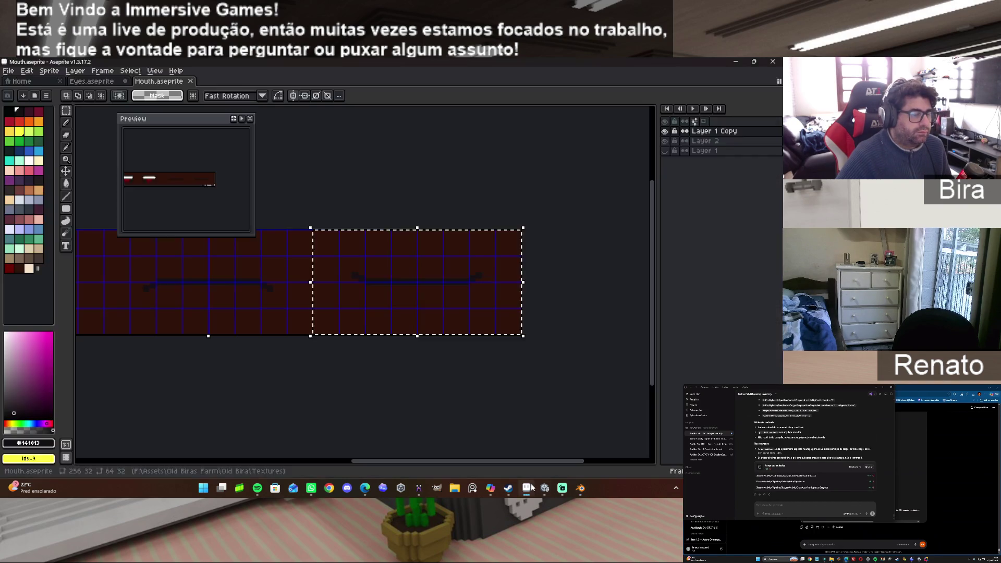
Draw a lighter #73172d line along the lip's bottom edge with the Pencil.
{"action": "mouse_move", "coordinate": [513, 462]}
{"action": "left_mouse_down"}
{"action": "mouse_move", "coordinate": [279, 462]}
{"action": "mouse_move", "coordinate": [293, 462]}
{"action": "left_mouse_up"}
{"action": "scroll", "coordinate": [282, 277], "scroll_direction": "up", "scroll_amount": 2}
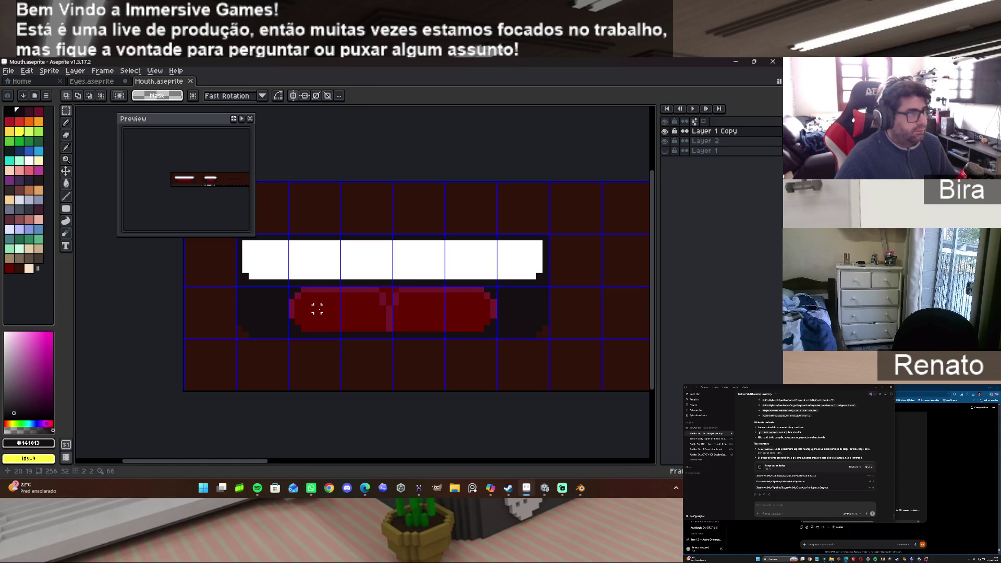
{"action": "left_click", "coordinate": [367, 285], "text": "alt"}
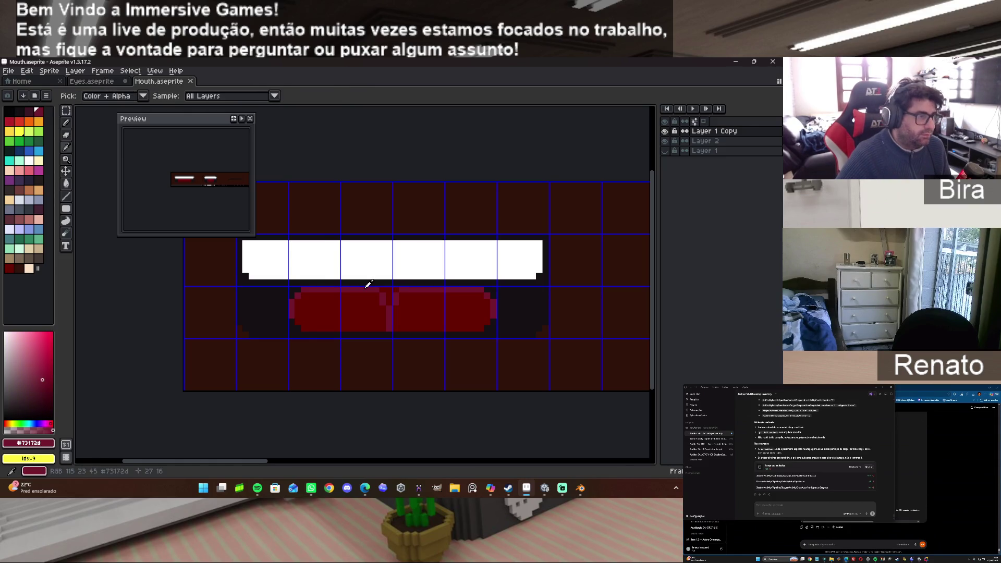
{"action": "left_click", "coordinate": [65, 123]}
{"action": "left_click", "coordinate": [299, 323]}
{"action": "mouse_move", "coordinate": [302, 326]}
{"action": "left_mouse_down"}
{"action": "mouse_move", "coordinate": [476, 324]}
{"action": "mouse_move", "coordinate": [467, 333]}
{"action": "left_mouse_up"}
{"action": "key", "text": "ctrl+z"}
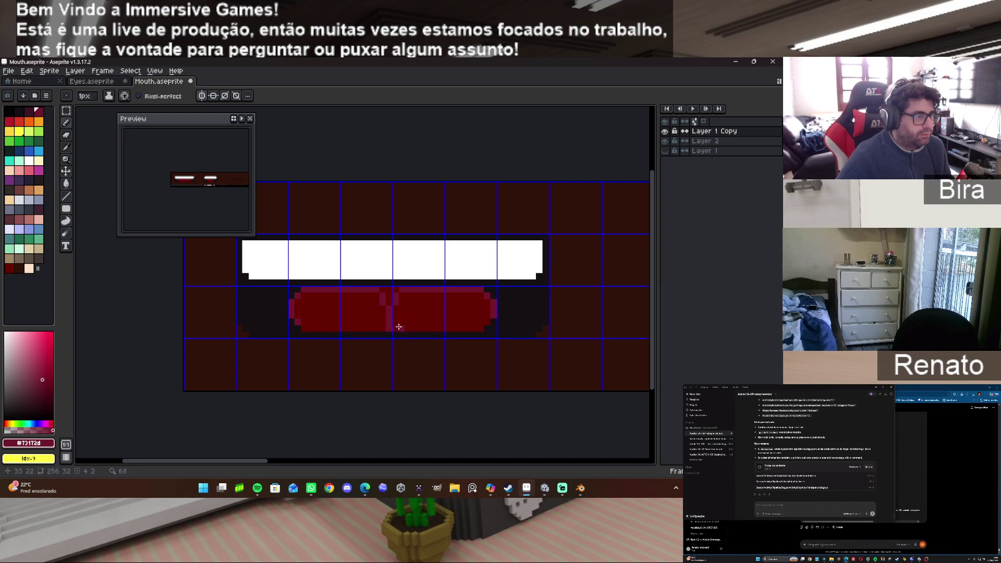
{"action": "left_click_drag", "start_coordinate": [306, 329], "coordinate": [480, 331]}
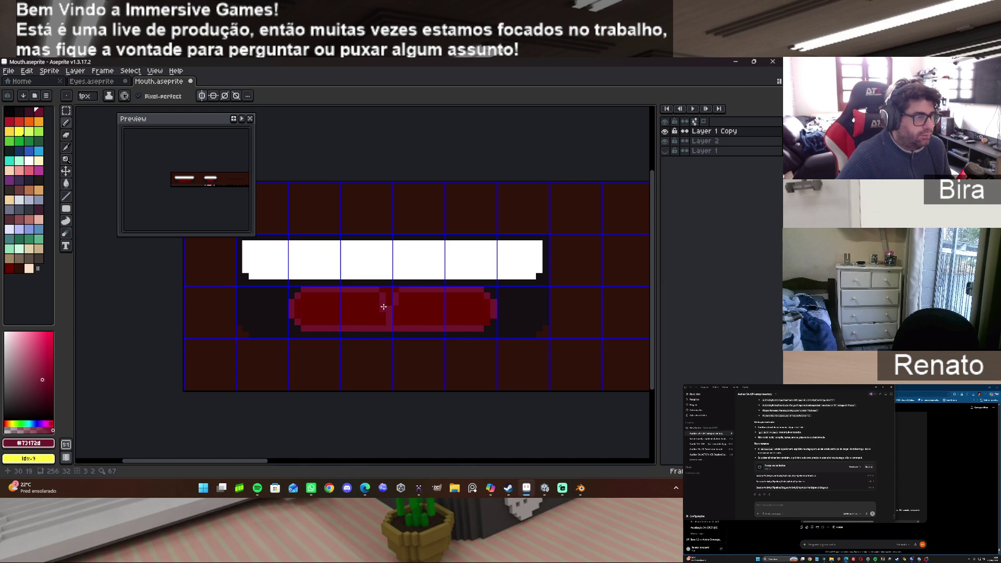
Paint dark red #660000 over the lip's centre notch and bottom edges.
{"action": "left_click", "coordinate": [366, 299], "text": "alt"}
{"action": "left_click_drag", "start_coordinate": [383, 296], "coordinate": [398, 295]}
{"action": "left_click", "coordinate": [390, 308], "text": "alt"}
{"action": "left_click", "coordinate": [400, 322], "text": "alt"}
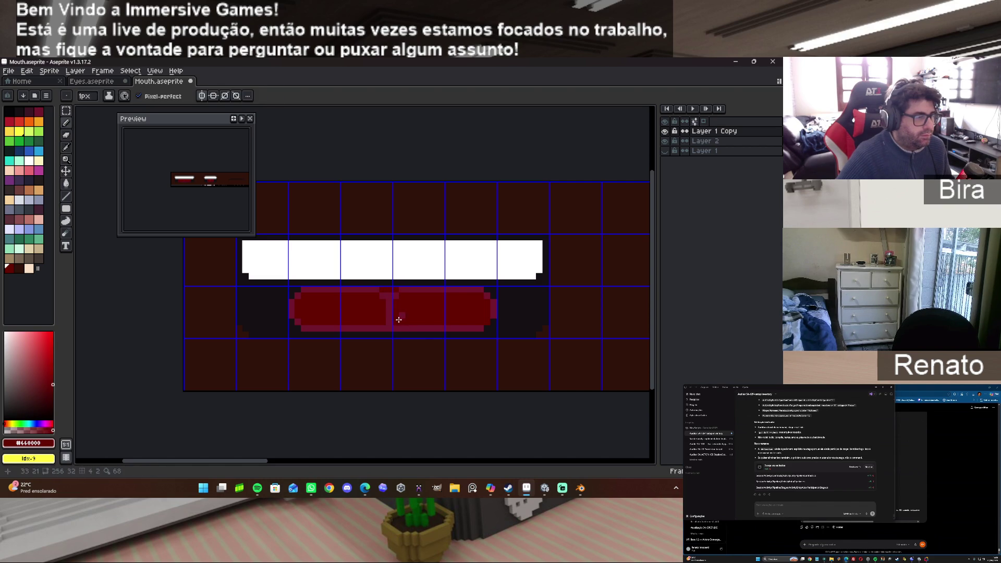
{"action": "mouse_move", "coordinate": [376, 318]}
{"action": "left_mouse_down"}
{"action": "mouse_move", "coordinate": [414, 316]}
{"action": "mouse_move", "coordinate": [349, 329]}
{"action": "mouse_move", "coordinate": [470, 328]}
{"action": "left_mouse_up"}
{"action": "left_click_drag", "start_coordinate": [339, 327], "coordinate": [306, 327]}
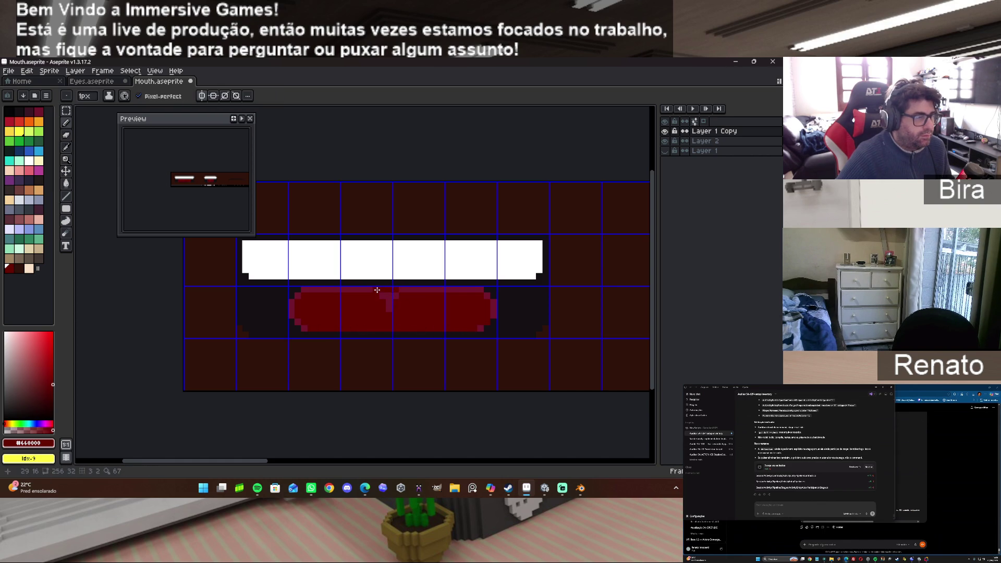
Extend the diagonal lip seam in #73172d, retouch with #660000, then switch to Edge.
{"action": "left_click", "coordinate": [388, 293], "text": "alt"}
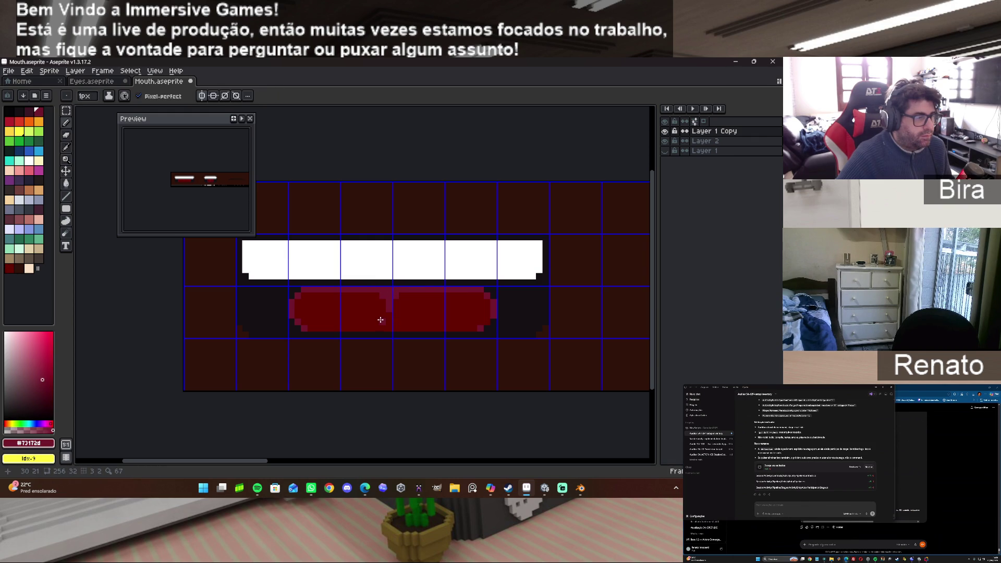
{"action": "left_click", "coordinate": [380, 317]}
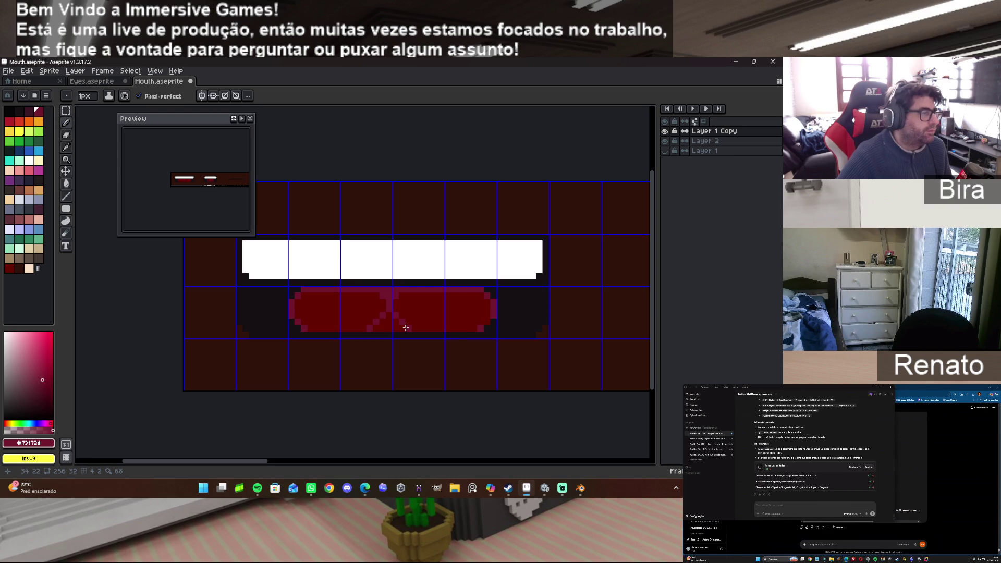
{"action": "scroll", "coordinate": [176, 180], "scroll_direction": "up", "scroll_amount": 2}
{"action": "scroll", "coordinate": [236, 204], "scroll_direction": "down", "scroll_amount": 2}
{"action": "scroll", "coordinate": [236, 205], "scroll_direction": "up", "scroll_amount": 2}
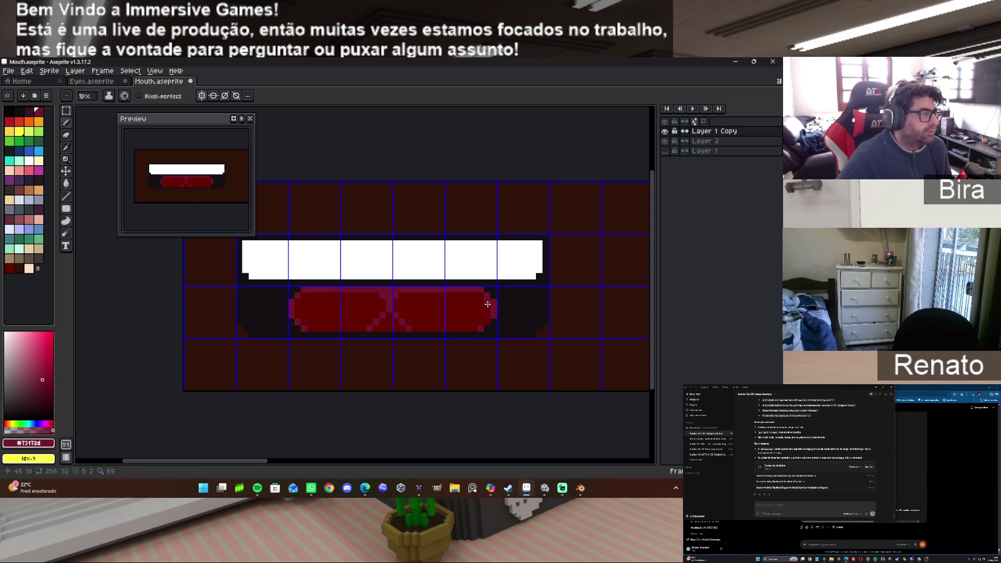
{"action": "left_click", "coordinate": [397, 313], "text": "alt"}
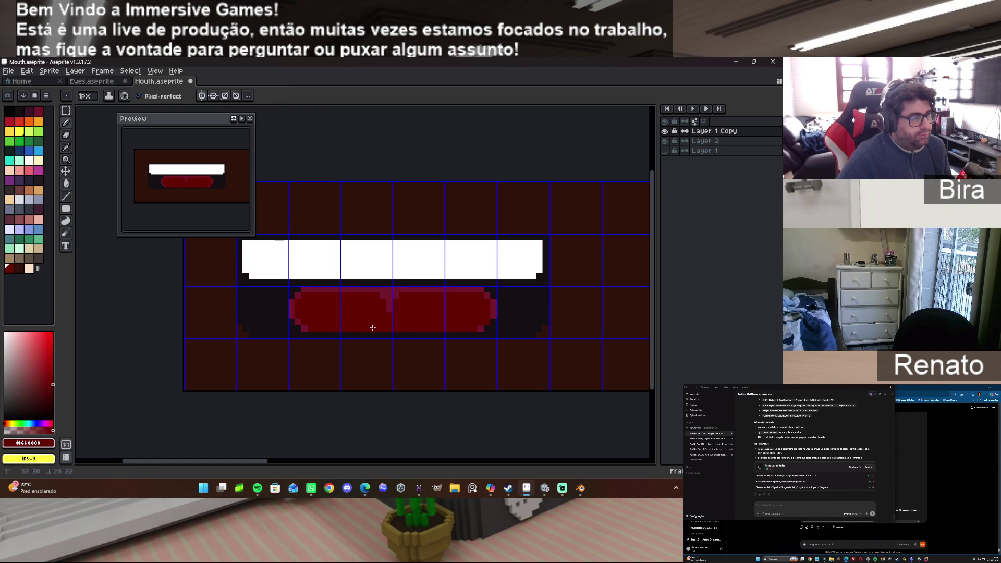
{"action": "left_click", "coordinate": [390, 301], "text": "alt"}
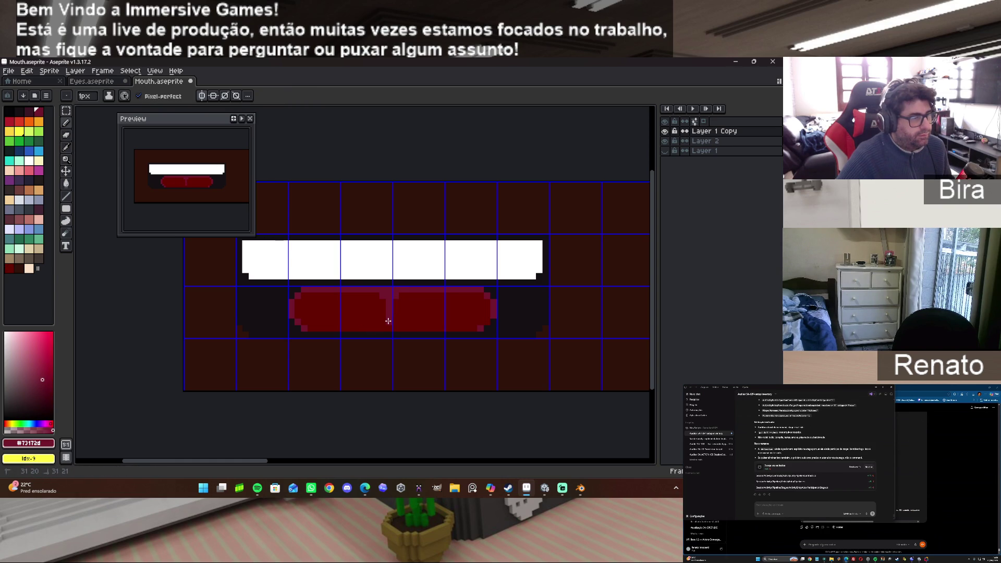
{"action": "left_click", "coordinate": [406, 315], "text": "alt"}
{"action": "left_click", "coordinate": [391, 318], "text": "alt"}
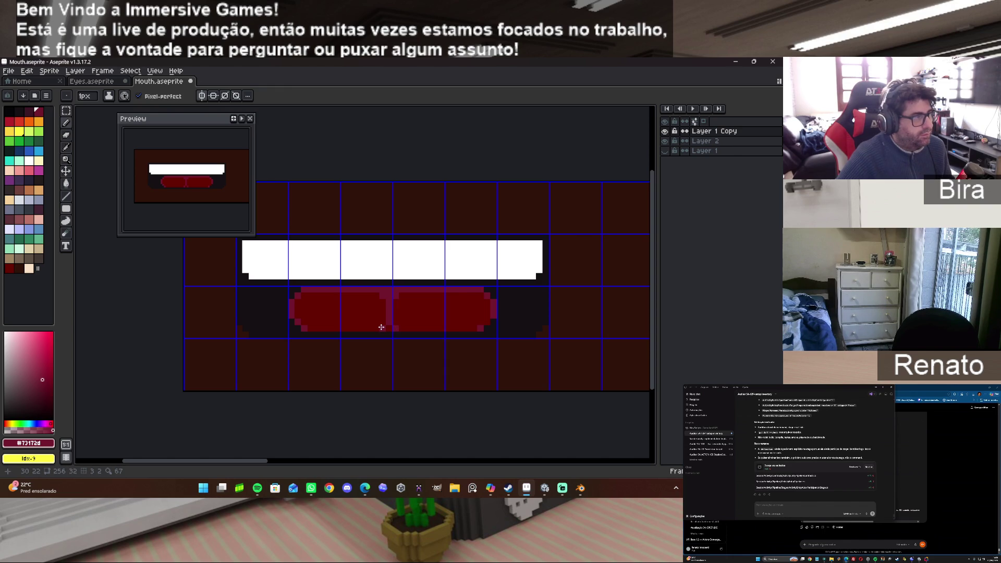
{"action": "left_click", "coordinate": [412, 299], "text": "alt"}
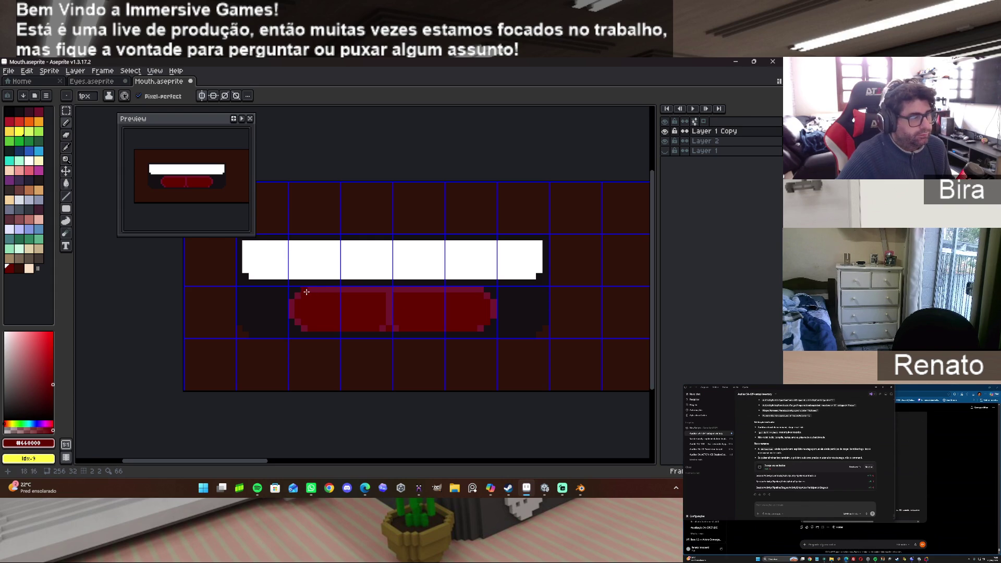
{"action": "left_click", "coordinate": [364, 490]}
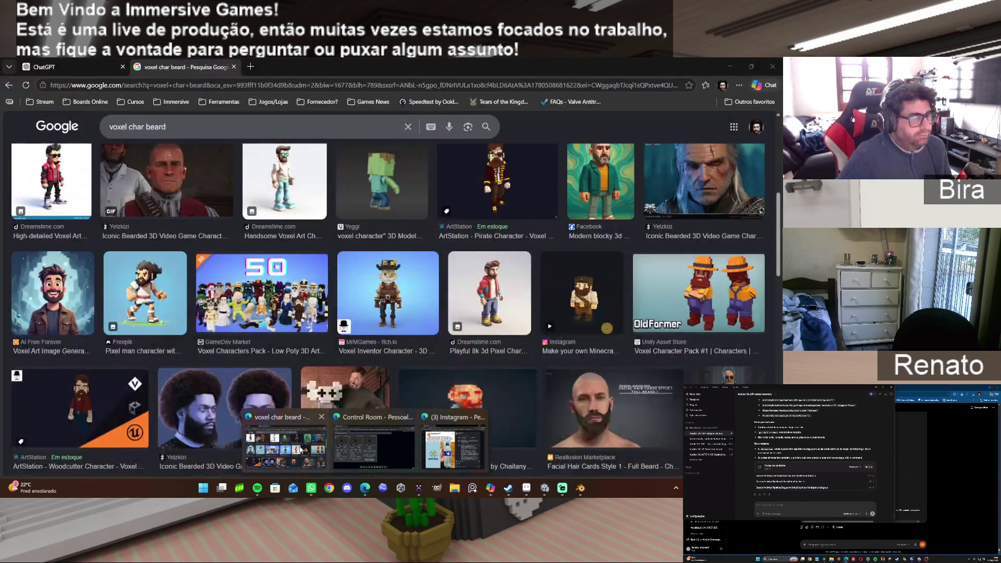
Replace the Google Images query with 'lingua cartoon', then return to Aseprite.
{"action": "left_click", "coordinate": [364, 443]}
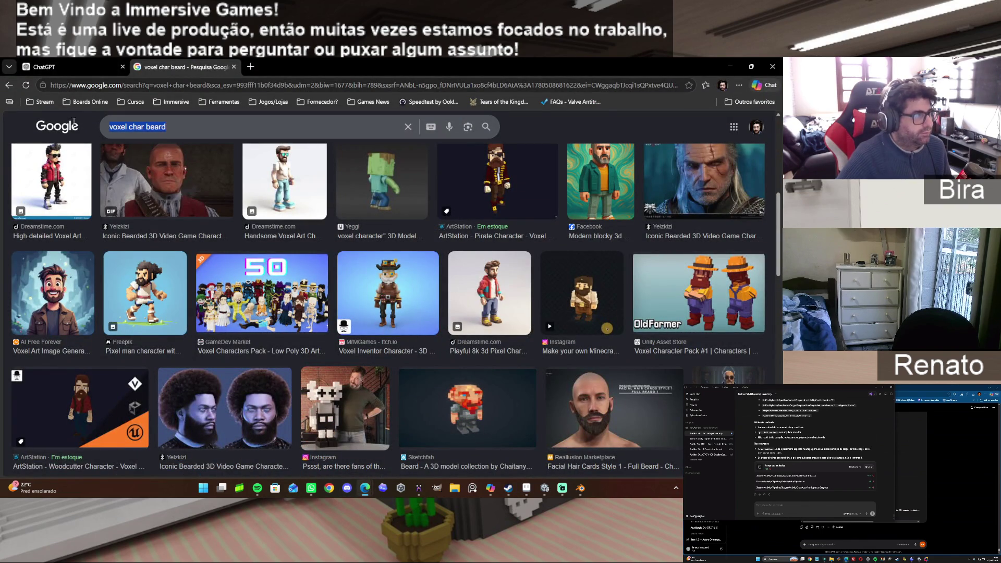
{"action": "left_click_drag", "start_coordinate": [165, 126], "coordinate": [74, 125]}
{"action": "type", "text": "ling"}
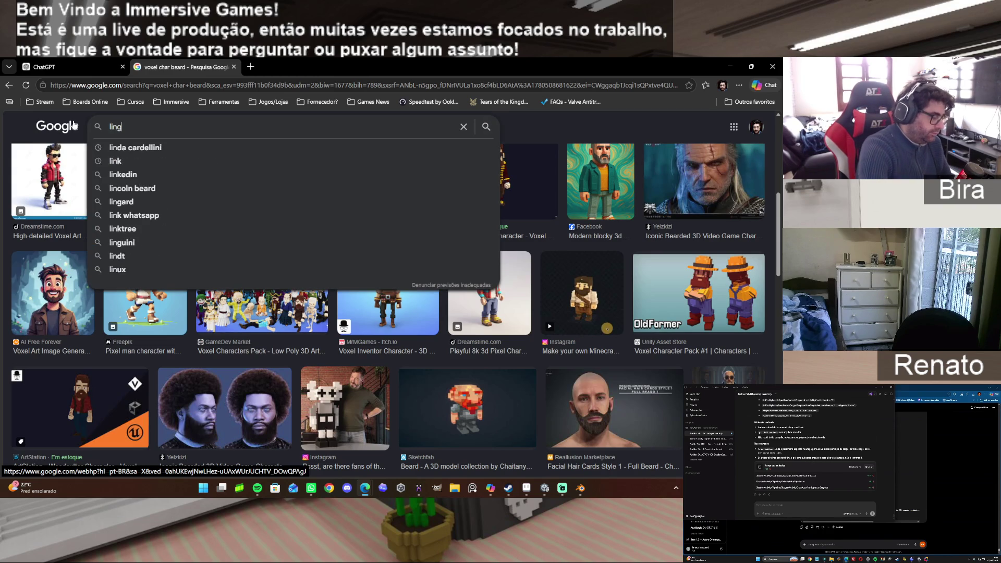
{"action": "type", "text": "ua cartoon"}
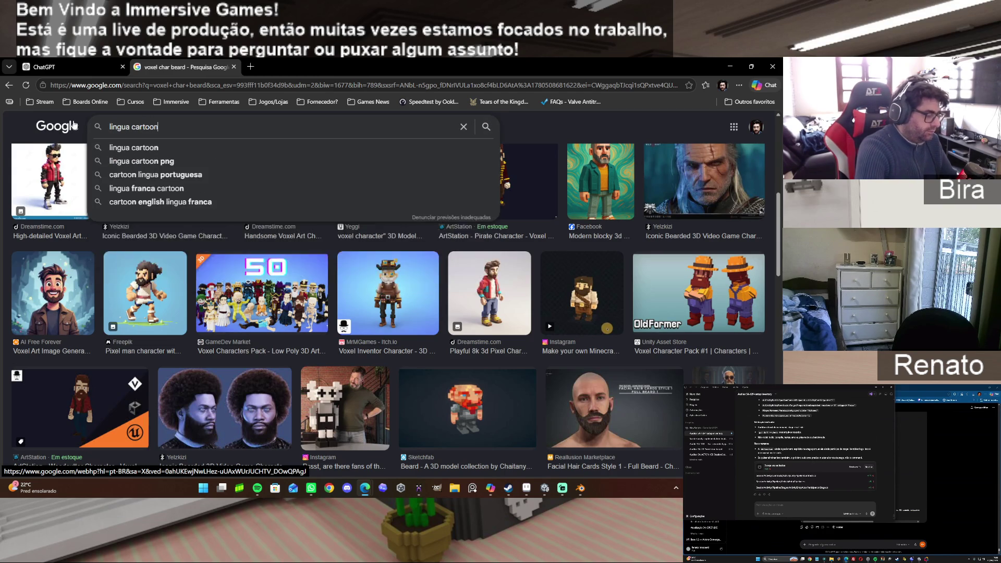
{"action": "key", "text": "Return"}
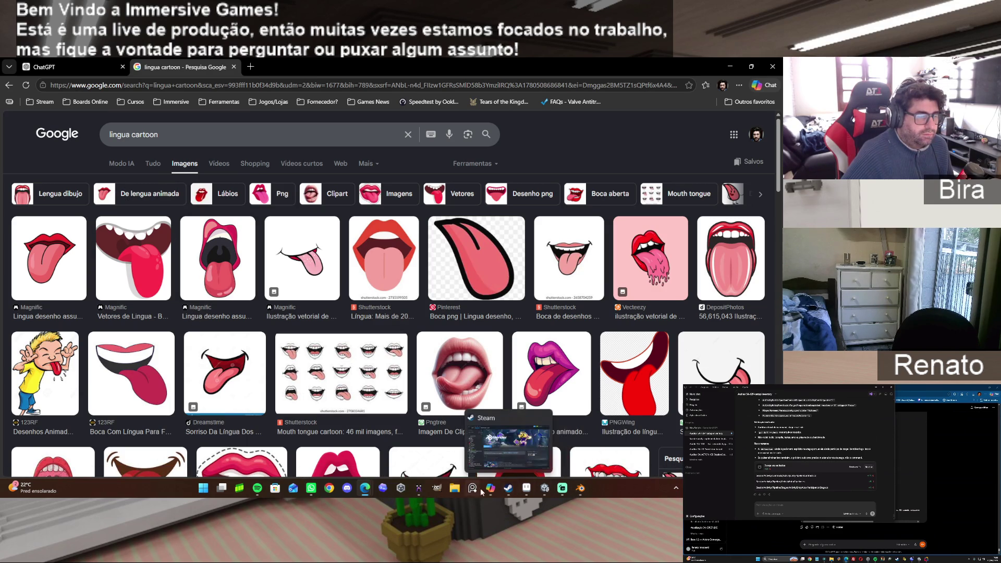
{"action": "left_click", "coordinate": [531, 489]}
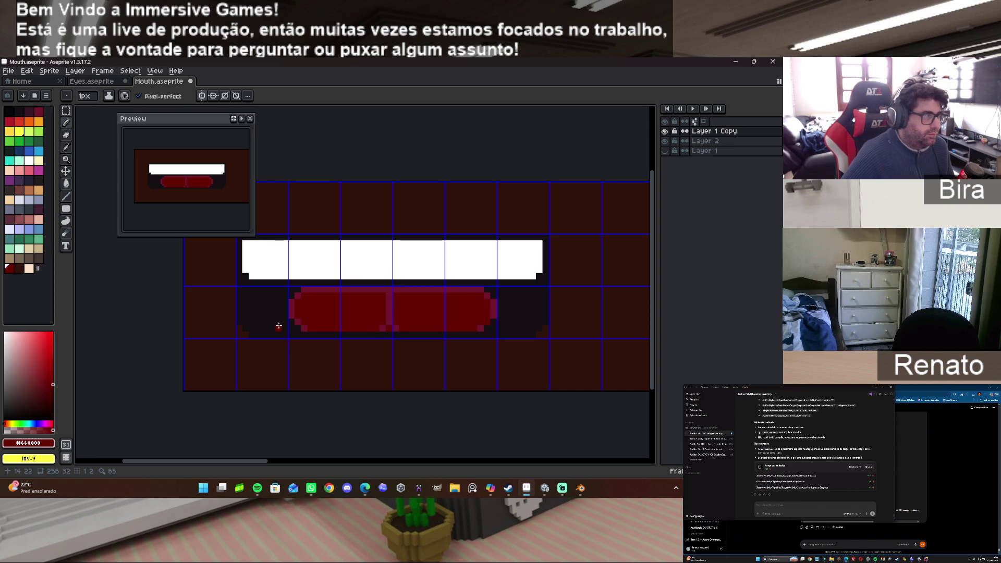
Draw a crimson vertical line down the red shape's centre, then sample #660000 and pick near-black.
{"action": "left_click", "coordinate": [33, 116]}
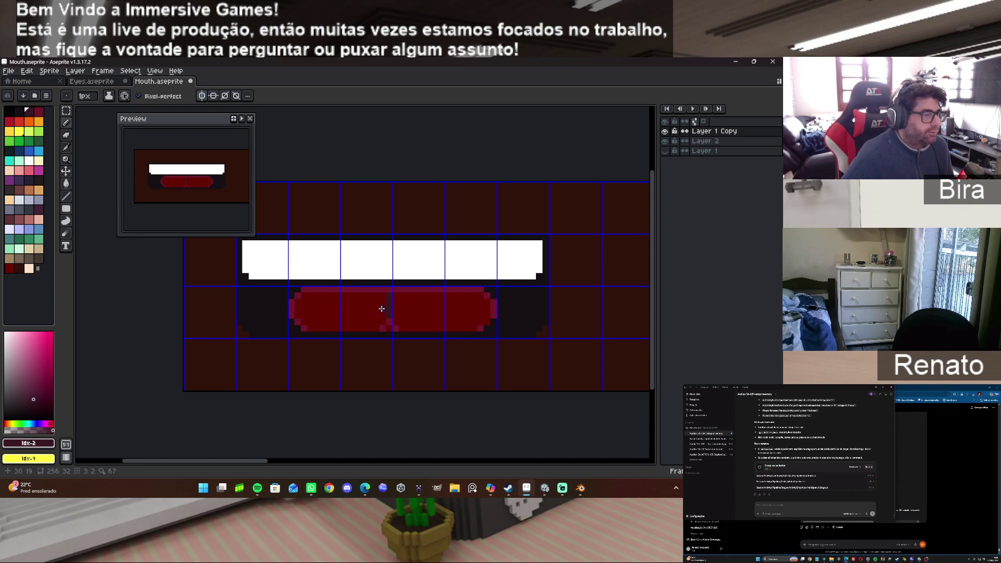
{"action": "left_click", "coordinate": [385, 290], "text": "alt"}
{"action": "left_click_drag", "start_coordinate": [388, 293], "coordinate": [388, 318]}
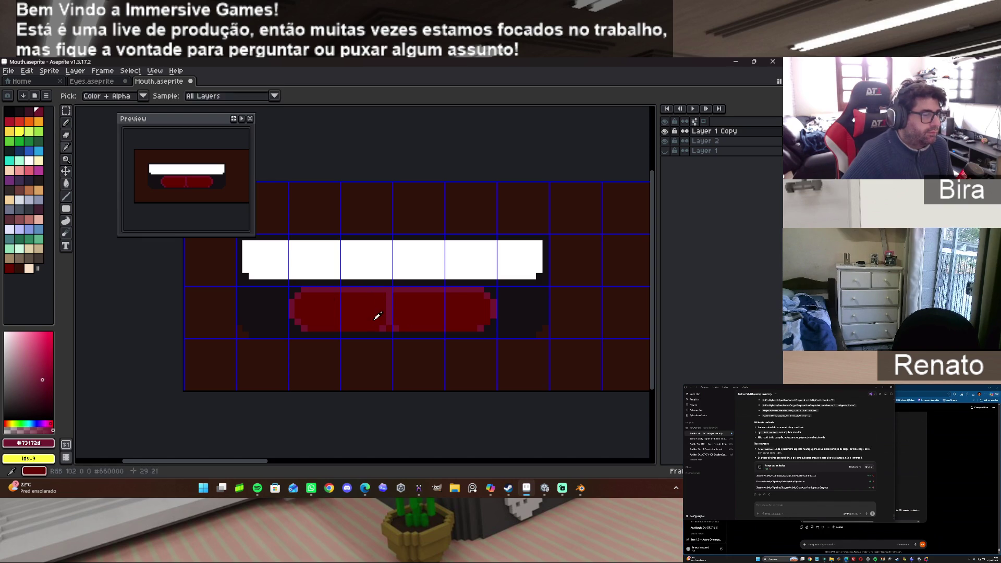
{"action": "left_click", "coordinate": [380, 326], "text": "alt"}
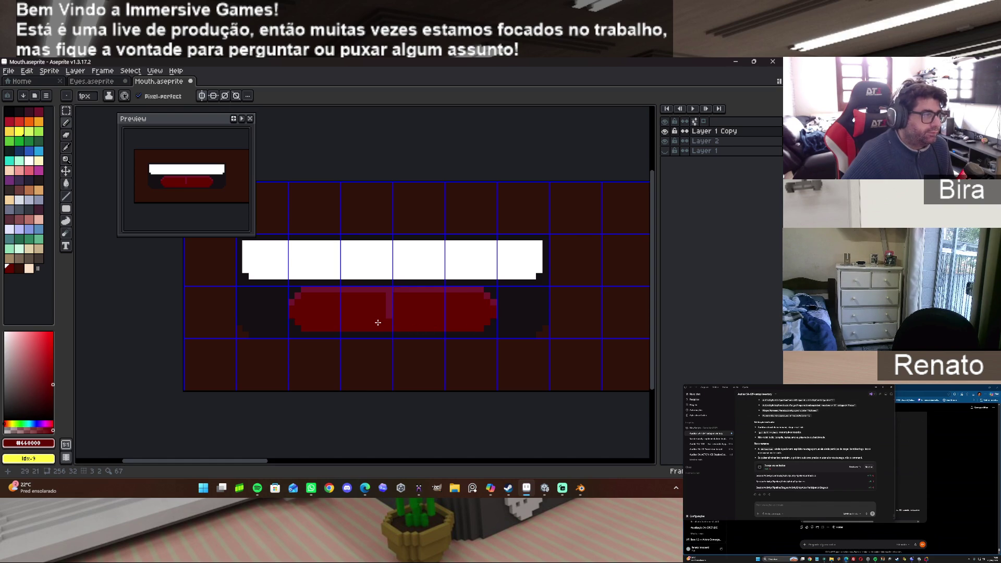
{"action": "left_click", "coordinate": [394, 239], "text": "alt"}
Try near-black tooth gaps along the top edge of the teeth, then undo them.
{"action": "left_click", "coordinate": [389, 243]}
{"action": "left_click", "coordinate": [291, 242]}
{"action": "left_click", "coordinate": [493, 243]}
{"action": "left_click", "coordinate": [448, 242]}
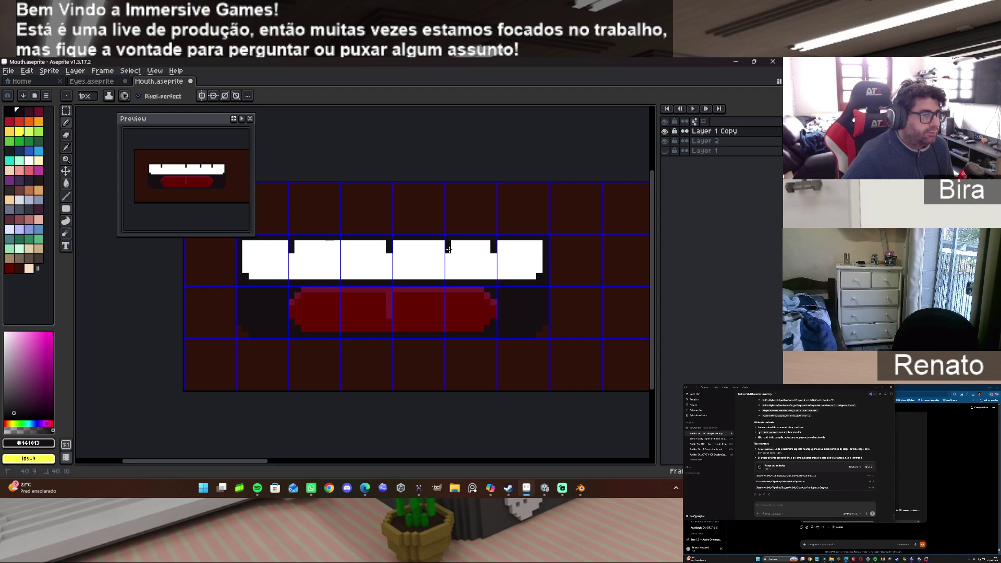
{"action": "left_click", "coordinate": [343, 244]}
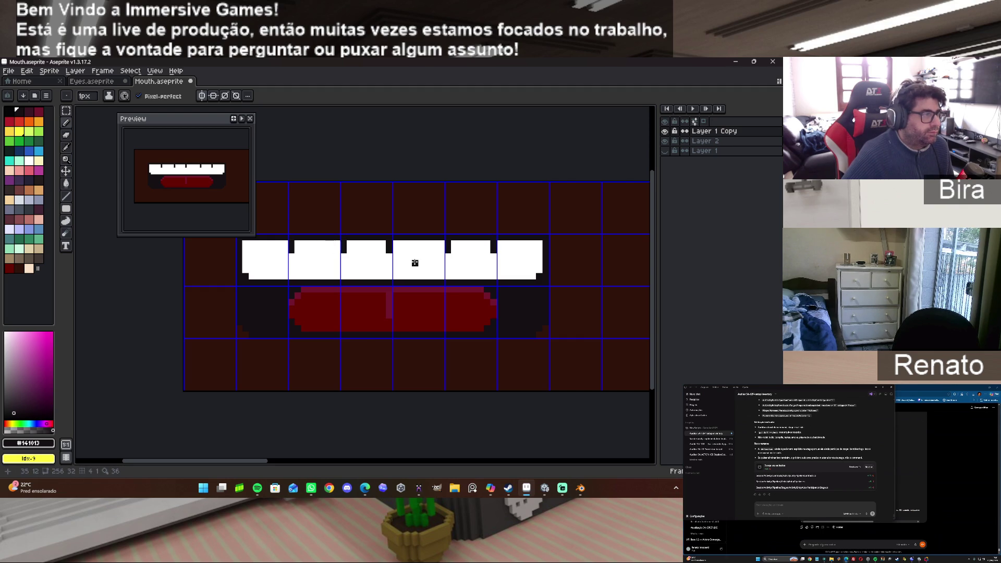
{"action": "key", "text": "ctrl+z"}
{"action": "key", "text": "ctrl+z"}
{"action": "key", "text": "ctrl+z"}
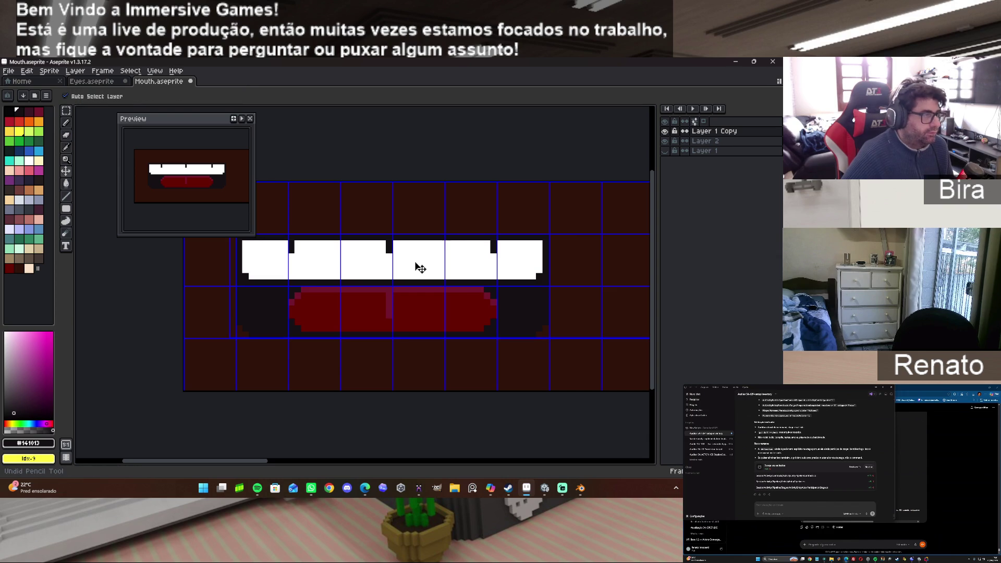
Try tooth gaps along the teeth's bottom edge, then undo them.
{"action": "left_click", "coordinate": [395, 275]}
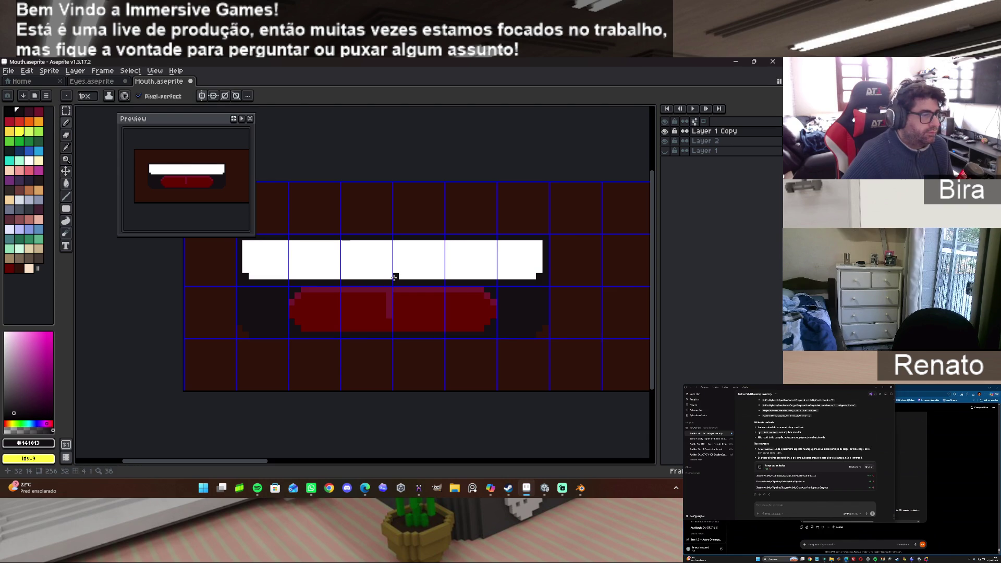
{"action": "left_click", "coordinate": [344, 276]}
{"action": "left_click", "coordinate": [291, 277]}
{"action": "left_click", "coordinate": [447, 276]}
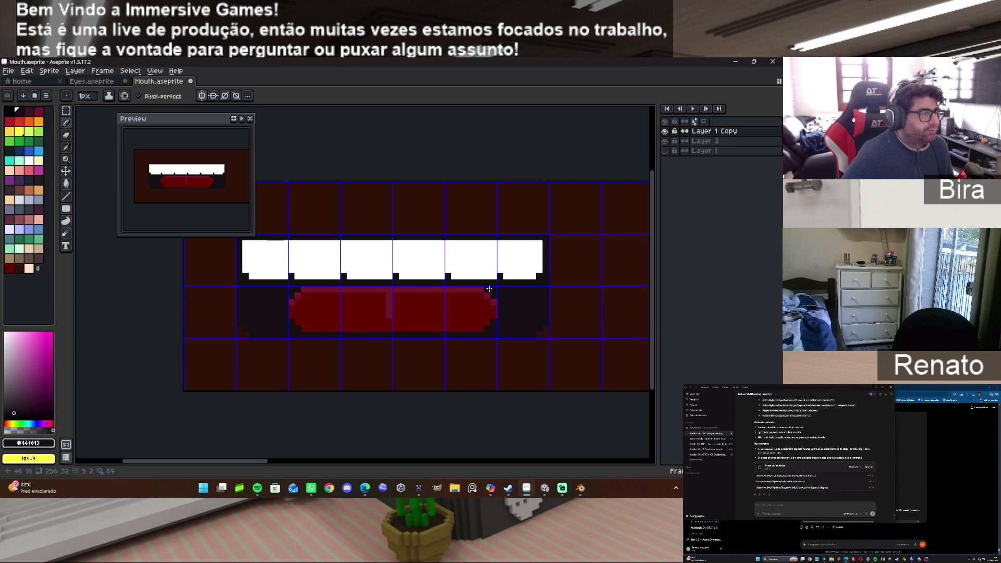
{"action": "key", "text": "v"}
{"action": "key", "text": "ctrl+z"}
{"action": "key", "text": "ctrl+z"}
{"action": "key", "text": "ctrl+z"}
{"action": "key", "text": "ctrl+z"}
{"action": "key", "text": "b"}
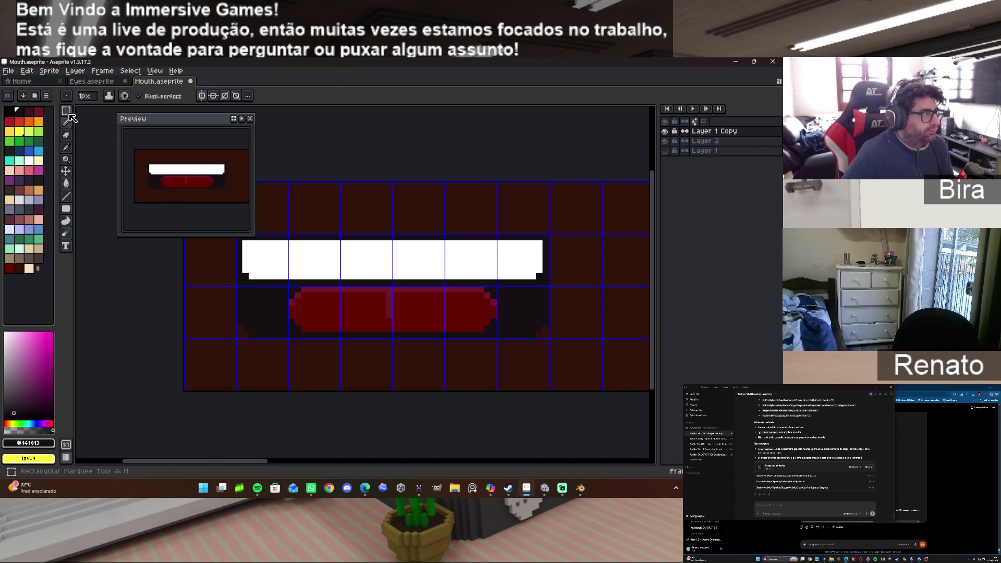
Marquee the mouth's middle section and shift it down one pixel.
{"action": "key", "text": "m"}
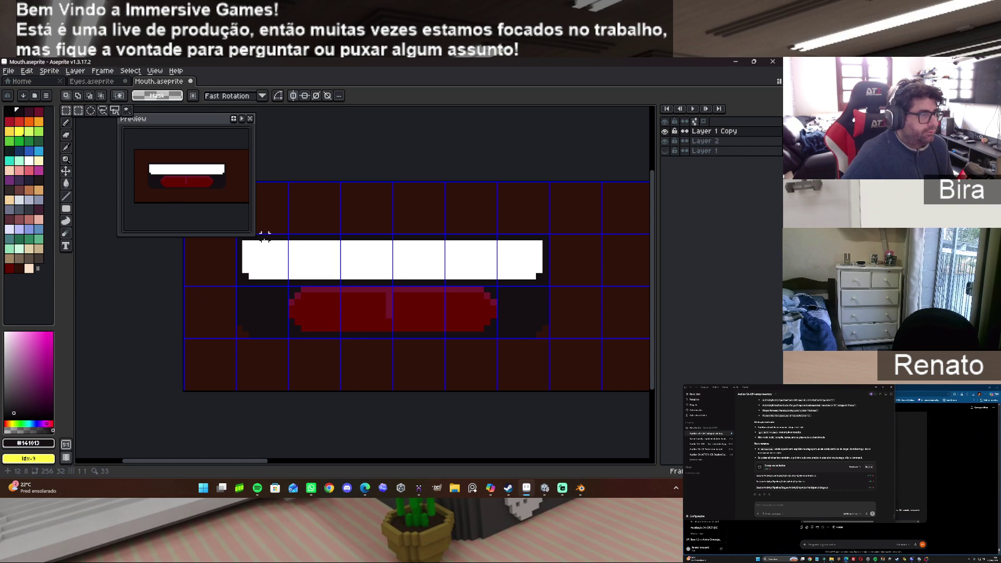
{"action": "mouse_move", "coordinate": [260, 235]}
{"action": "left_mouse_down"}
{"action": "mouse_move", "coordinate": [486, 344]}
{"action": "mouse_move", "coordinate": [531, 339]}
{"action": "left_mouse_up"}
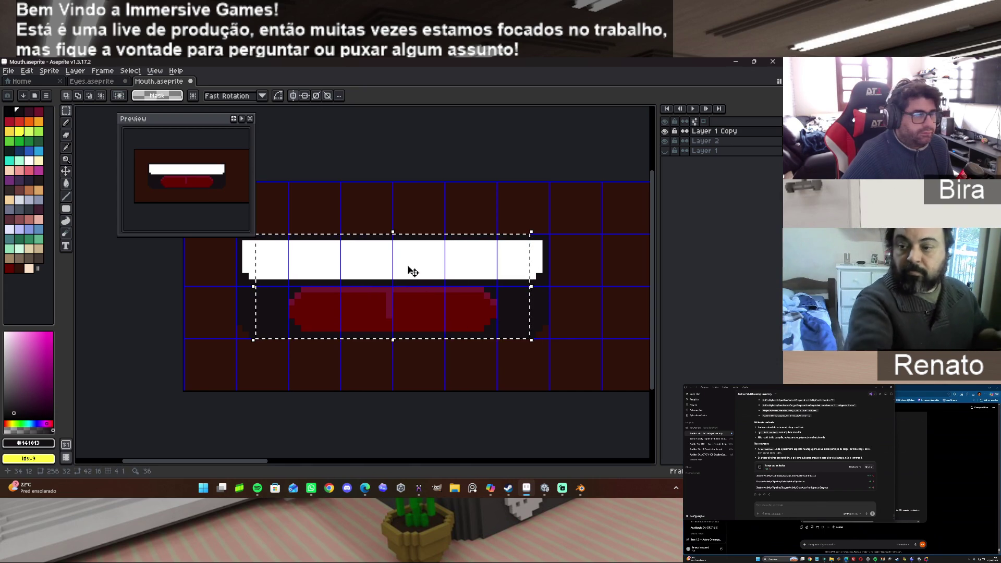
{"action": "left_click_drag", "start_coordinate": [415, 264], "coordinate": [418, 268]}
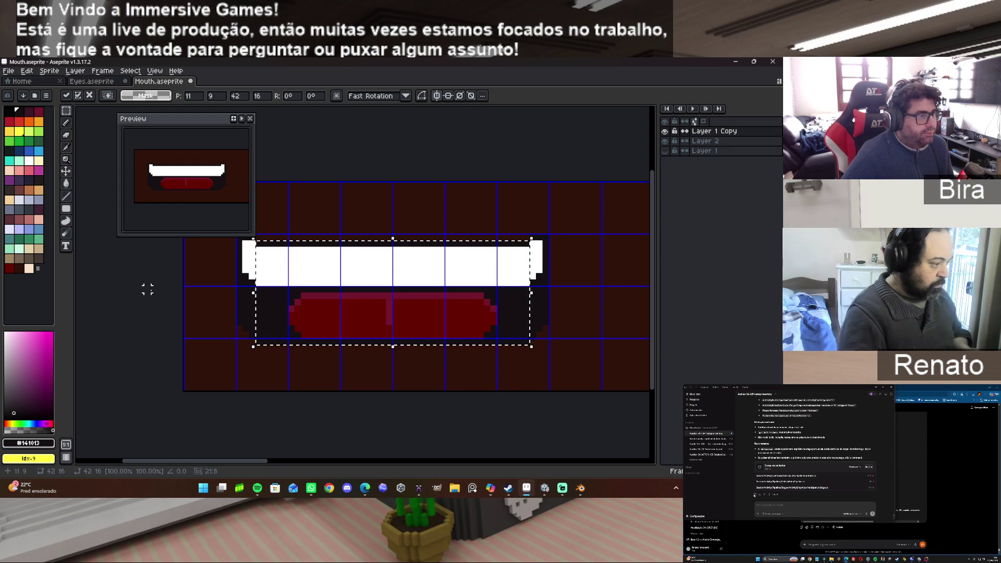
{"action": "left_click", "coordinate": [147, 289]}
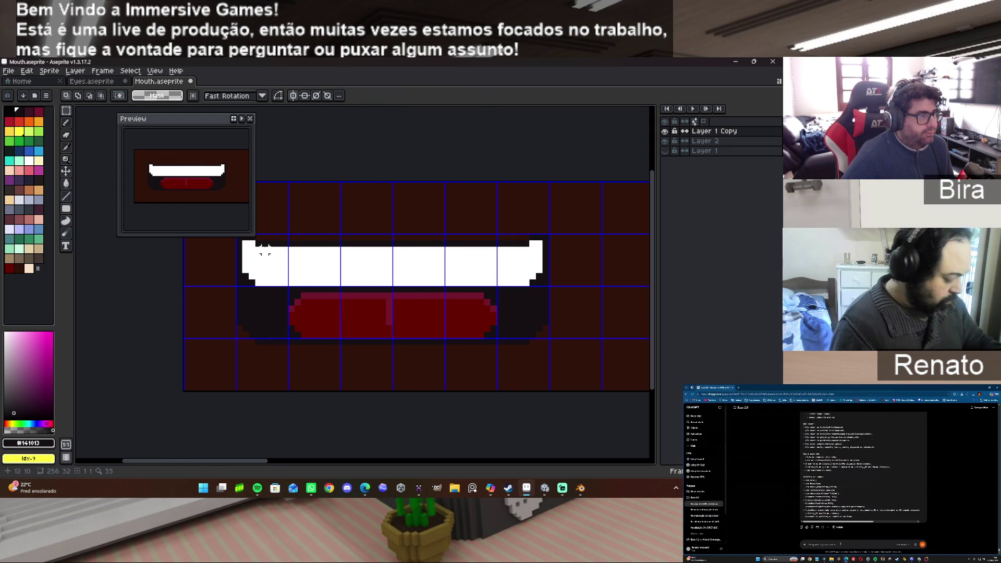
Select the mouth's middle again and nudge it down another pixel.
{"action": "mouse_move", "coordinate": [271, 242]}
{"action": "left_mouse_down"}
{"action": "mouse_move", "coordinate": [294, 279]}
{"action": "mouse_move", "coordinate": [513, 355]}
{"action": "mouse_move", "coordinate": [509, 346]}
{"action": "left_mouse_up"}
{"action": "key", "text": "Down"}
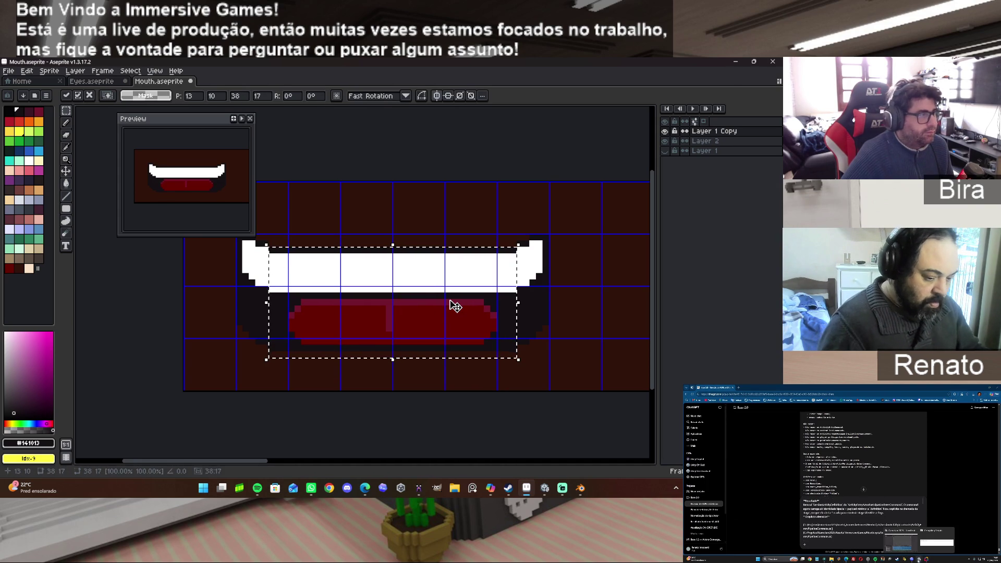
{"action": "left_click", "coordinate": [141, 282]}
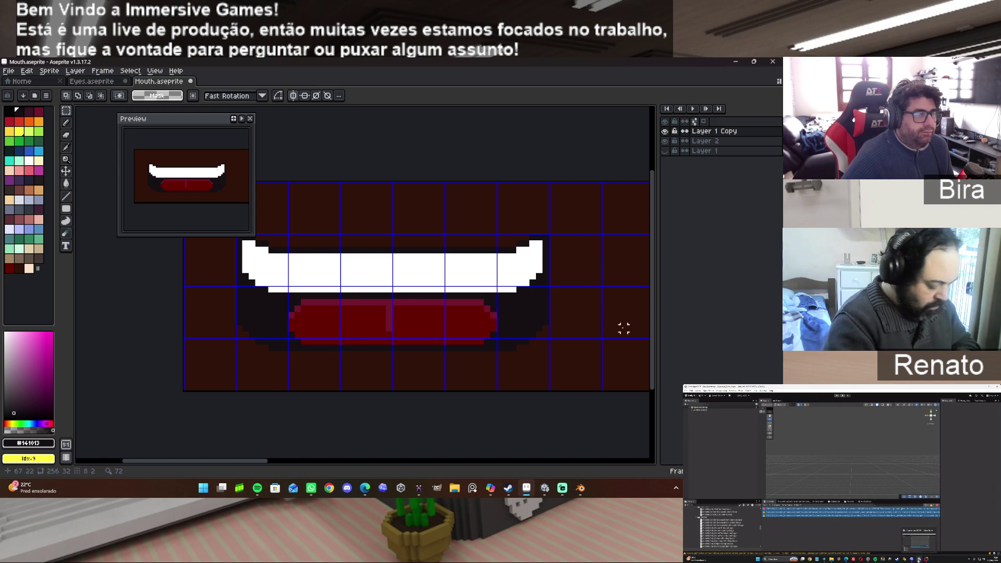
{"action": "left_click_drag", "start_coordinate": [652, 346], "coordinate": [653, 328]}
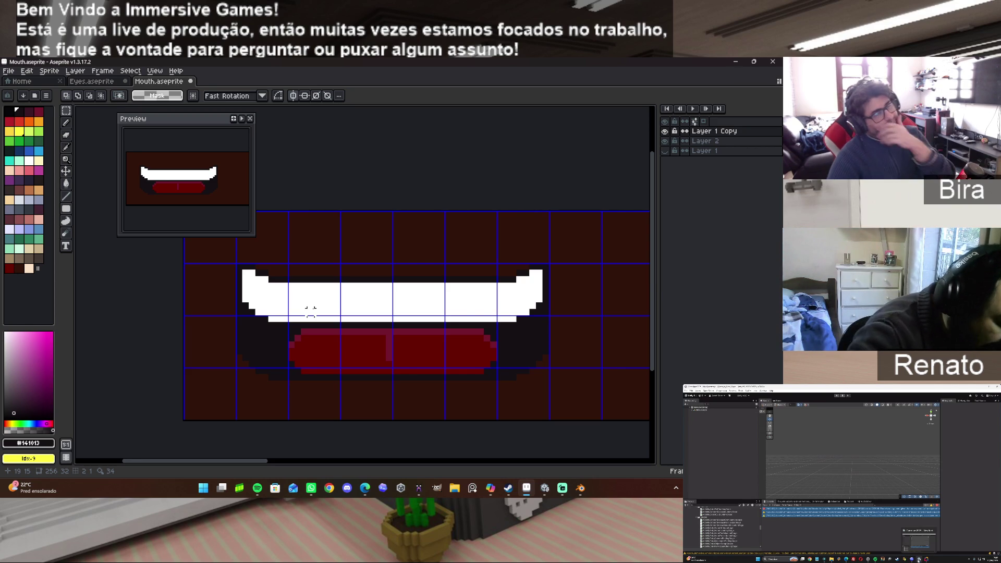
{"action": "mouse_move", "coordinate": [248, 460]}
{"action": "left_mouse_down"}
{"action": "mouse_move", "coordinate": [426, 465]}
{"action": "mouse_move", "coordinate": [356, 455]}
{"action": "left_mouse_up"}
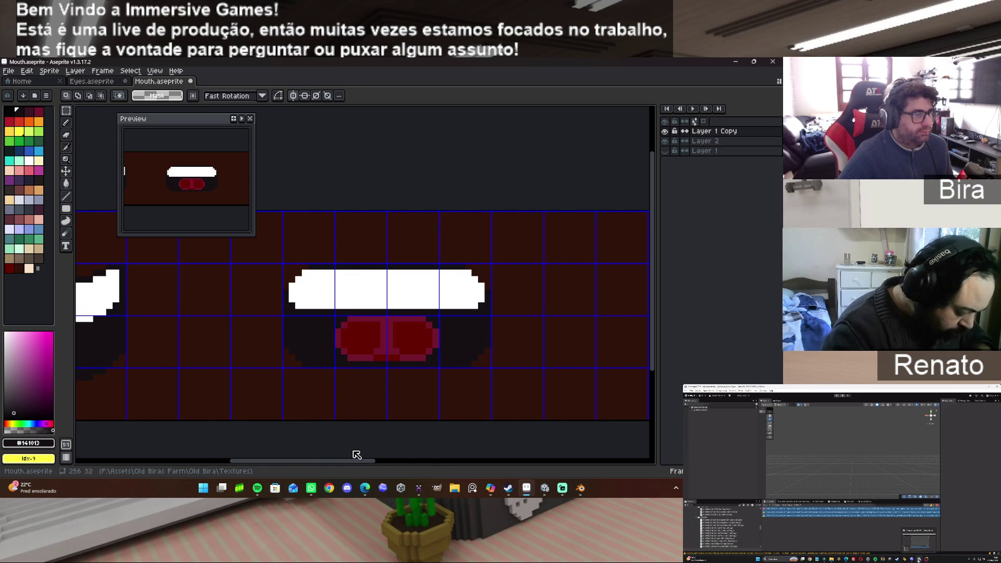
Return to the Pencil with dark brown #2F1309 and scroll to the small mouth frame.
{"action": "key", "text": "i"}
{"action": "key", "text": "m"}
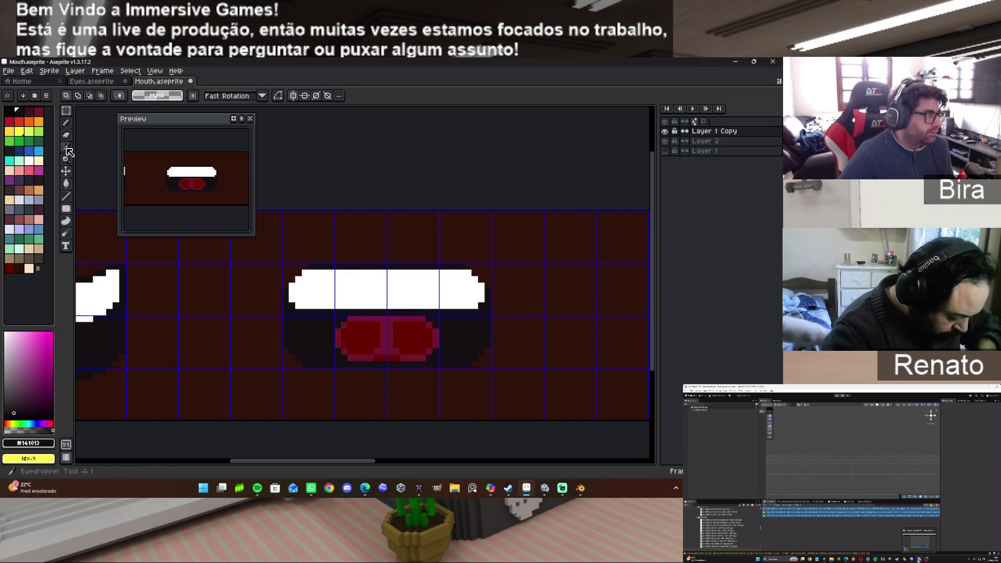
{"action": "left_click", "coordinate": [67, 126]}
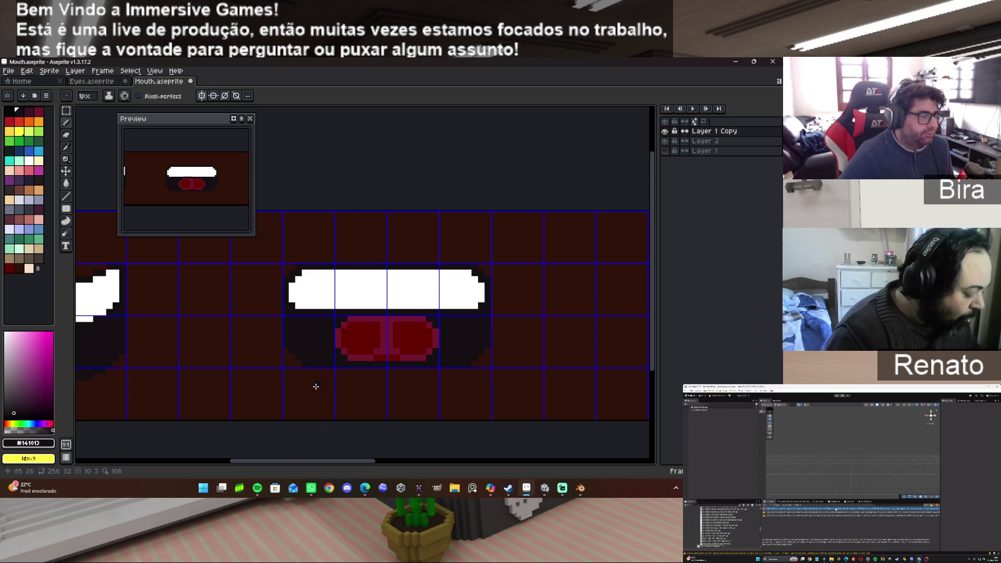
{"action": "left_click", "coordinate": [285, 343], "text": "alt"}
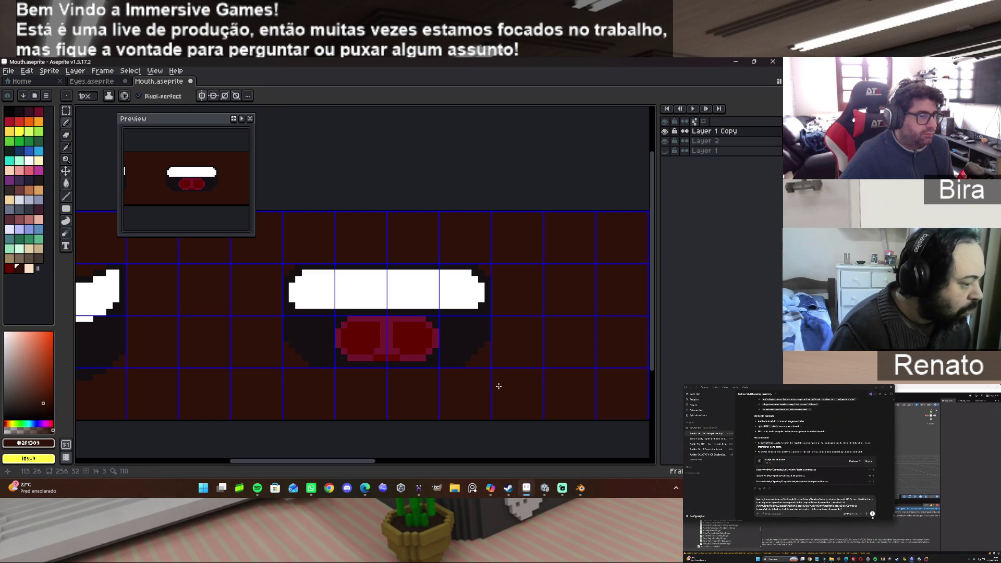
{"action": "scroll", "coordinate": [268, 345], "scroll_direction": "down", "scroll_amount": 5}
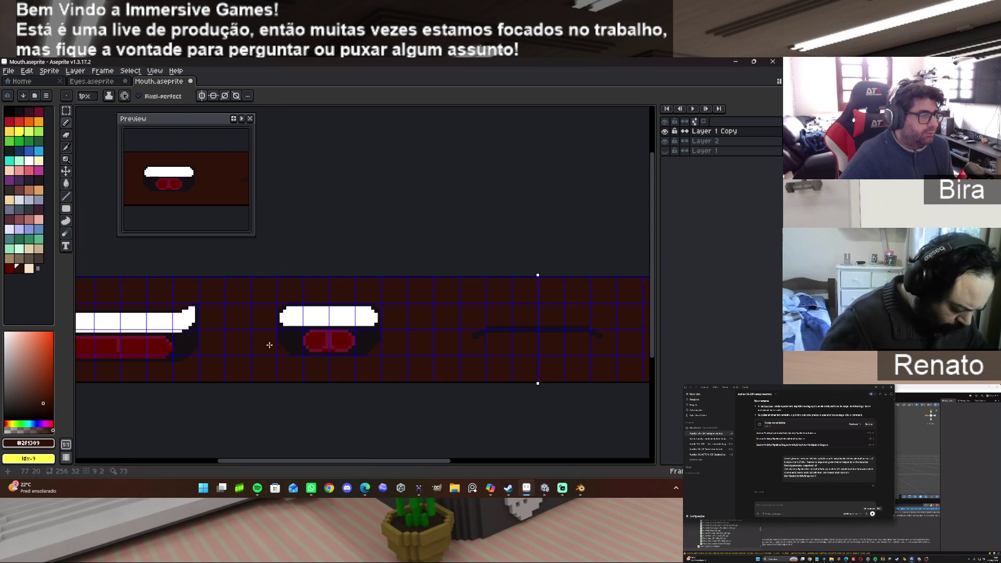
Save Mouth.aseprite and export the mouth sheet as Mouth.png.
{"action": "scroll", "coordinate": [269, 345], "scroll_direction": "up", "scroll_amount": 3}
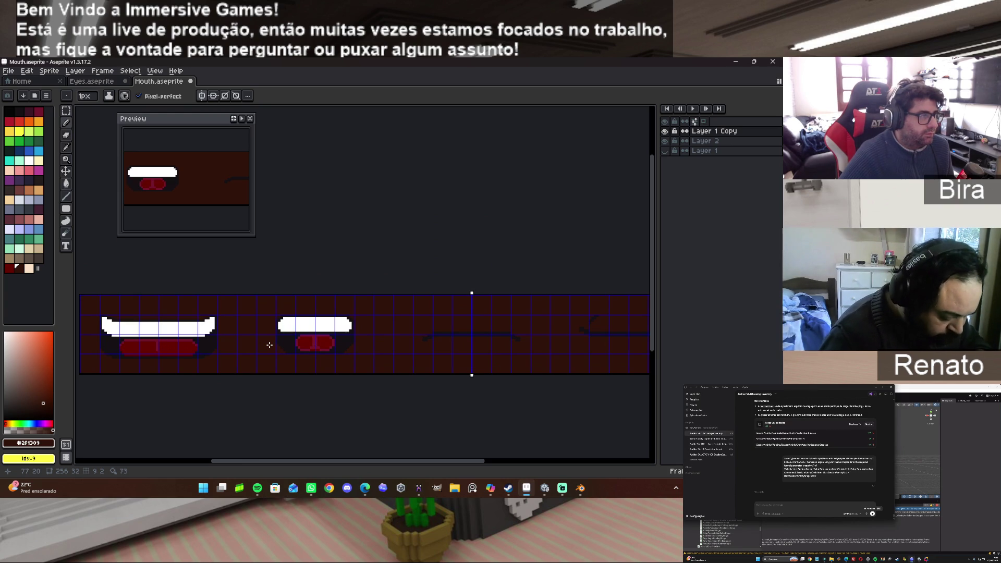
{"action": "mouse_move", "coordinate": [393, 462]}
{"action": "left_mouse_down"}
{"action": "mouse_move", "coordinate": [305, 463]}
{"action": "mouse_move", "coordinate": [409, 458]}
{"action": "left_mouse_up"}
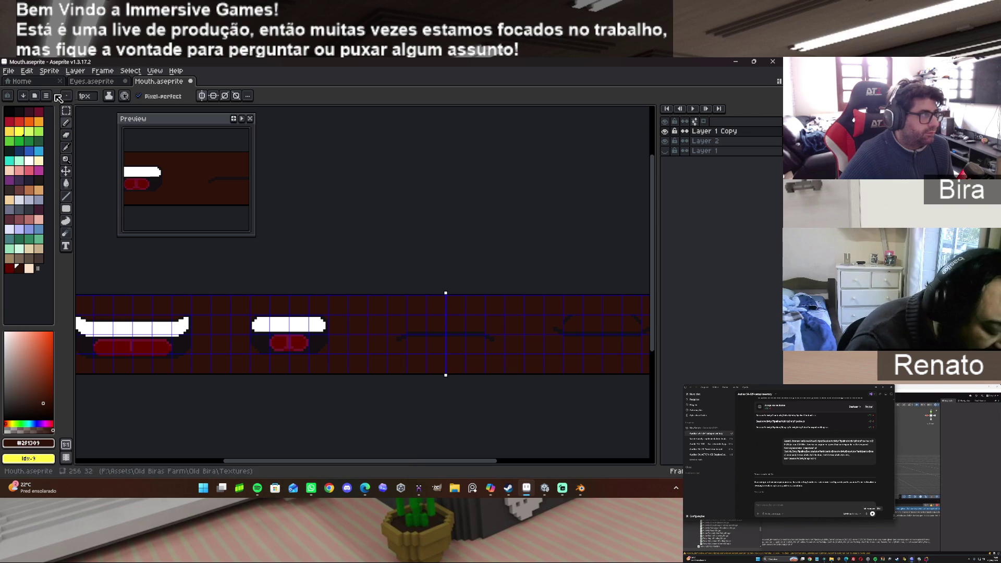
{"action": "left_click", "coordinate": [9, 71]}
{"action": "left_click", "coordinate": [36, 113]}
{"action": "left_click", "coordinate": [9, 71]}
{"action": "mouse_move", "coordinate": [34, 152]}
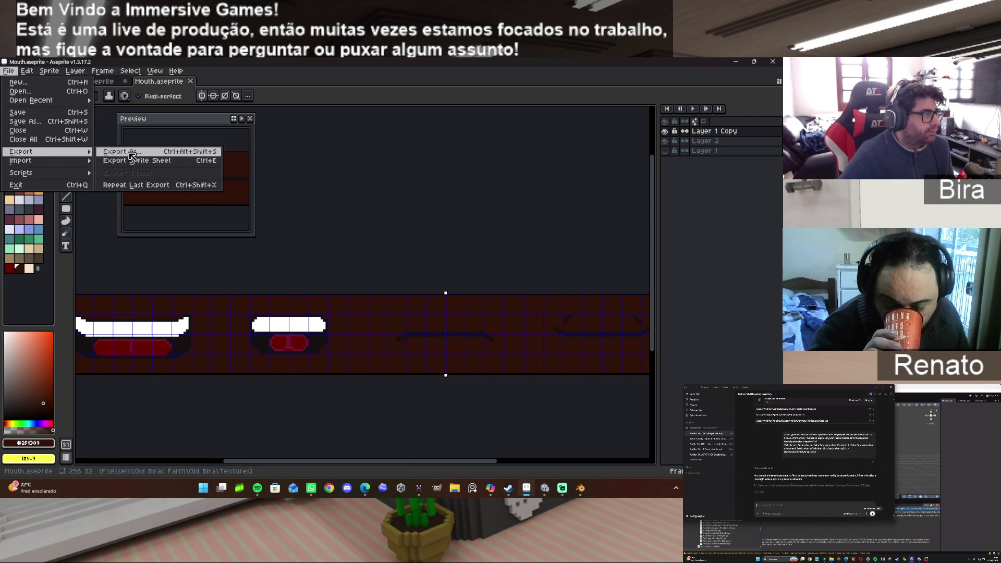
{"action": "left_click", "coordinate": [131, 151]}
{"action": "left_click", "coordinate": [128, 194]}
Reload the mouth texture in Blender, then return to Aseprite.
{"action": "left_click", "coordinate": [580, 488]}
{"action": "left_click", "coordinate": [127, 82]}
{"action": "left_click", "coordinate": [150, 127]}
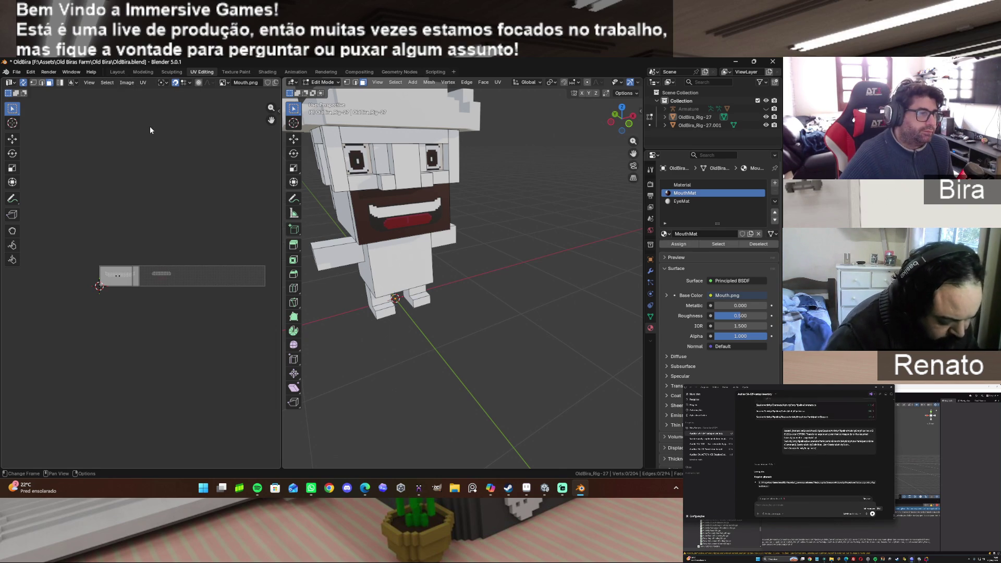
{"action": "mouse_move", "coordinate": [509, 490]}
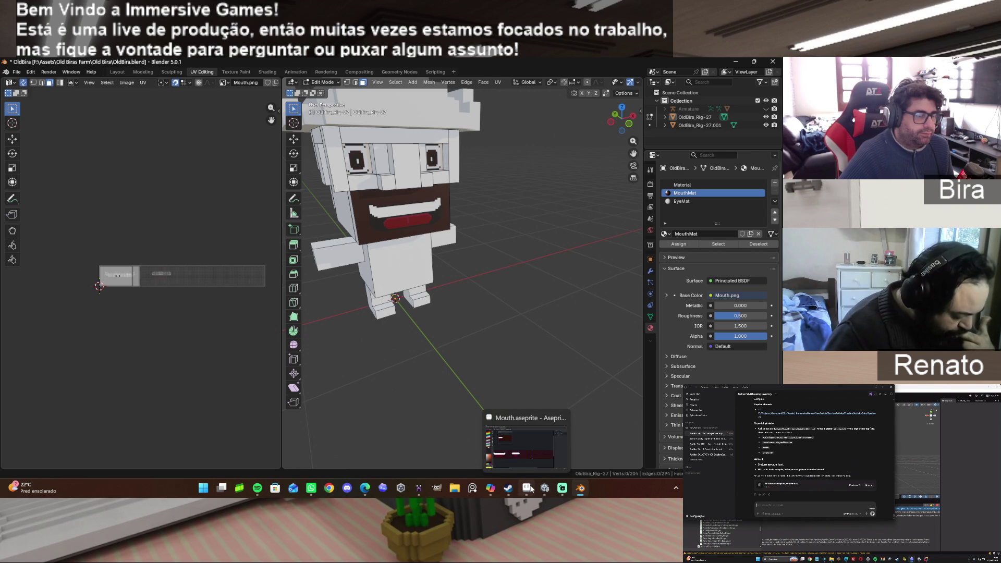
{"action": "left_click", "coordinate": [529, 488]}
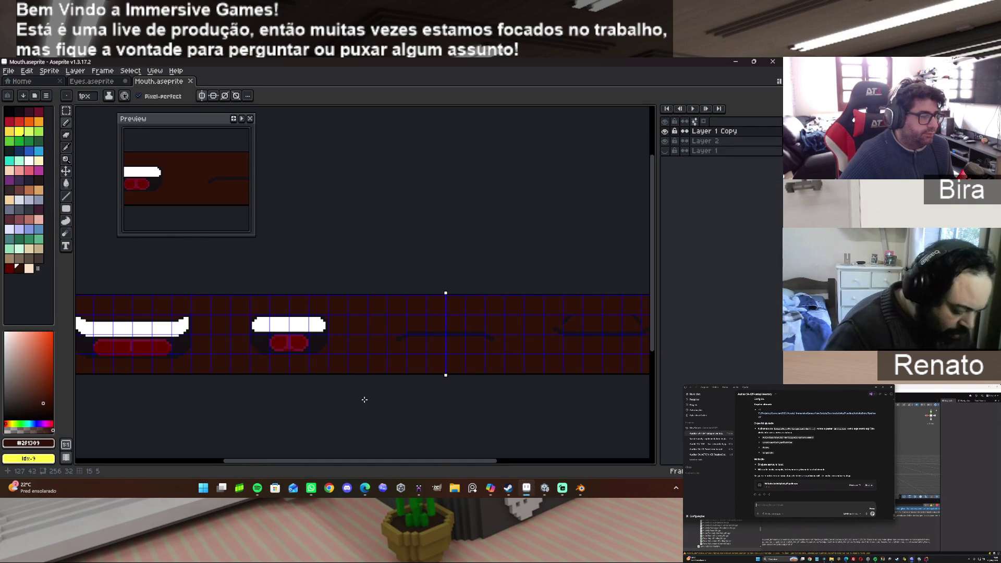
{"action": "scroll", "coordinate": [365, 400], "scroll_direction": "up", "scroll_amount": 2}
{"action": "mouse_move", "coordinate": [437, 461]}
{"action": "left_mouse_down"}
{"action": "mouse_move", "coordinate": [284, 459]}
{"action": "mouse_move", "coordinate": [565, 446]}
{"action": "mouse_move", "coordinate": [440, 439]}
{"action": "mouse_move", "coordinate": [288, 452]}
{"action": "left_mouse_up"}
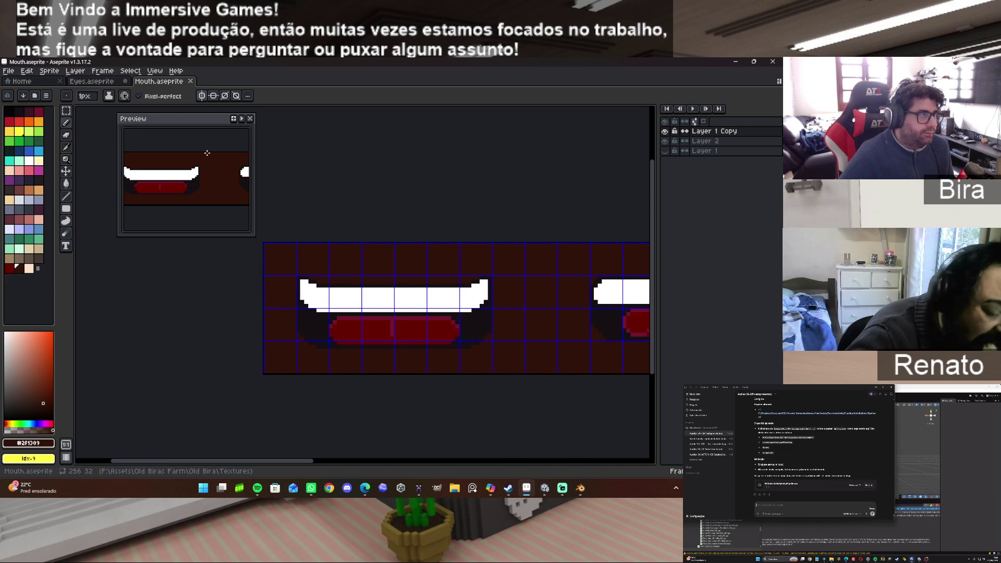
{"action": "left_click", "coordinate": [202, 96]}
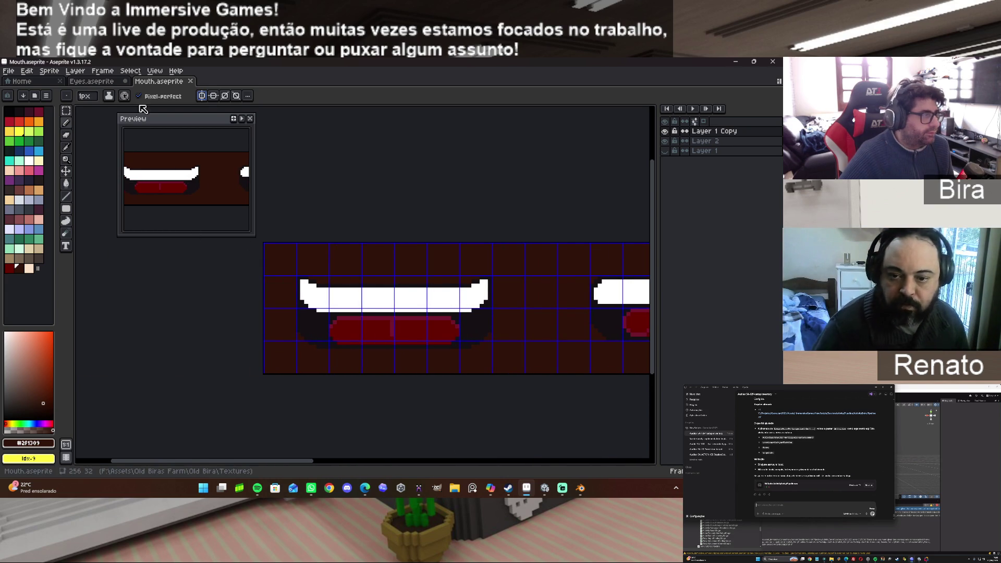
{"action": "key", "text": "m"}
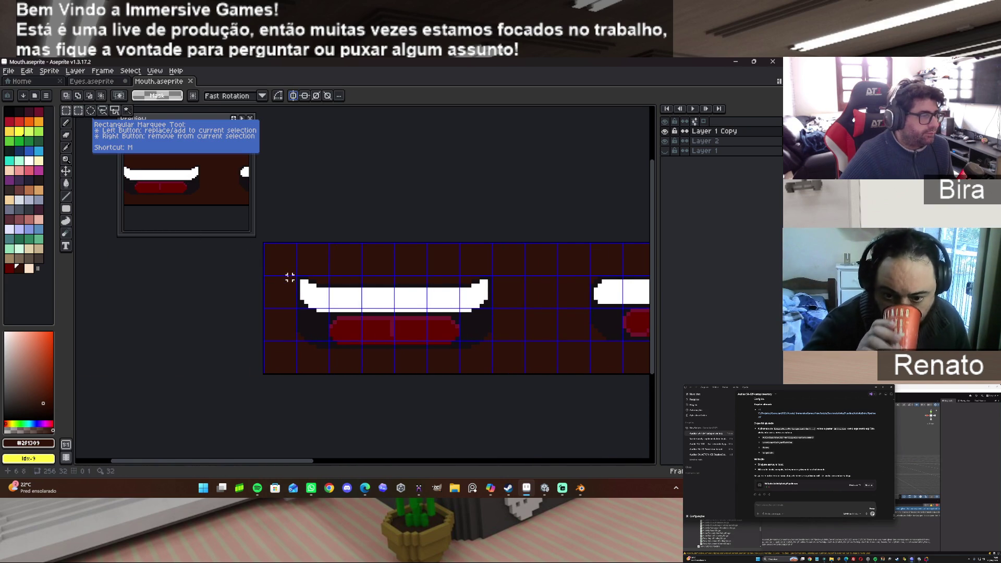
{"action": "scroll", "coordinate": [294, 277], "scroll_direction": "up", "scroll_amount": 2}
{"action": "mouse_move", "coordinate": [296, 278]}
{"action": "left_mouse_down"}
{"action": "mouse_move", "coordinate": [380, 335]}
{"action": "mouse_move", "coordinate": [516, 366]}
{"action": "mouse_move", "coordinate": [516, 384]}
{"action": "mouse_move", "coordinate": [647, 417]}
{"action": "mouse_move", "coordinate": [579, 420]}
{"action": "left_mouse_up"}
{"action": "scroll", "coordinate": [516, 376], "scroll_direction": "down", "scroll_amount": 1}
{"action": "left_click", "coordinate": [555, 382]}
{"action": "mouse_move", "coordinate": [555, 381]}
{"action": "left_mouse_down"}
{"action": "mouse_move", "coordinate": [549, 362]}
{"action": "mouse_move", "coordinate": [552, 370]}
{"action": "left_mouse_up"}
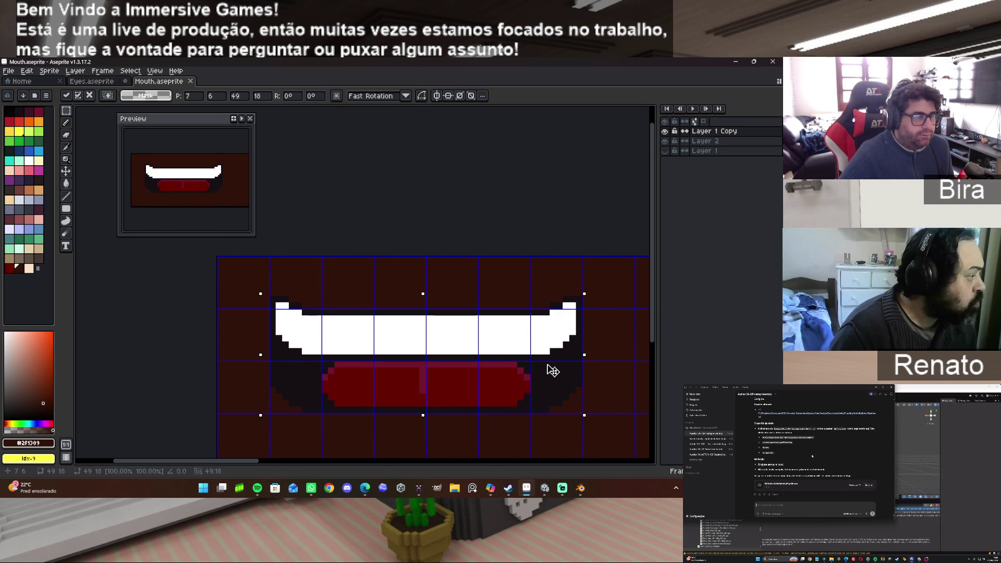
{"action": "left_click_drag", "start_coordinate": [553, 370], "coordinate": [553, 370]}
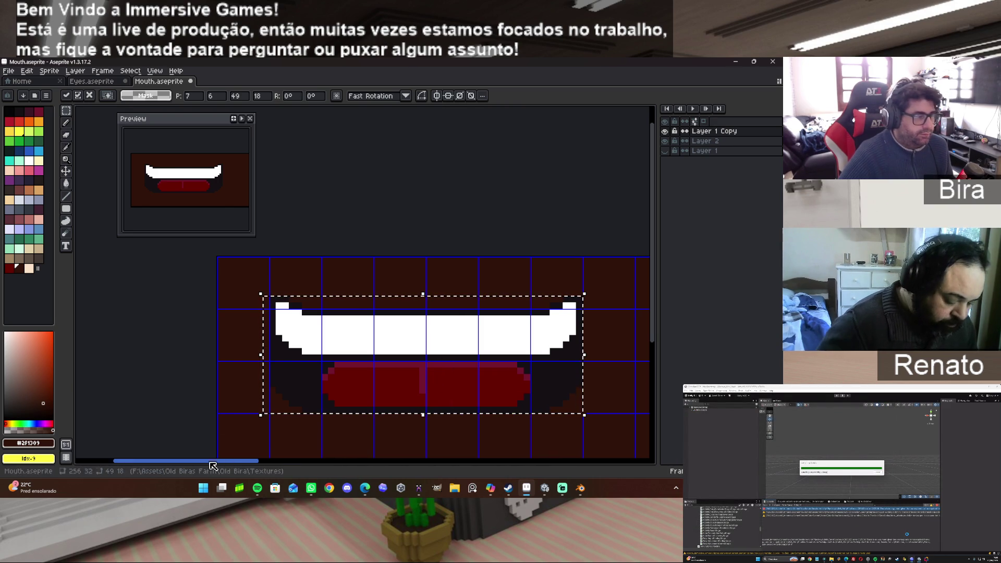
{"action": "left_click_drag", "start_coordinate": [241, 463], "coordinate": [331, 461]}
{"action": "left_click_drag", "start_coordinate": [177, 354], "coordinate": [564, 364]}
{"action": "left_click_drag", "start_coordinate": [276, 462], "coordinate": [416, 462]}
{"action": "scroll", "coordinate": [315, 375], "scroll_direction": "down", "scroll_amount": 2}
{"action": "mouse_move", "coordinate": [136, 373]}
{"action": "left_mouse_down"}
{"action": "mouse_move", "coordinate": [424, 379]}
{"action": "mouse_move", "coordinate": [331, 373]}
{"action": "mouse_move", "coordinate": [360, 368]}
{"action": "left_mouse_up"}
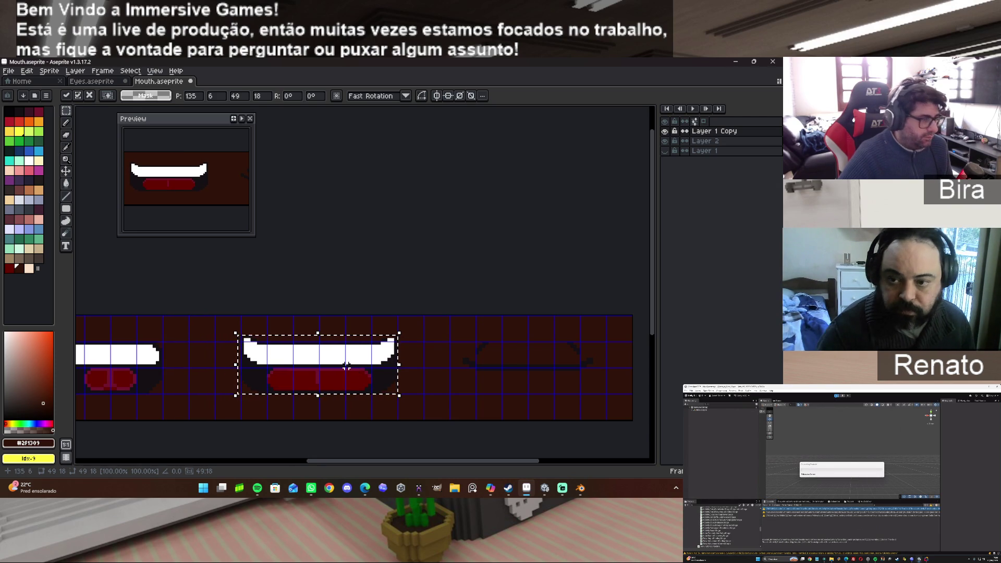
{"action": "key", "text": "shift+v"}
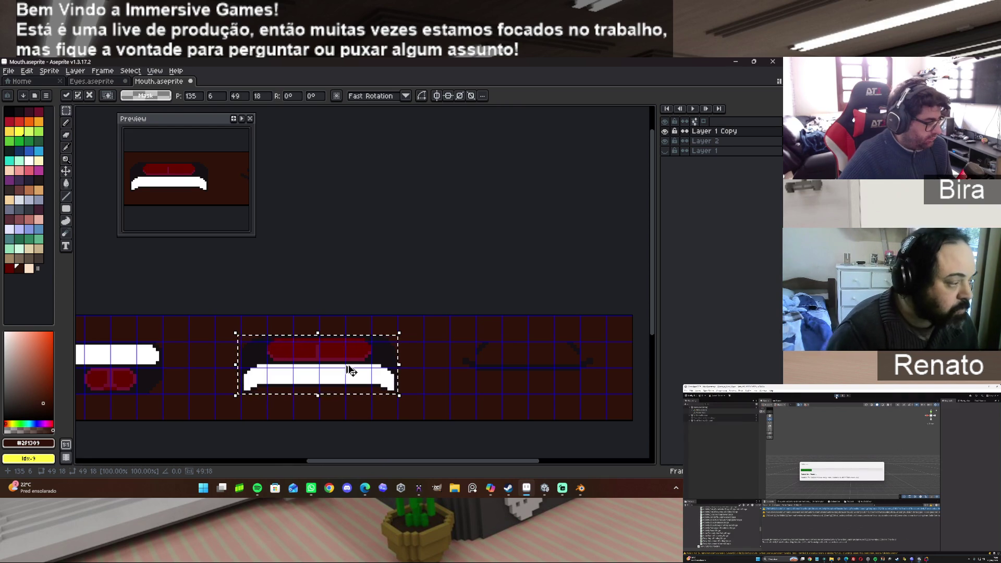
{"action": "key", "text": "Delete"}
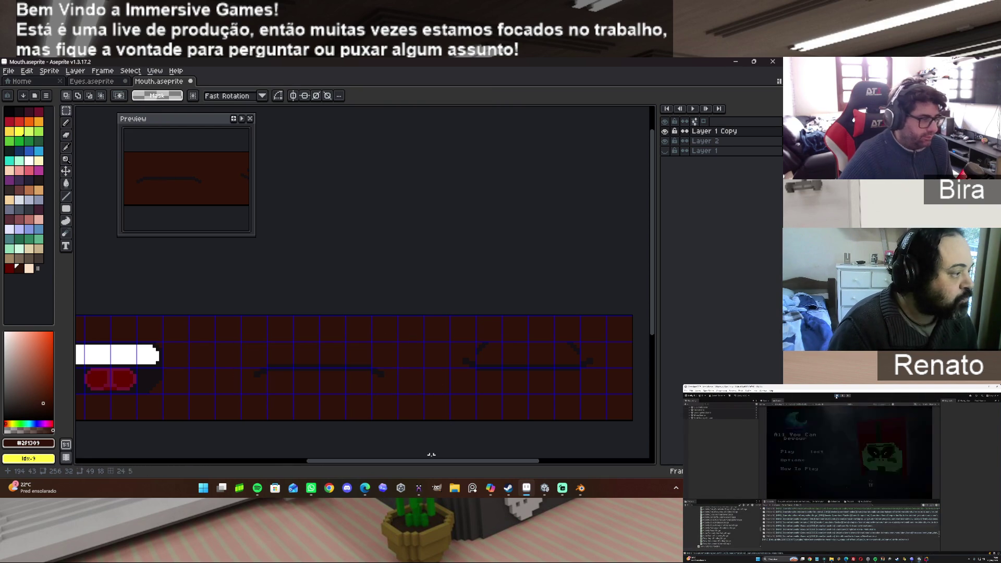
Duplicate the large open mouth over the smaller second-frame mouth and draw a white bar at its left.
{"action": "mouse_move", "coordinate": [453, 461]}
{"action": "left_mouse_down"}
{"action": "mouse_move", "coordinate": [274, 457]}
{"action": "mouse_move", "coordinate": [333, 457]}
{"action": "left_mouse_up"}
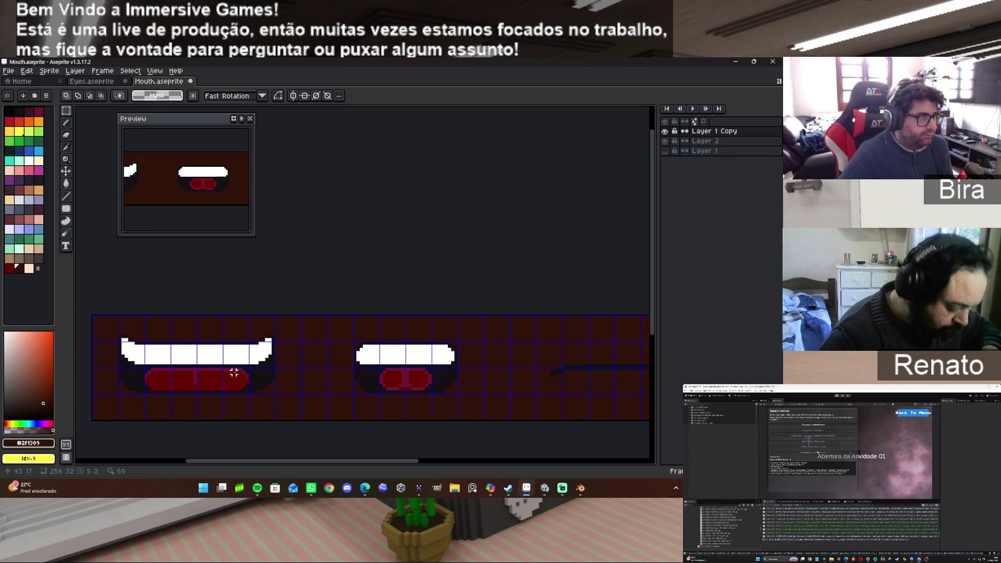
{"action": "mouse_move", "coordinate": [375, 461]}
{"action": "left_mouse_down"}
{"action": "mouse_move", "coordinate": [409, 462]}
{"action": "mouse_move", "coordinate": [325, 460]}
{"action": "mouse_move", "coordinate": [336, 461]}
{"action": "mouse_move", "coordinate": [286, 444]}
{"action": "mouse_move", "coordinate": [170, 453]}
{"action": "mouse_move", "coordinate": [513, 459]}
{"action": "mouse_move", "coordinate": [363, 456]}
{"action": "left_mouse_up"}
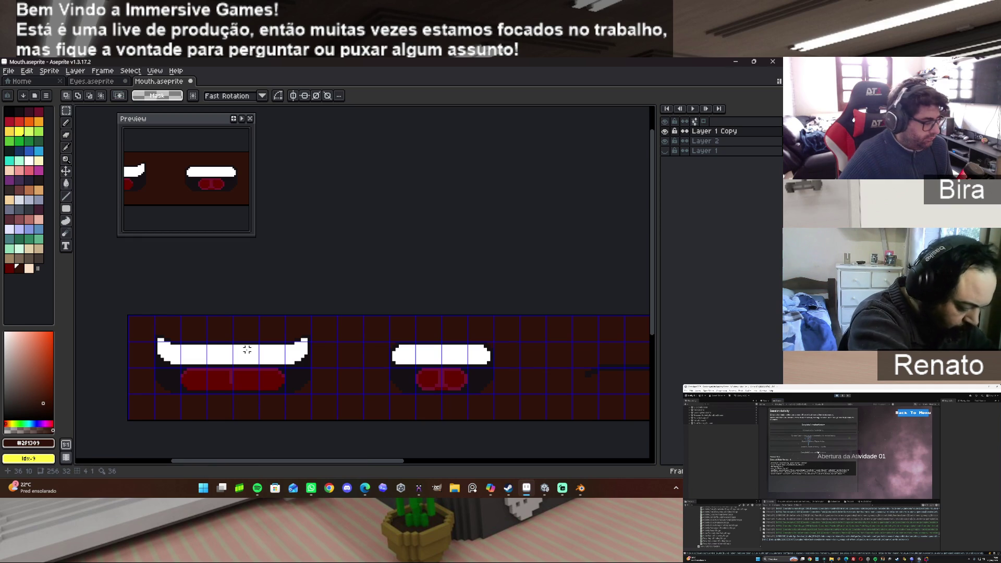
{"action": "key", "text": "ctrl+shift+d"}
{"action": "mouse_move", "coordinate": [244, 365]}
{"action": "left_mouse_down"}
{"action": "mouse_move", "coordinate": [617, 370]}
{"action": "mouse_move", "coordinate": [605, 371]}
{"action": "left_mouse_up"}
{"action": "left_click_drag", "start_coordinate": [351, 461], "coordinate": [467, 460]}
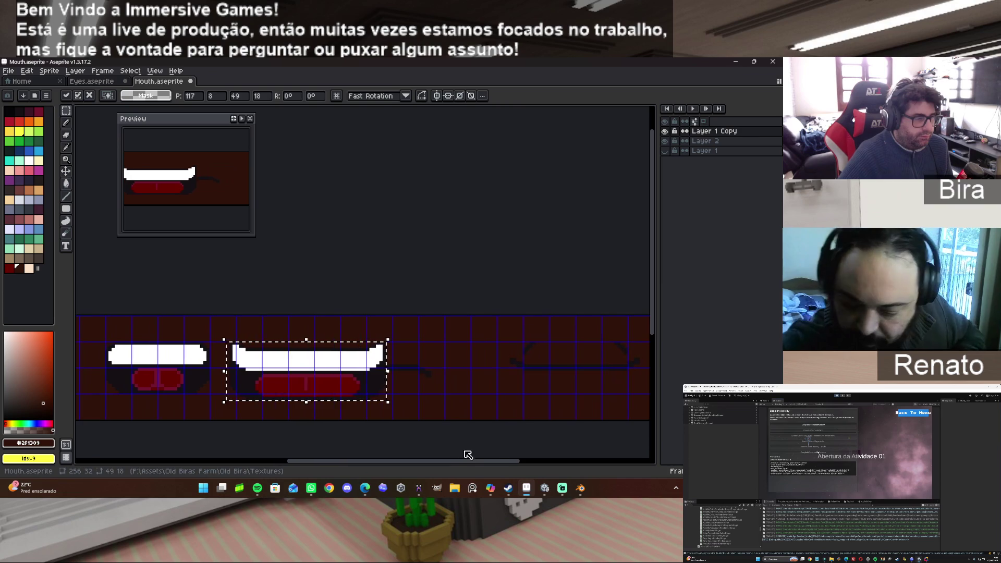
{"action": "scroll", "coordinate": [339, 369], "scroll_direction": "up", "scroll_amount": 2}
{"action": "left_click_drag", "start_coordinate": [339, 368], "coordinate": [385, 360]}
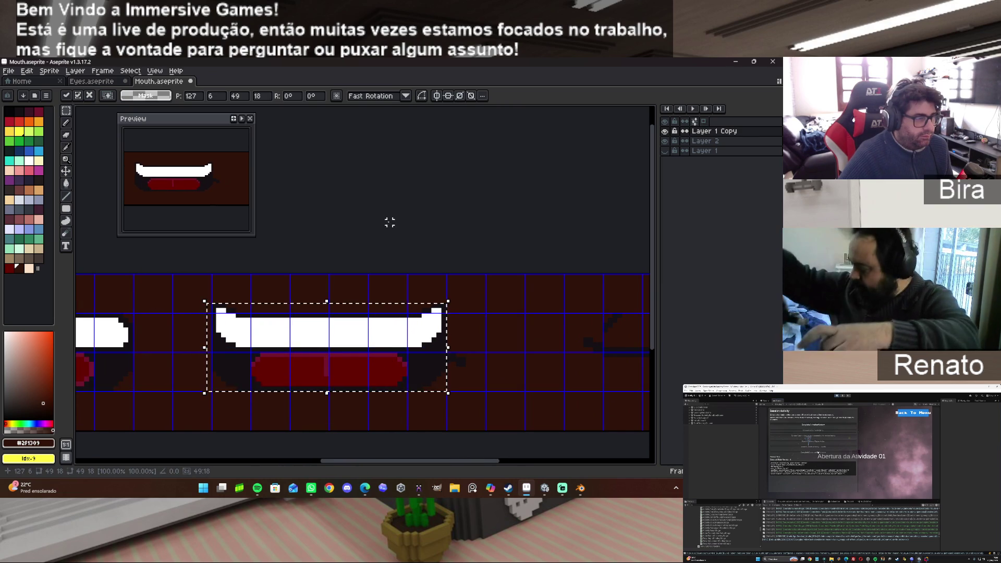
{"action": "key", "text": "ctrl+d"}
{"action": "left_click_drag", "start_coordinate": [214, 305], "coordinate": [217, 388]}
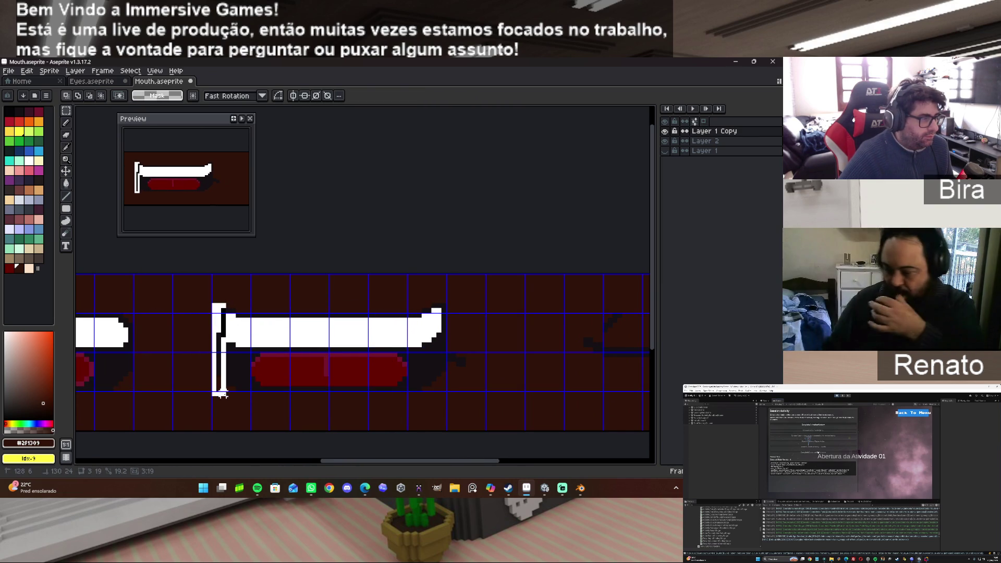
Delete the white bar beside the copied mouth.
{"action": "key", "text": "m"}
{"action": "left_click_drag", "start_coordinate": [210, 302], "coordinate": [227, 398]}
{"action": "key", "text": "Delete"}
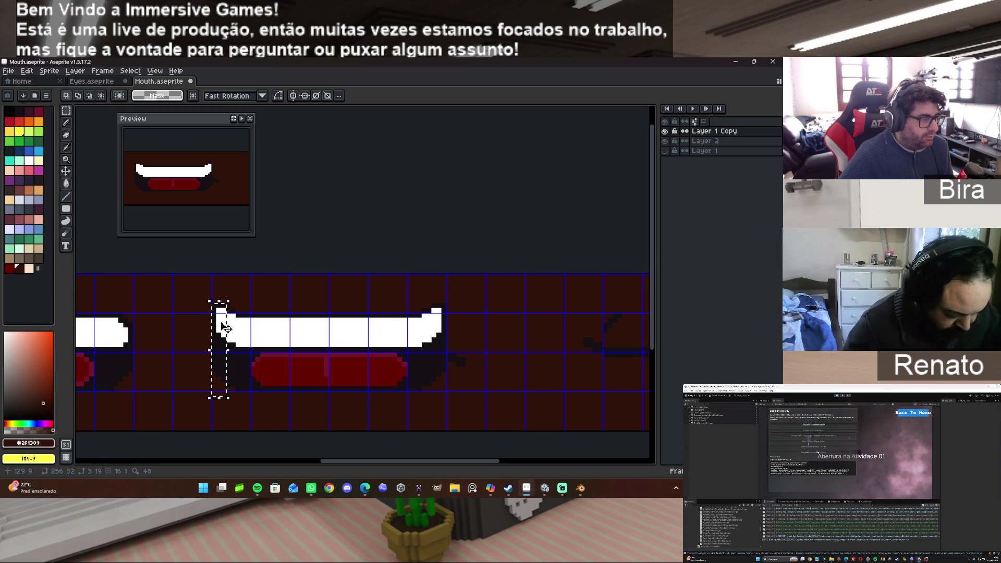
{"action": "key", "text": "ctrl+d"}
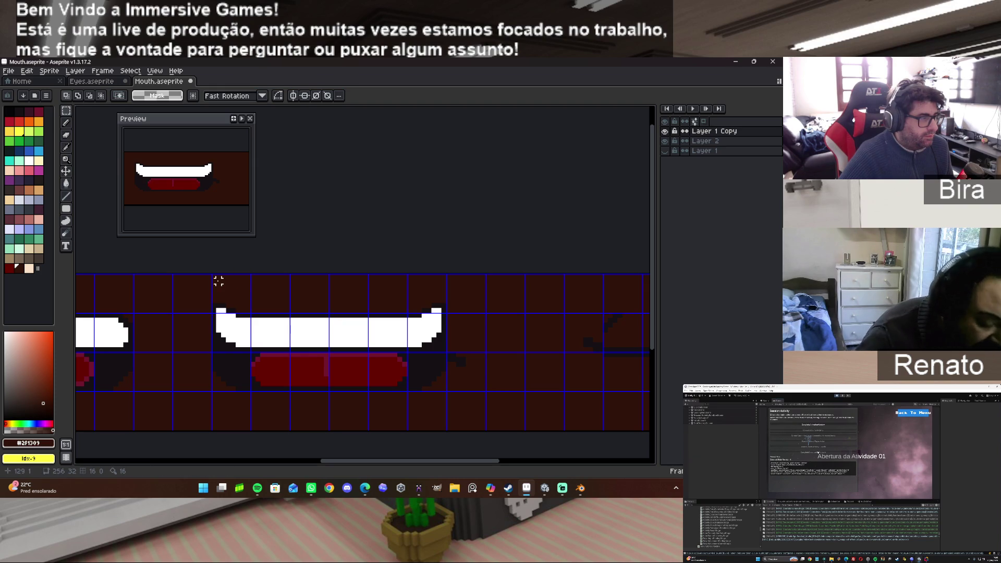
{"action": "scroll", "coordinate": [213, 276], "scroll_direction": "up", "scroll_amount": 5}
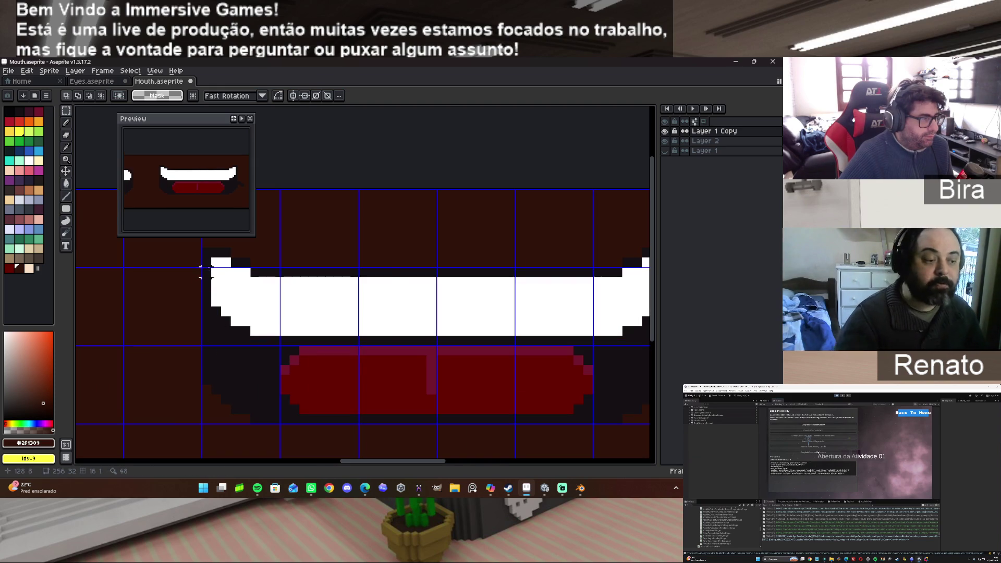
{"action": "scroll", "coordinate": [213, 261], "scroll_direction": "down", "scroll_amount": 2}
Lower the left end columns of the teeth about two pixels.
{"action": "left_click_drag", "start_coordinate": [208, 256], "coordinate": [223, 387]}
{"action": "key", "text": "Delete"}
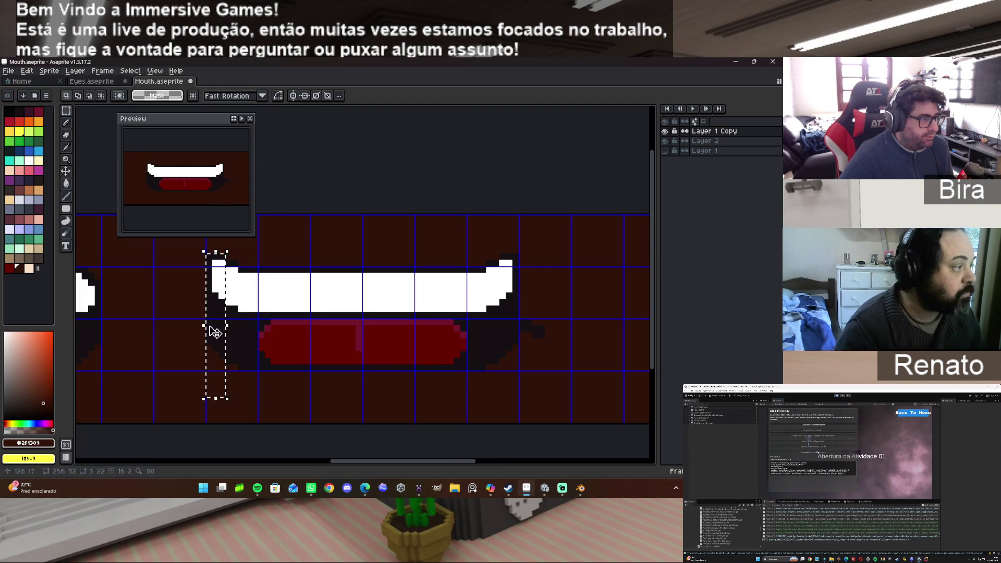
{"action": "key", "text": "Down"}
{"action": "key", "text": "Down"}
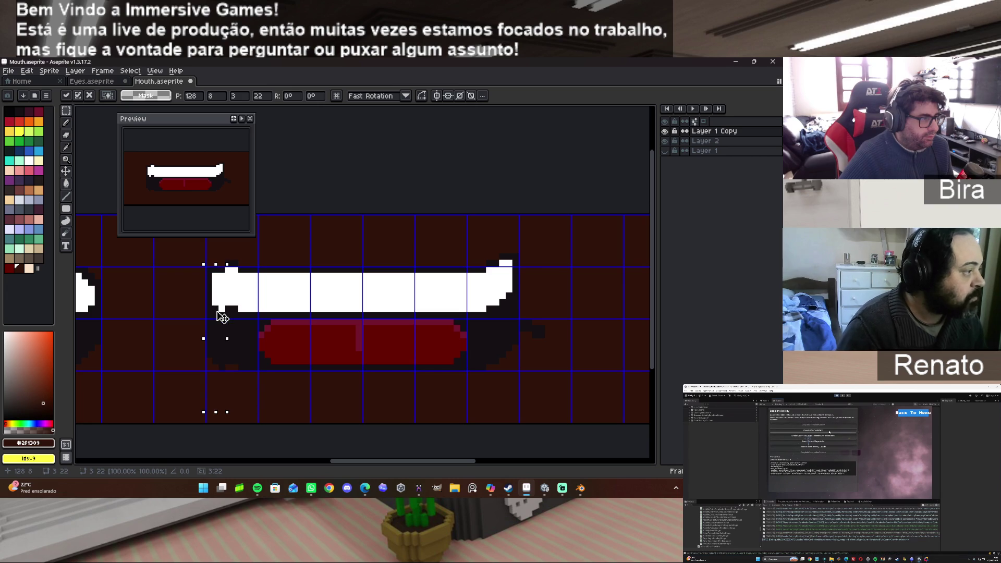
{"action": "key", "text": "Down"}
{"action": "key", "text": "Down"}
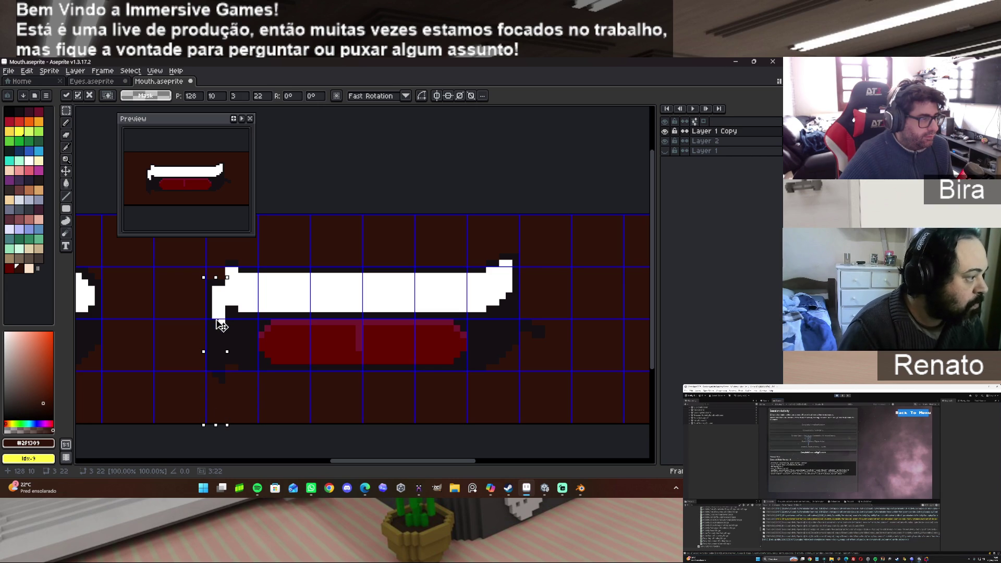
{"action": "key", "text": "Return"}
{"action": "left_click_drag", "start_coordinate": [227, 260], "coordinate": [232, 388]}
{"action": "left_click_drag", "start_coordinate": [233, 284], "coordinate": [232, 295]}
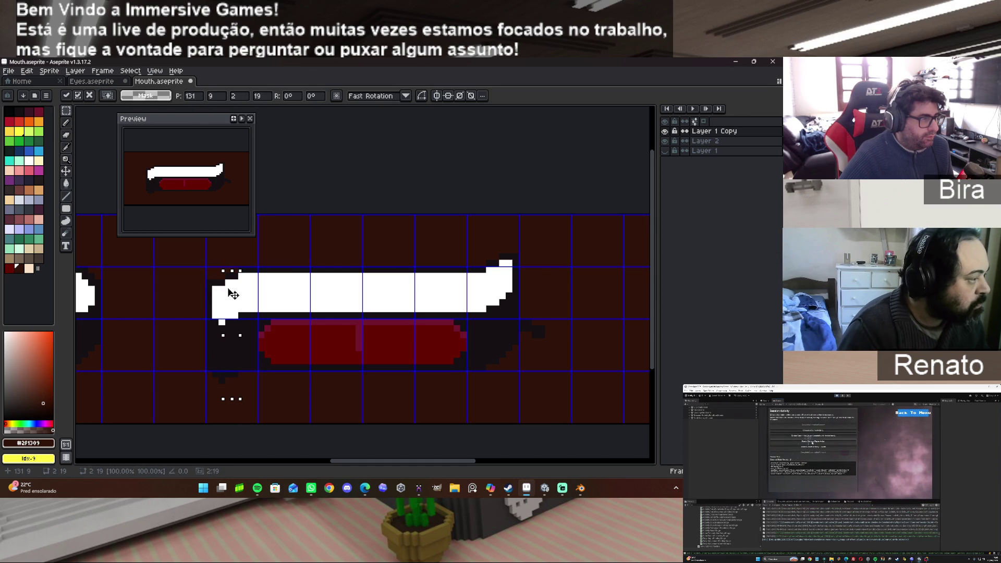
{"action": "left_click", "coordinate": [358, 243]}
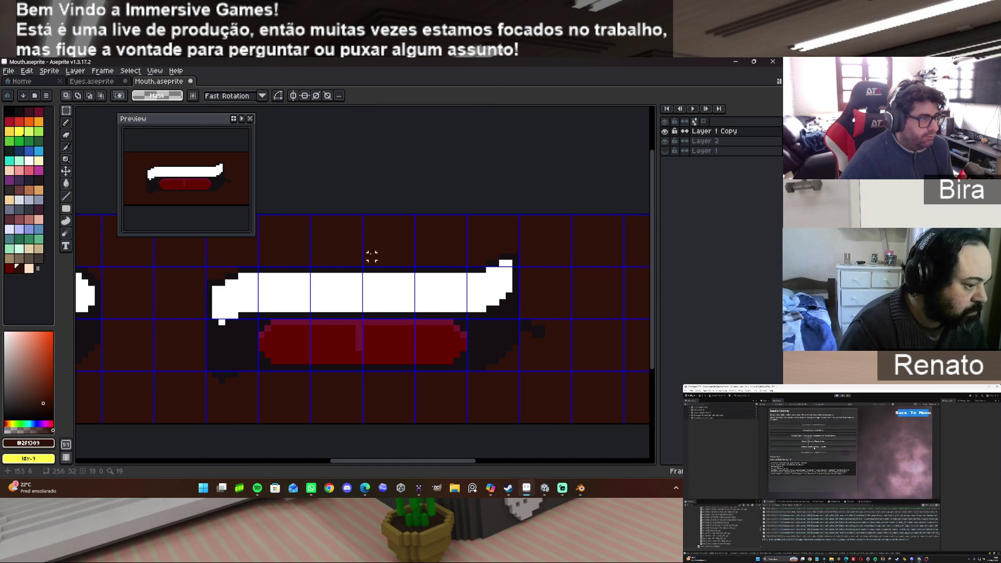
Lower the teeth's right end column by one pixel, redoing the first attempt.
{"action": "left_click_drag", "start_coordinate": [487, 262], "coordinate": [503, 426]}
{"action": "mouse_move", "coordinate": [494, 281]}
{"action": "left_mouse_down"}
{"action": "mouse_move", "coordinate": [495, 293]}
{"action": "mouse_move", "coordinate": [493, 267]}
{"action": "left_mouse_up"}
{"action": "left_click", "coordinate": [550, 261]}
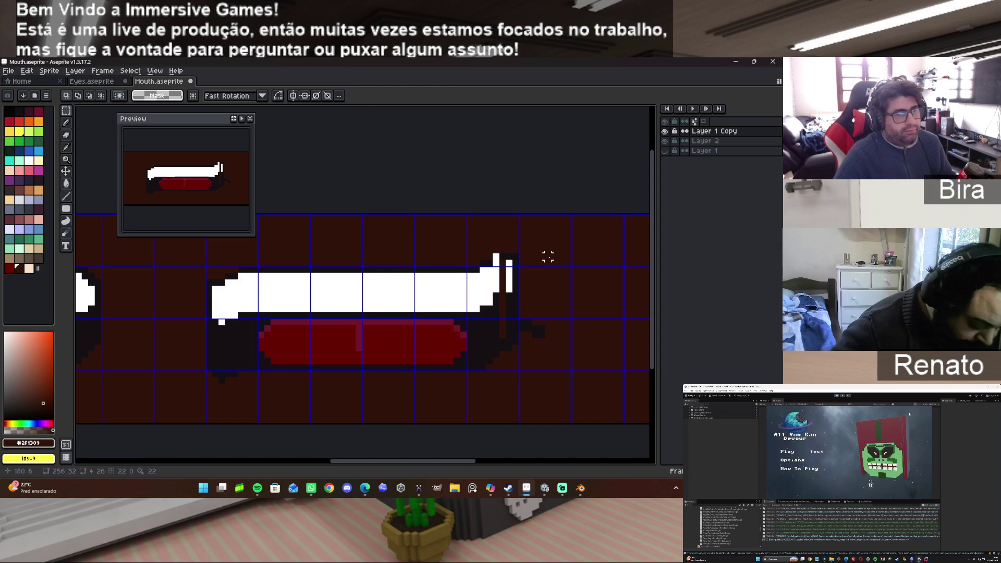
{"action": "key", "text": "ctrl+z"}
{"action": "key", "text": "ctrl+z"}
{"action": "key", "text": "ctrl+z"}
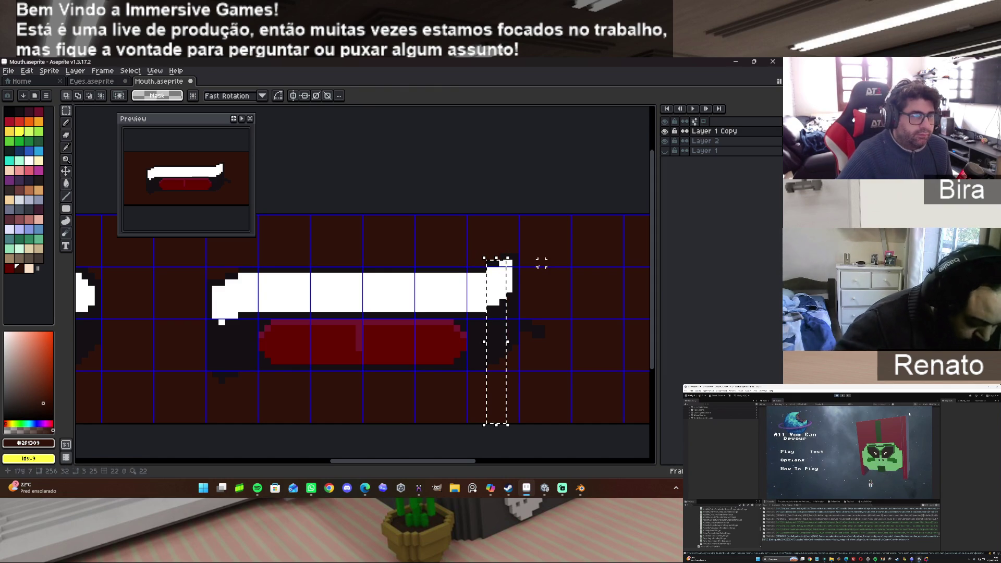
{"action": "left_click", "coordinate": [489, 262]}
{"action": "left_click_drag", "start_coordinate": [485, 259], "coordinate": [500, 386]}
{"action": "left_click_drag", "start_coordinate": [496, 289], "coordinate": [496, 301]}
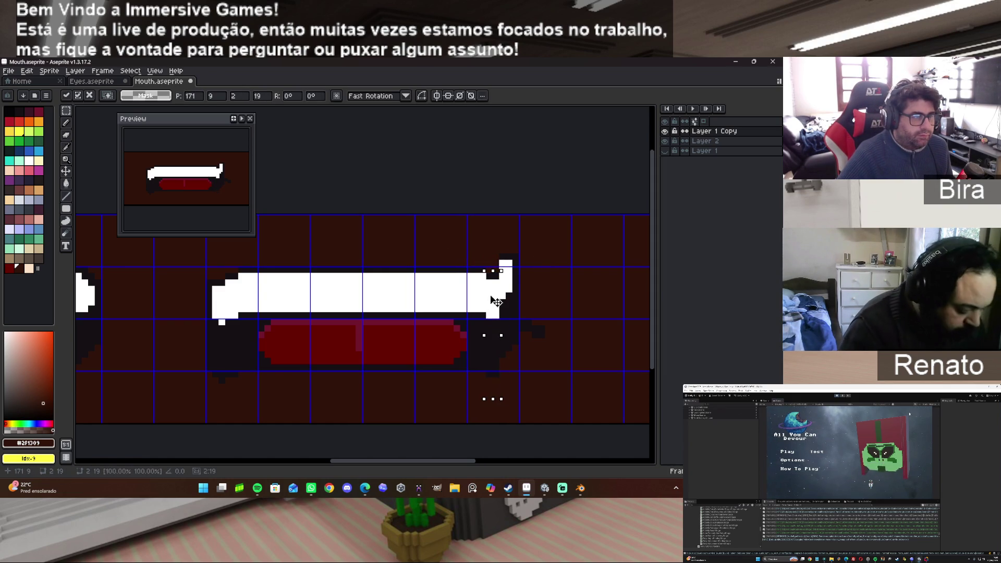
{"action": "left_click", "coordinate": [517, 263]}
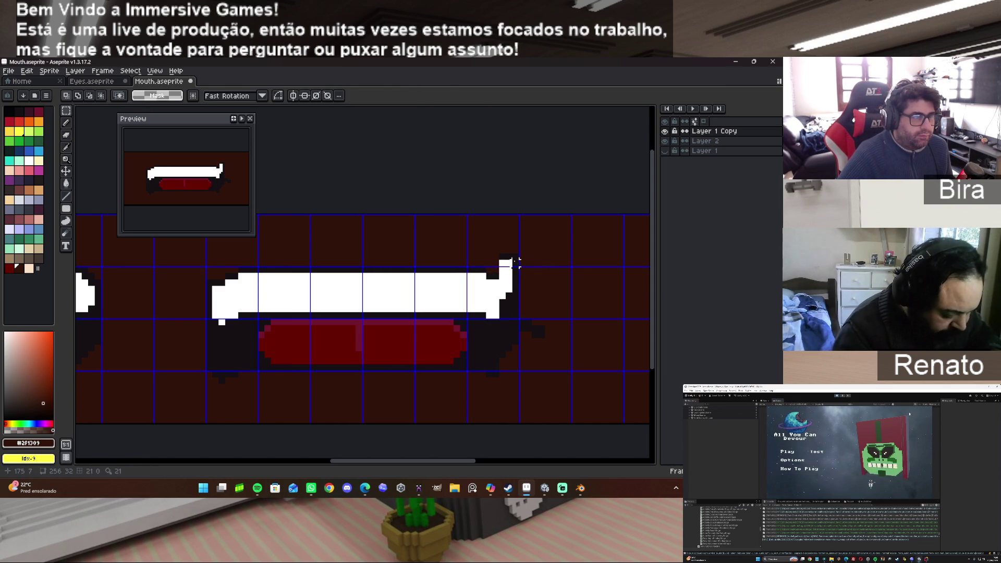
Move the wider right-end pixels down and clear stray dark pixels right of the mouth.
{"action": "left_click_drag", "start_coordinate": [501, 254], "coordinate": [521, 421]}
{"action": "mouse_move", "coordinate": [516, 265]}
{"action": "left_mouse_down"}
{"action": "mouse_move", "coordinate": [516, 291]}
{"action": "mouse_move", "coordinate": [567, 386]}
{"action": "left_mouse_up"}
{"action": "left_click", "coordinate": [535, 299]}
{"action": "key", "text": "Delete"}
{"action": "left_click", "coordinate": [560, 381]}
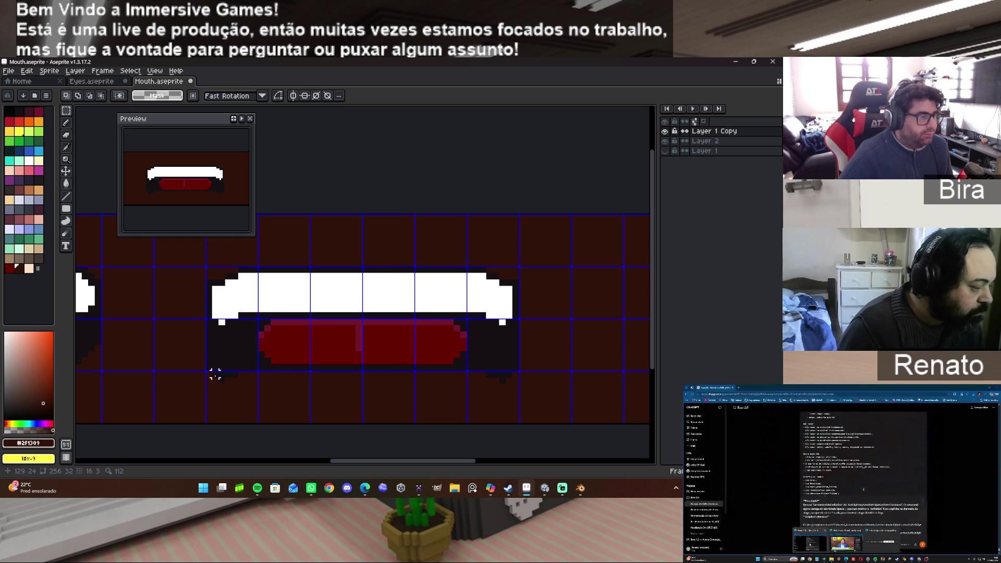
Restore an accidentally cleared layer and paint over the stray white pixel below the teeth.
{"action": "left_click_drag", "start_coordinate": [205, 371], "coordinate": [532, 398]}
{"action": "left_click", "coordinate": [534, 394]}
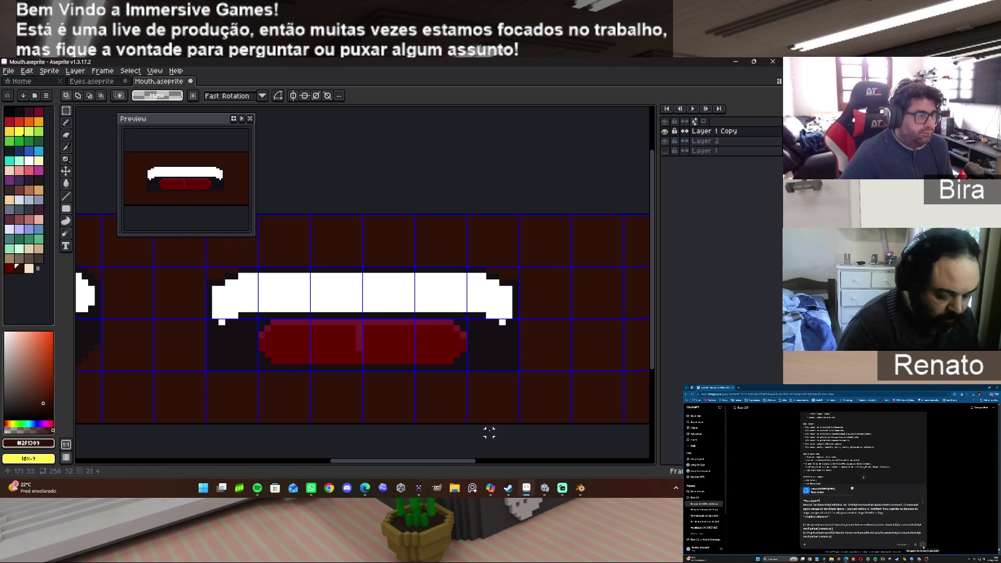
{"action": "mouse_move", "coordinate": [445, 462]}
{"action": "left_mouse_down"}
{"action": "mouse_move", "coordinate": [239, 461]}
{"action": "mouse_move", "coordinate": [469, 460]}
{"action": "mouse_move", "coordinate": [421, 453]}
{"action": "left_mouse_up"}
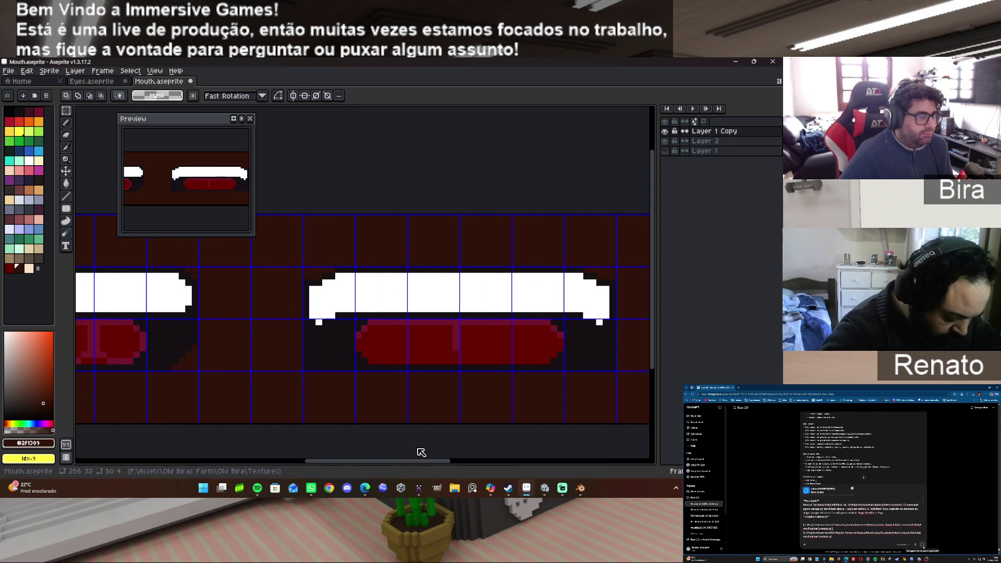
{"action": "scroll", "coordinate": [410, 385], "scroll_direction": "up", "scroll_amount": 2}
{"action": "scroll", "coordinate": [409, 384], "scroll_direction": "down", "scroll_amount": 1}
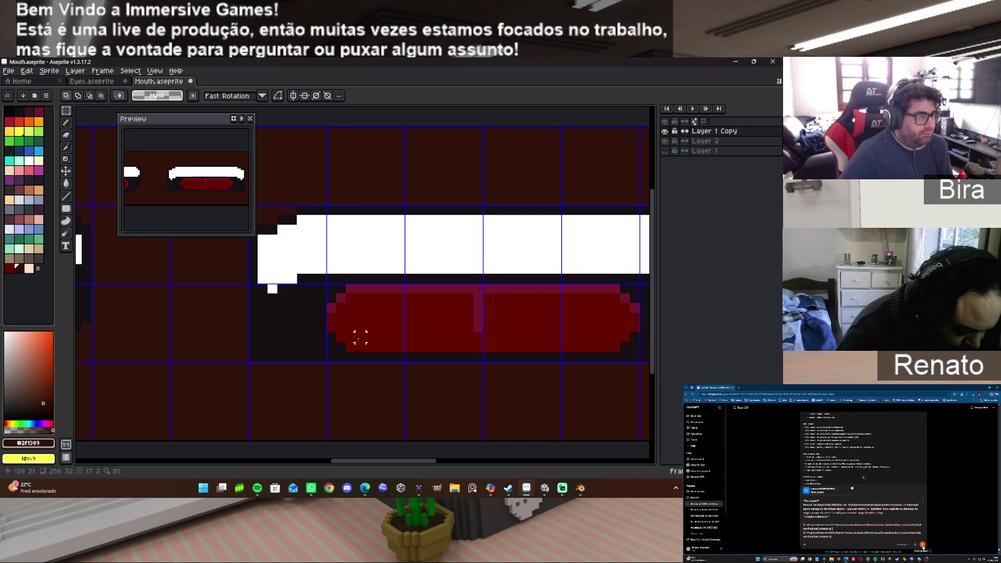
{"action": "key", "text": "Delete"}
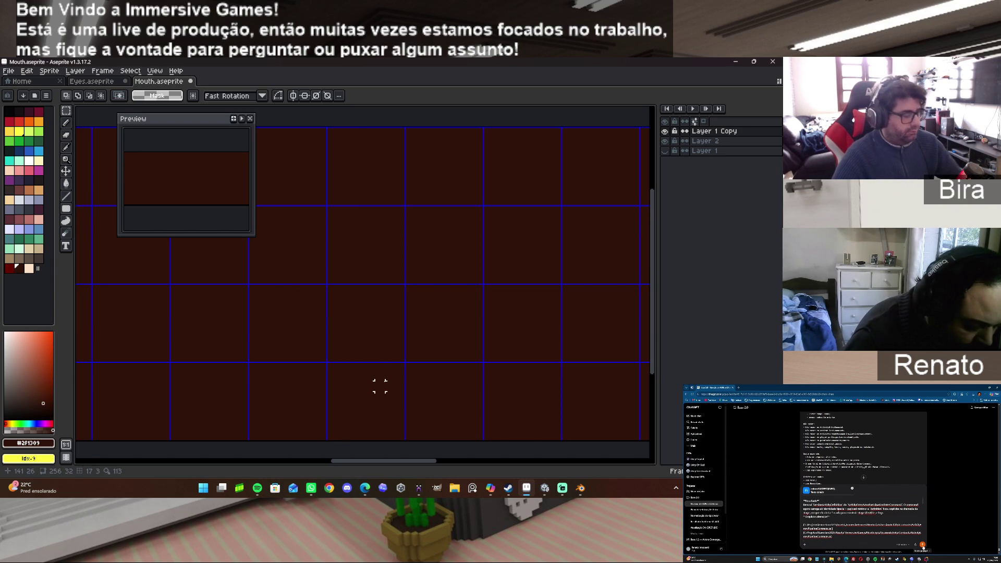
{"action": "key", "text": "ctrl+z"}
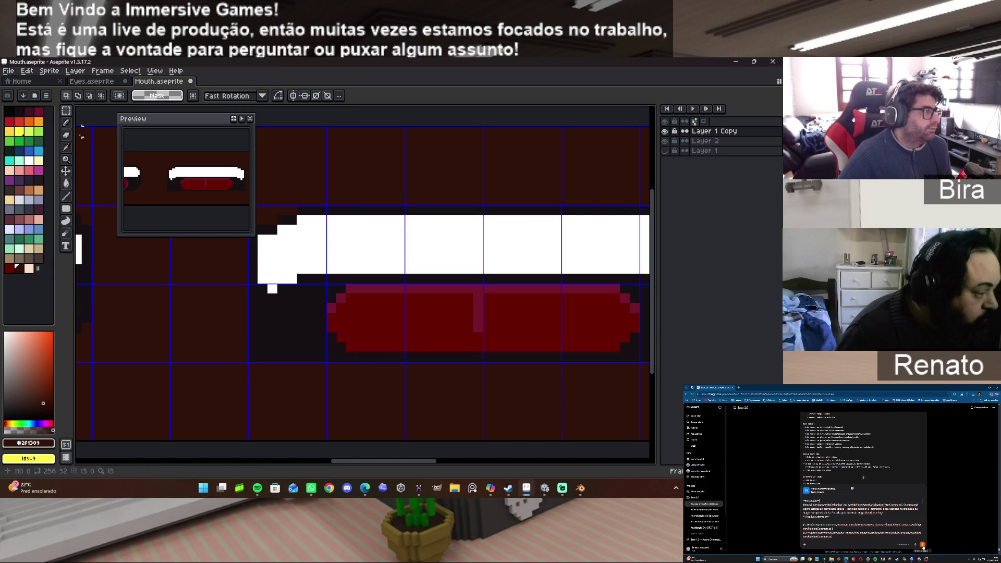
{"action": "key", "text": "b"}
{"action": "left_click", "coordinate": [272, 289]}
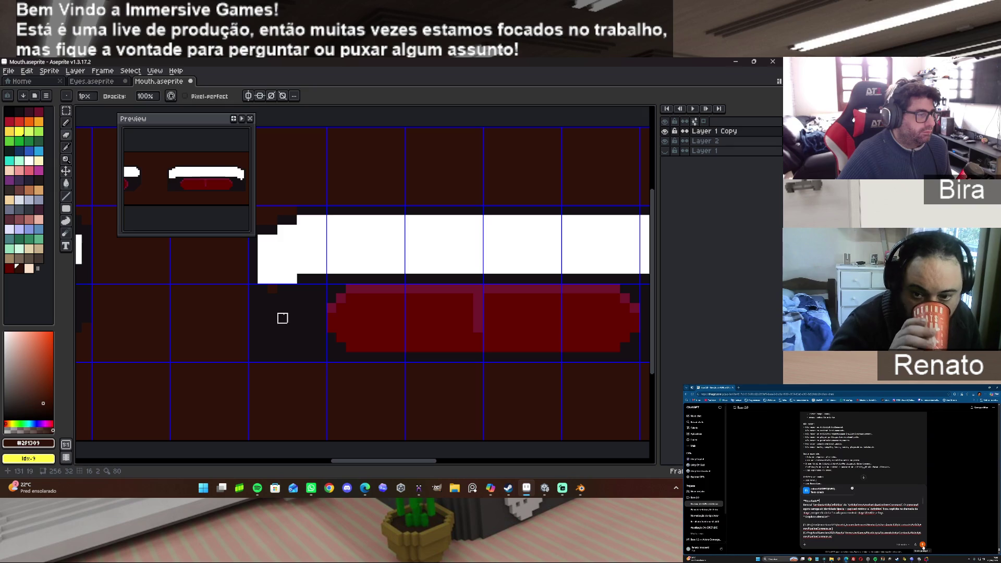
{"action": "left_click", "coordinate": [279, 287], "text": "alt"}
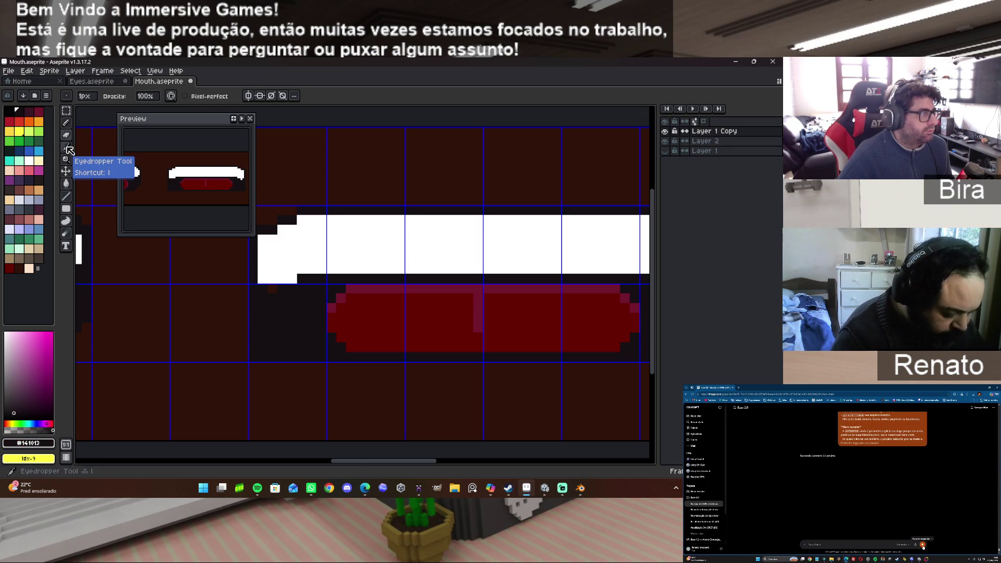
{"action": "key", "text": "e"}
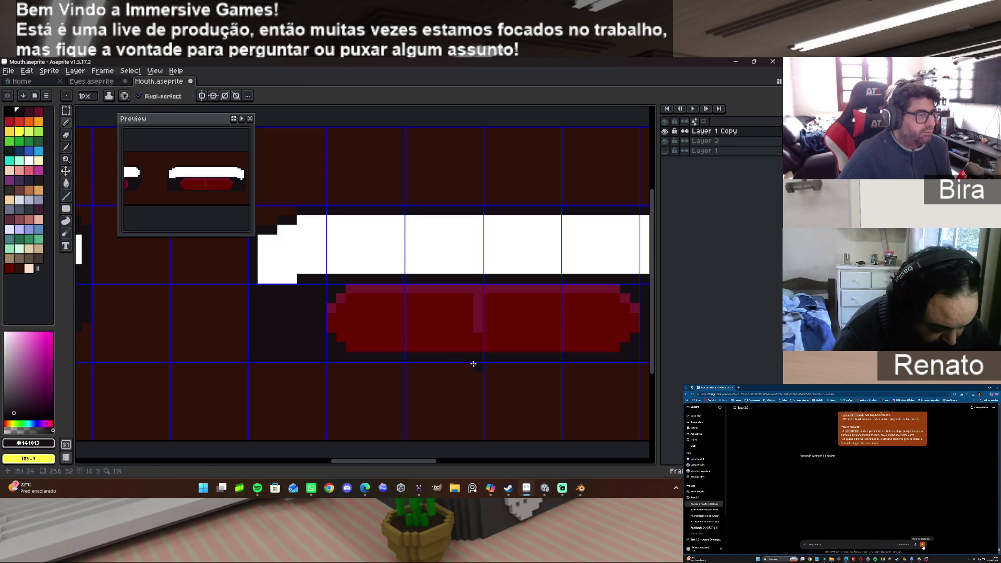
Erase stray dark pixels at the mouth's right end, undoing the mistaken teeth erase.
{"action": "scroll", "coordinate": [399, 281], "scroll_direction": "right", "scroll_amount": 5}
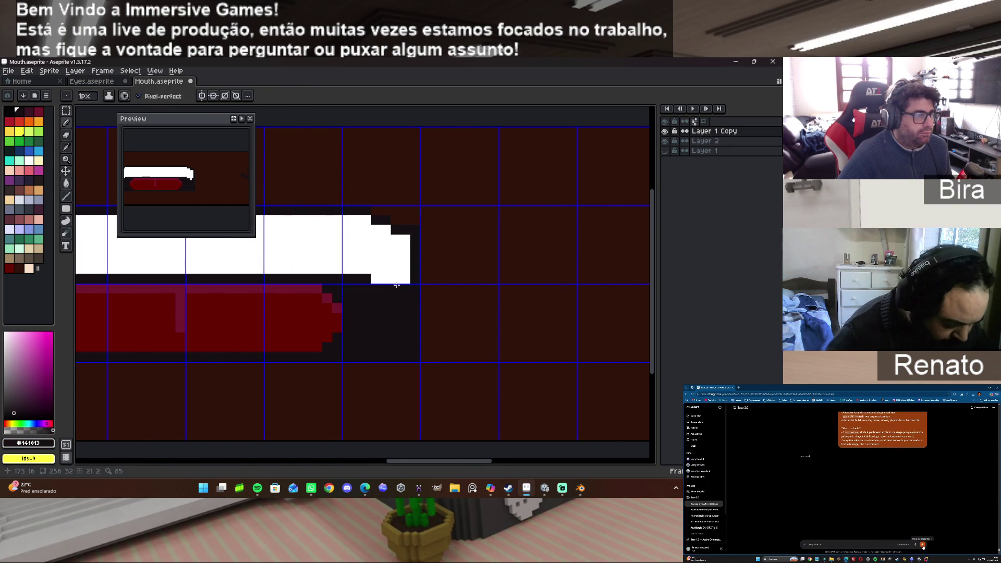
{"action": "key", "text": "e"}
{"action": "left_click_drag", "start_coordinate": [415, 358], "coordinate": [415, 346]}
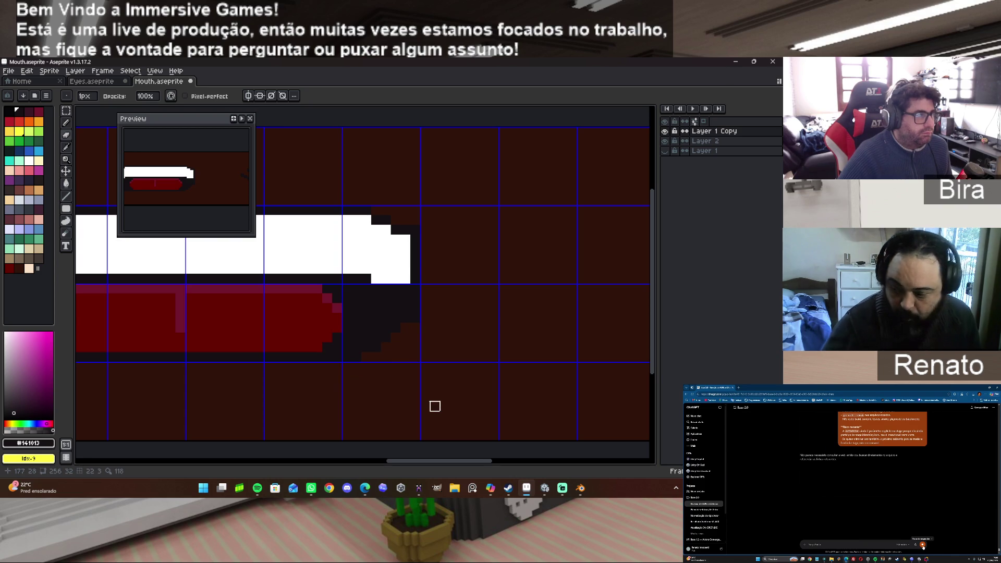
{"action": "left_click_drag", "start_coordinate": [472, 461], "coordinate": [423, 462]}
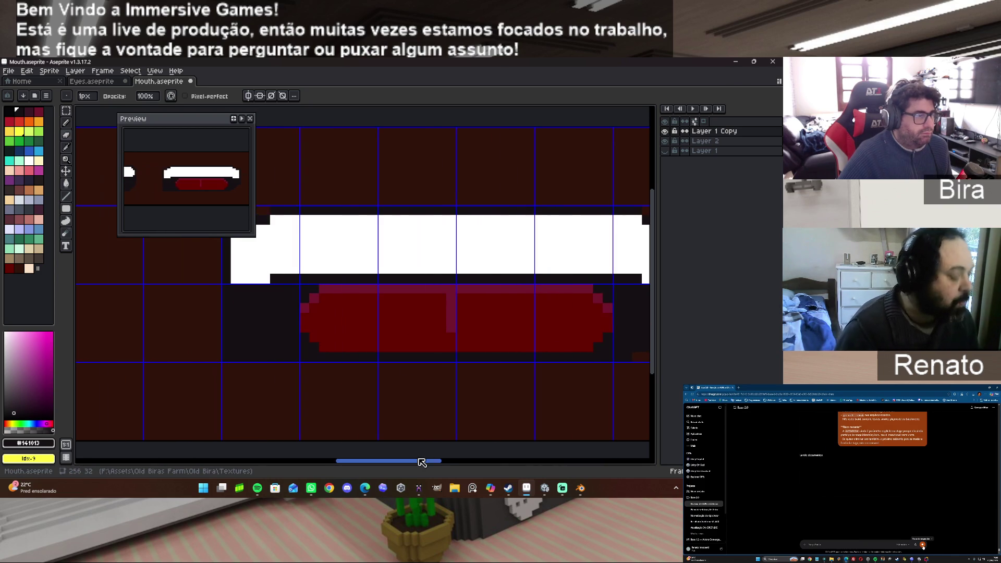
{"action": "left_click_drag", "start_coordinate": [276, 279], "coordinate": [214, 280]}
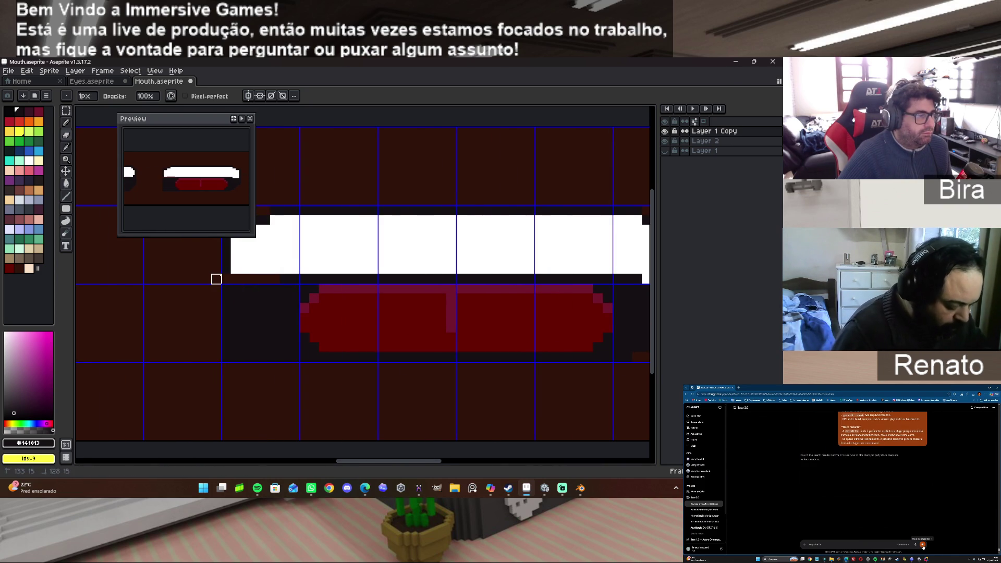
{"action": "key", "text": "v"}
{"action": "key", "text": "ctrl+z"}
Darken the teeth's bottom row, including pixels at its right end.
{"action": "key", "text": "b"}
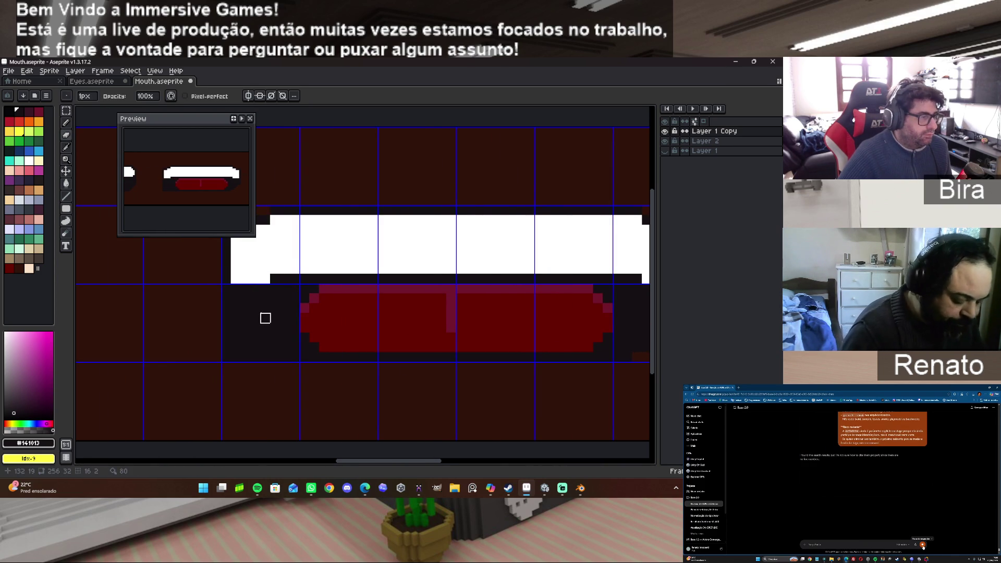
{"action": "left_click", "coordinate": [68, 158]}
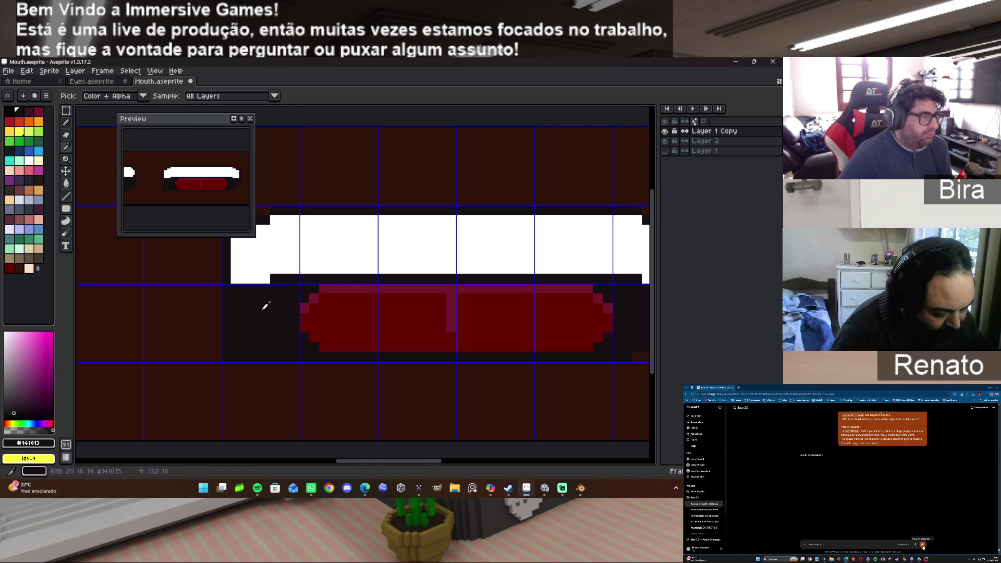
{"action": "key", "text": "b"}
{"action": "left_click", "coordinate": [242, 276]}
{"action": "mouse_move", "coordinate": [241, 277]}
{"action": "left_mouse_down"}
{"action": "mouse_move", "coordinate": [259, 277]}
{"action": "mouse_move", "coordinate": [294, 305]}
{"action": "left_mouse_up"}
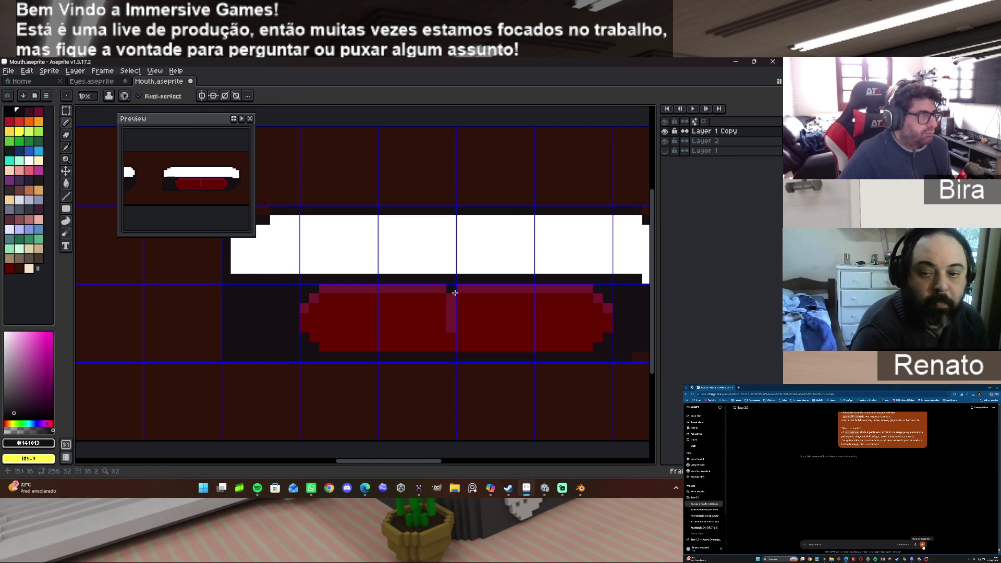
{"action": "scroll", "coordinate": [442, 292], "scroll_direction": "down", "scroll_amount": 2}
{"action": "left_click_drag", "start_coordinate": [614, 282], "coordinate": [618, 283]}
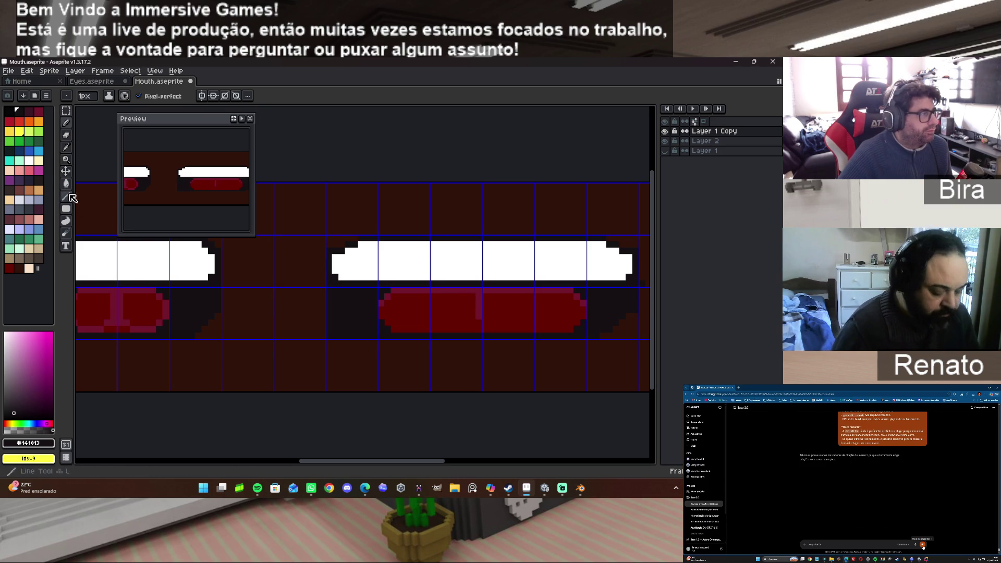
Erase a horizontal row of pixels along row 23 beneath the tongue.
{"action": "left_click", "coordinate": [66, 135]}
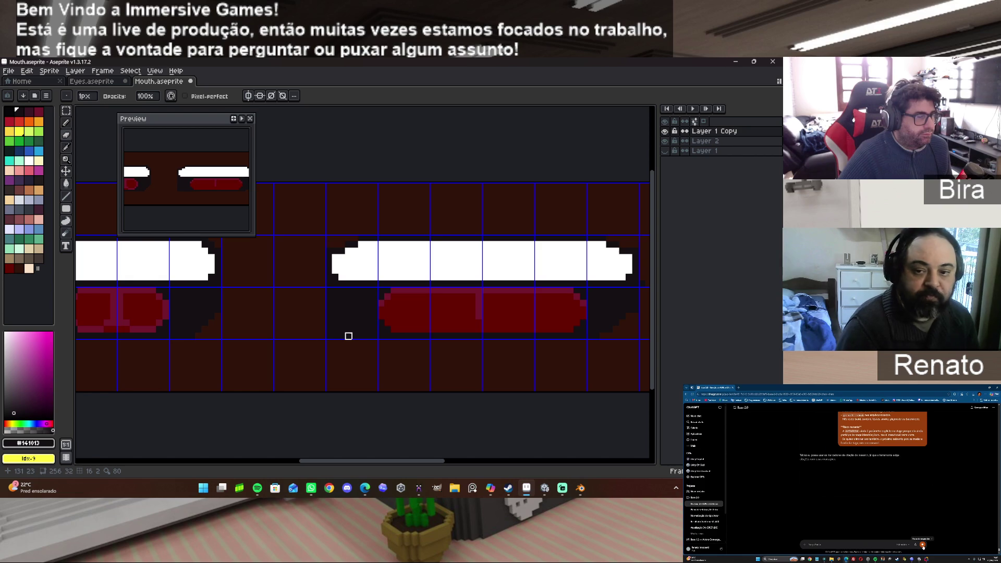
{"action": "left_click", "coordinate": [381, 335]}
{"action": "left_click_drag", "start_coordinate": [537, 336], "coordinate": [583, 335]}
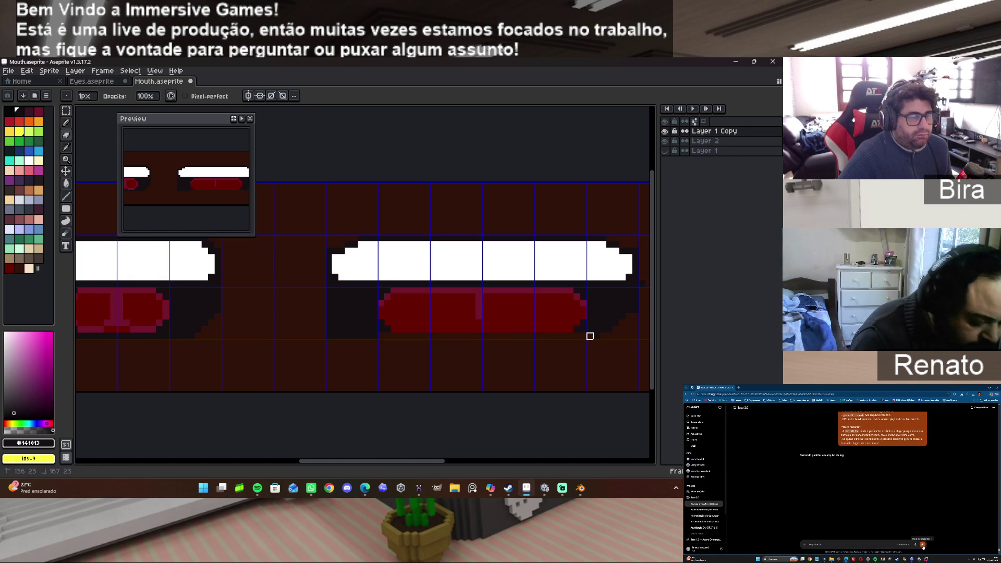
{"action": "left_click_drag", "start_coordinate": [583, 336], "coordinate": [583, 336]}
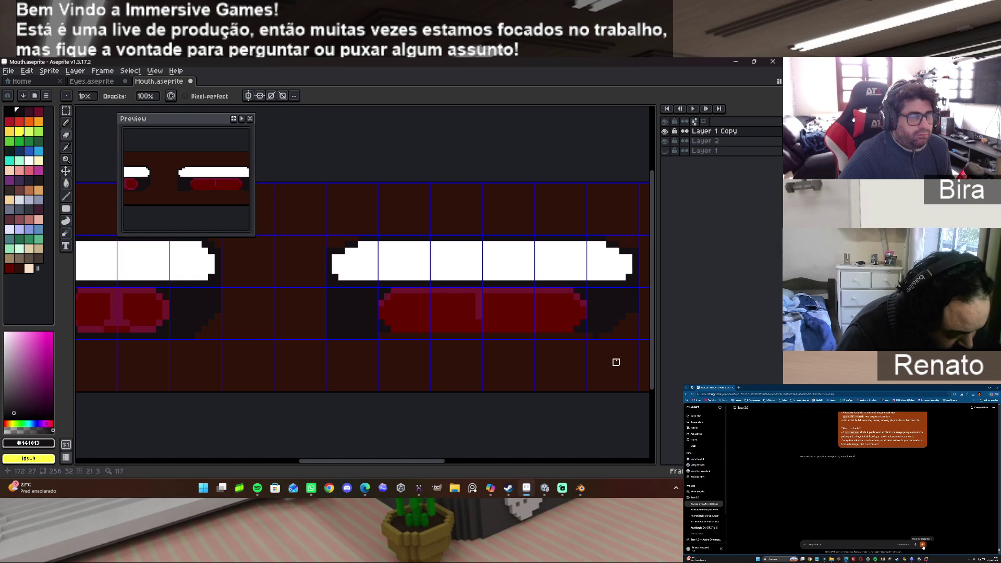
{"action": "scroll", "coordinate": [550, 348], "scroll_direction": "up", "scroll_amount": 2}
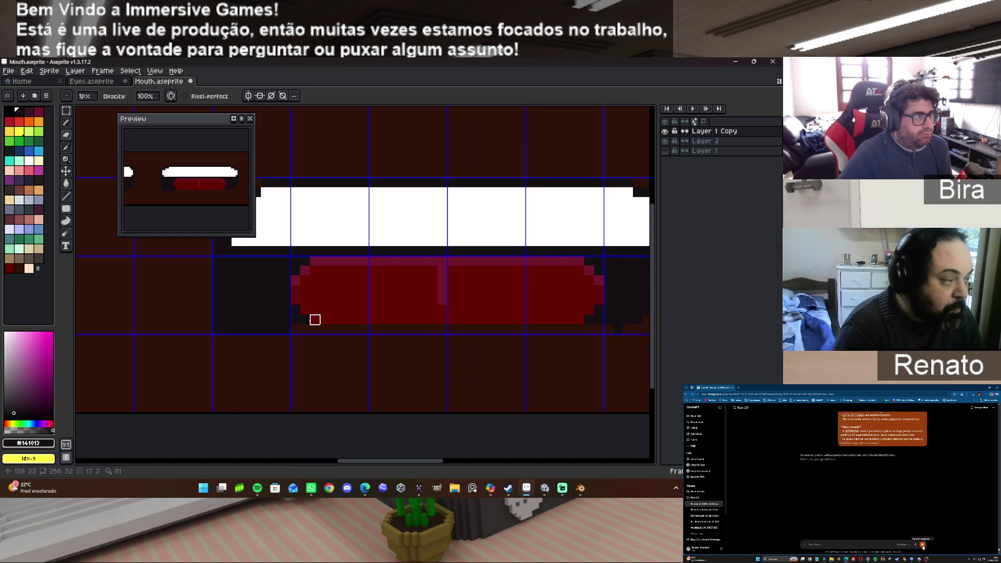
{"action": "scroll", "coordinate": [404, 339], "scroll_direction": "down", "scroll_amount": 1}
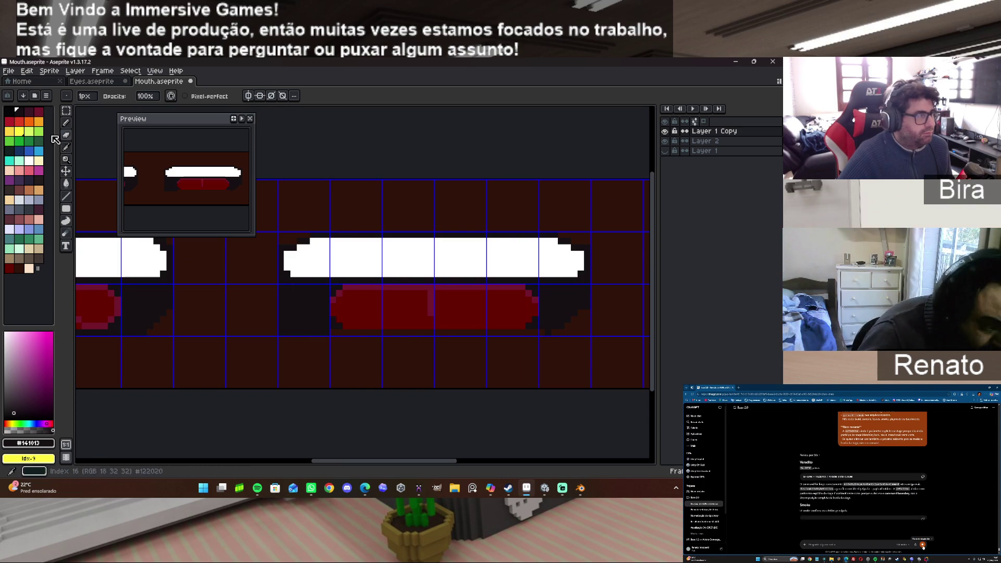
Try deleting the red lower lip and adding dark marks, then undo to restore the lip.
{"action": "key", "text": "m"}
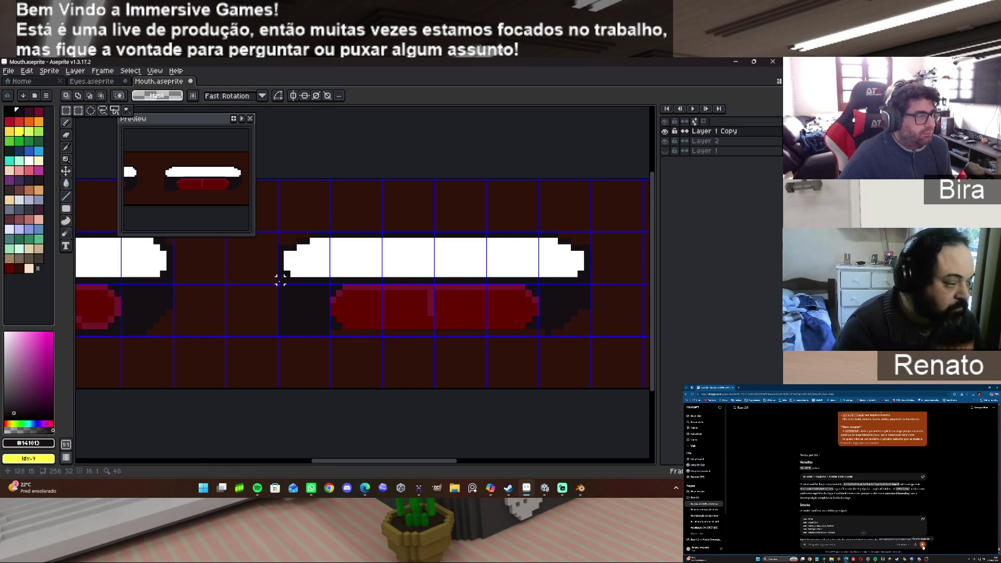
{"action": "left_click_drag", "start_coordinate": [279, 282], "coordinate": [592, 337]}
{"action": "key", "text": "Delete"}
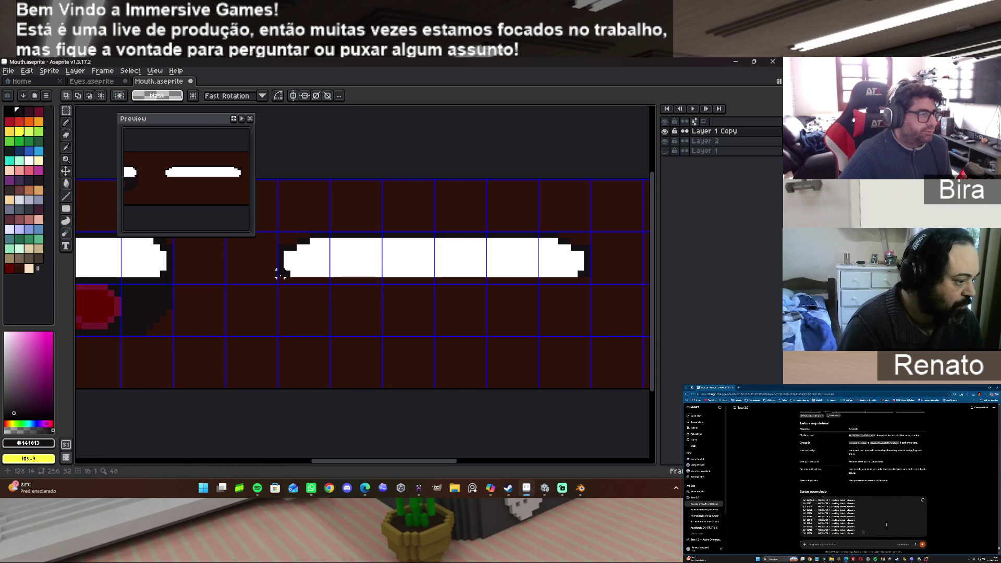
{"action": "left_click", "coordinate": [65, 123]}
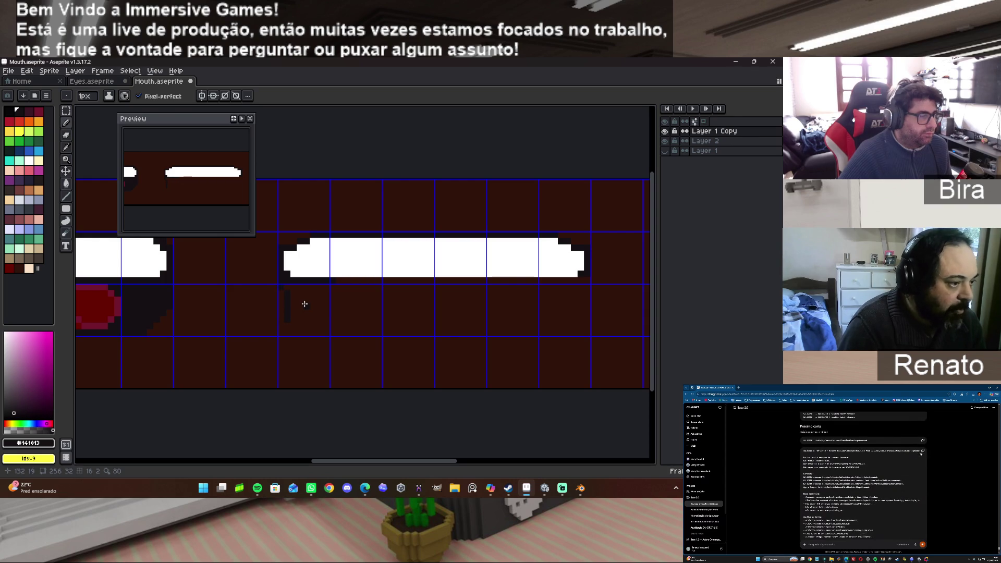
{"action": "left_click_drag", "start_coordinate": [280, 290], "coordinate": [282, 313]}
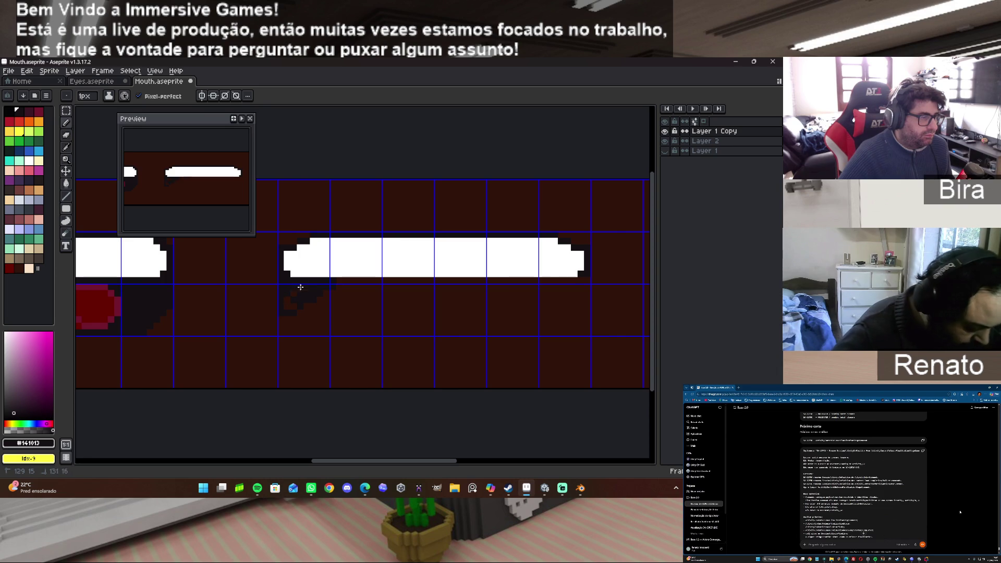
{"action": "left_click_drag", "start_coordinate": [289, 304], "coordinate": [290, 299]}
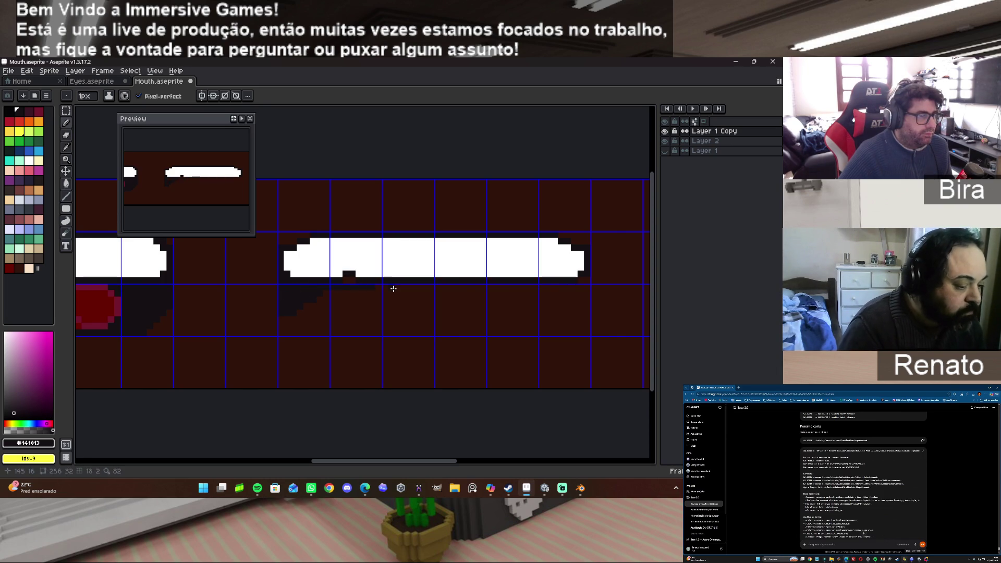
{"action": "key", "text": "ctrl+z"}
{"action": "key", "text": "b"}
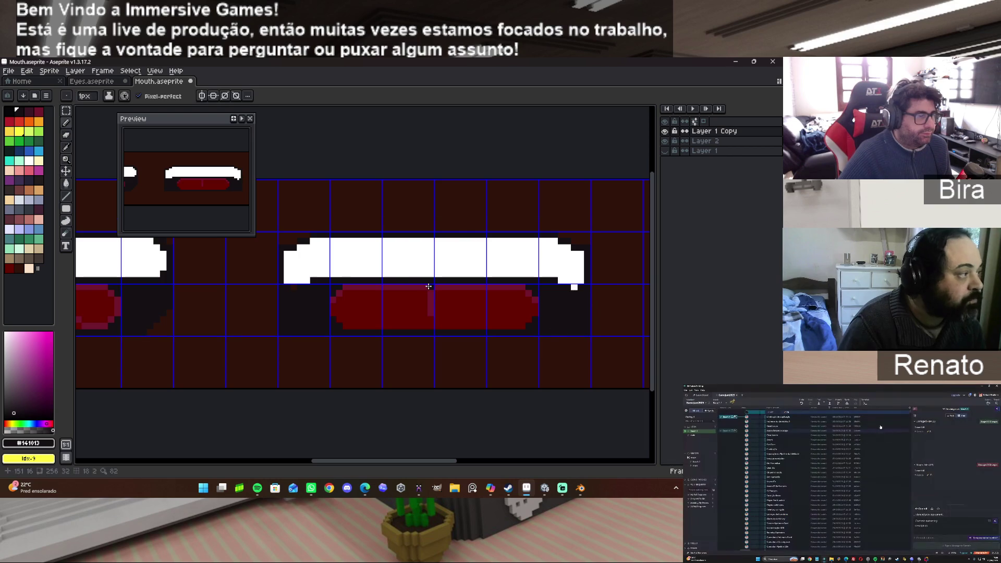
Delete the copied mouth's teeth and tongue, leaving its slot empty.
{"action": "key", "text": "m"}
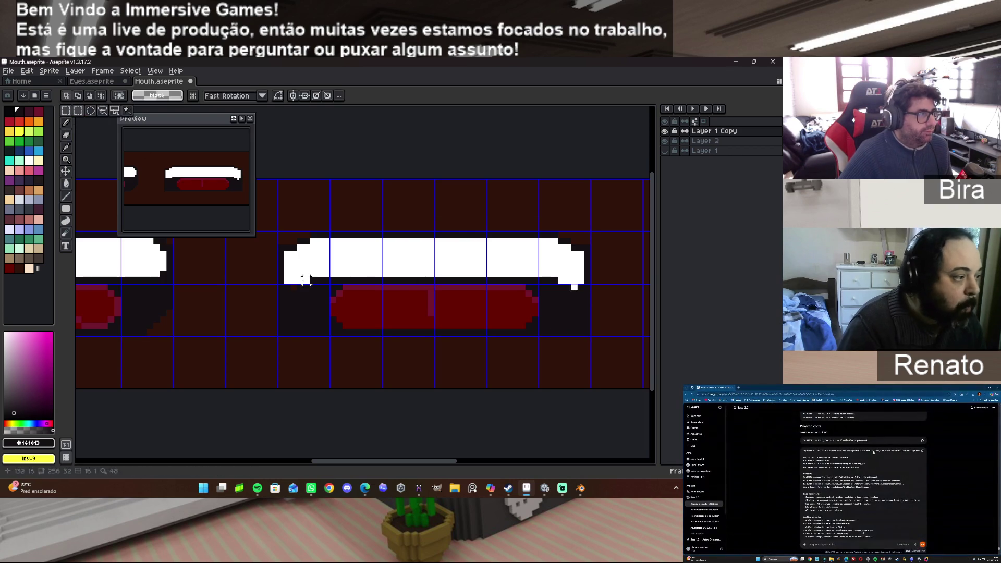
{"action": "left_click_drag", "start_coordinate": [280, 234], "coordinate": [587, 385]}
{"action": "key", "text": "Delete"}
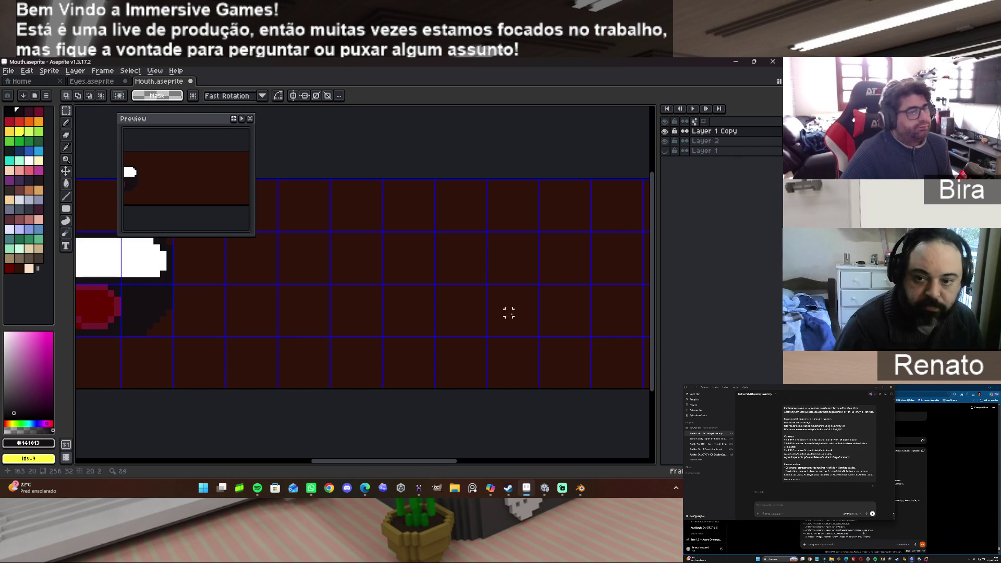
{"action": "left_click", "coordinate": [20, 111]}
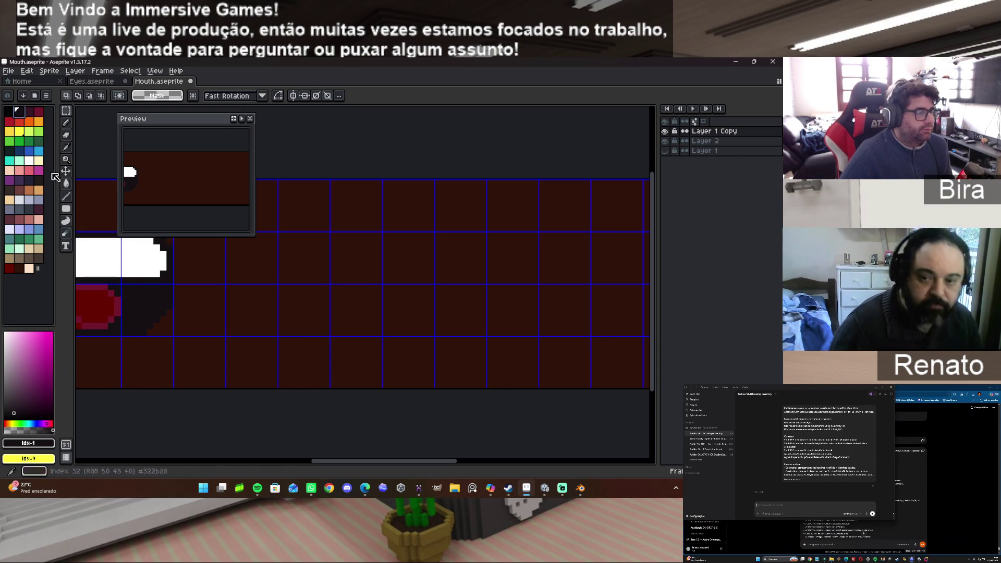
{"action": "left_click", "coordinate": [67, 209]}
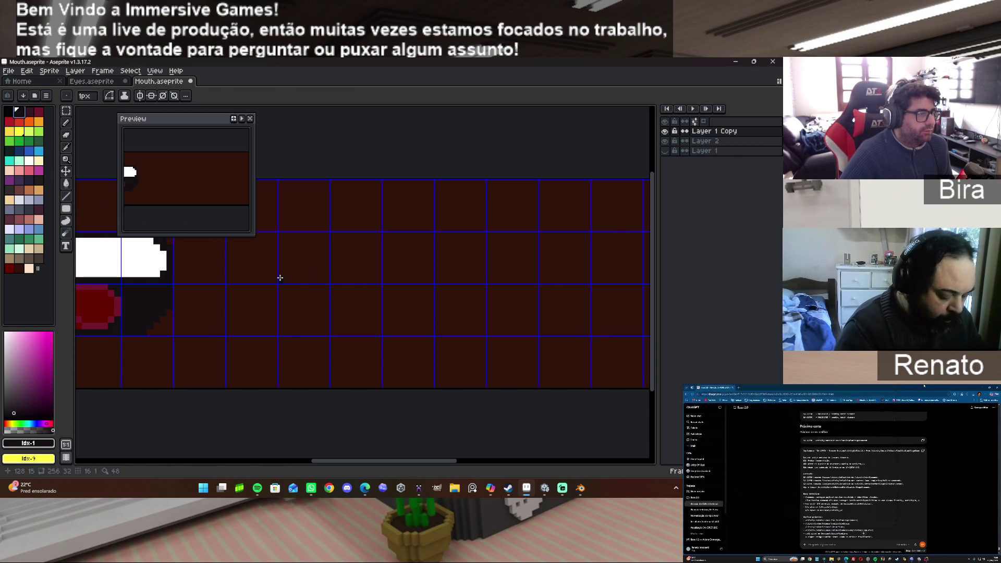
Draw a thin 30x4 closed-mouth rectangle and pan to show the teeth frame and empty cell.
{"action": "left_click_drag", "start_coordinate": [280, 278], "coordinate": [469, 297]}
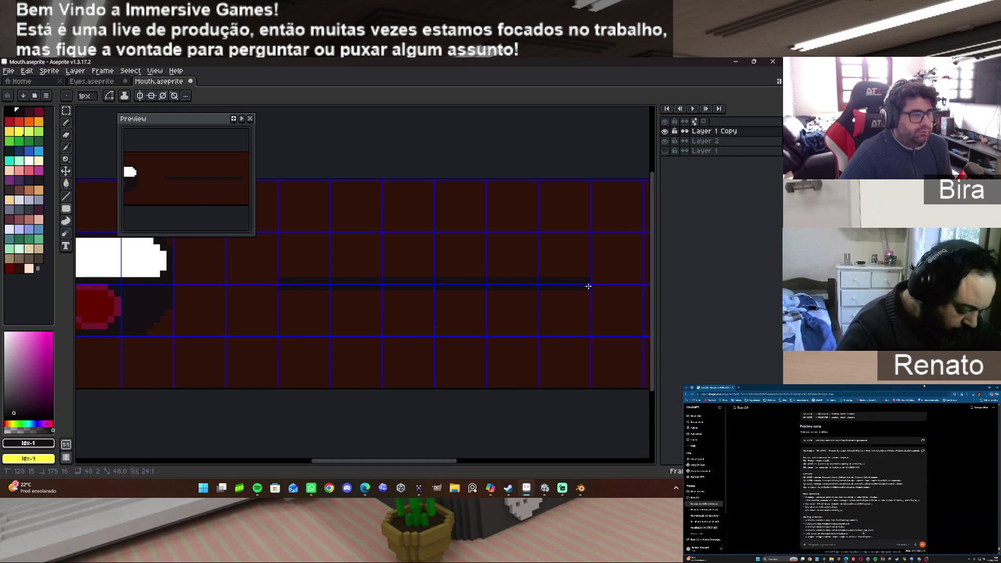
{"action": "left_click_drag", "start_coordinate": [587, 287], "coordinate": [587, 286]}
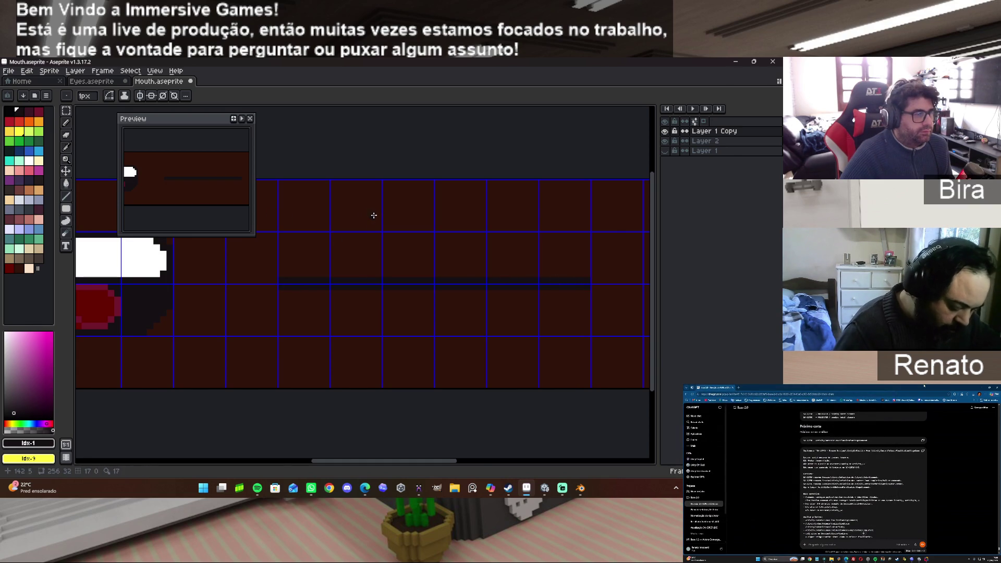
{"action": "scroll", "coordinate": [353, 334], "scroll_direction": "down", "scroll_amount": 3}
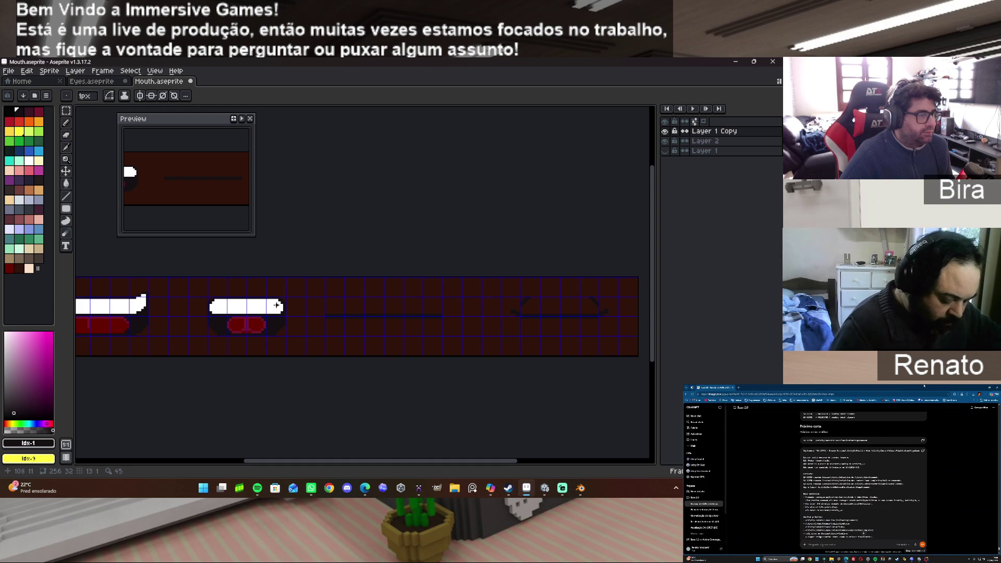
{"action": "scroll", "coordinate": [351, 304], "scroll_direction": "up", "scroll_amount": 2}
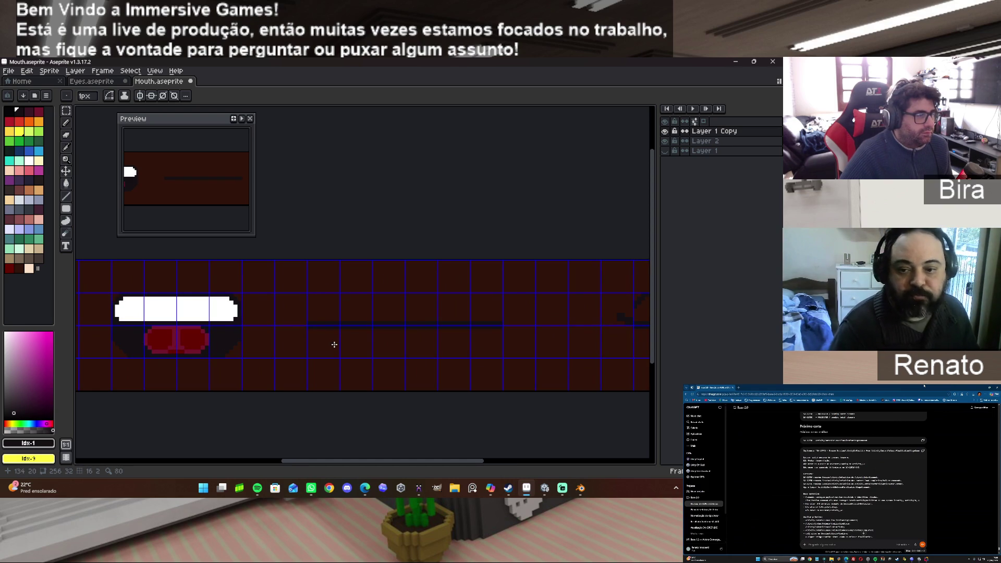
{"action": "key", "text": "ctrl"}
{"action": "scroll", "coordinate": [334, 344], "scroll_direction": "down", "scroll_amount": 3}
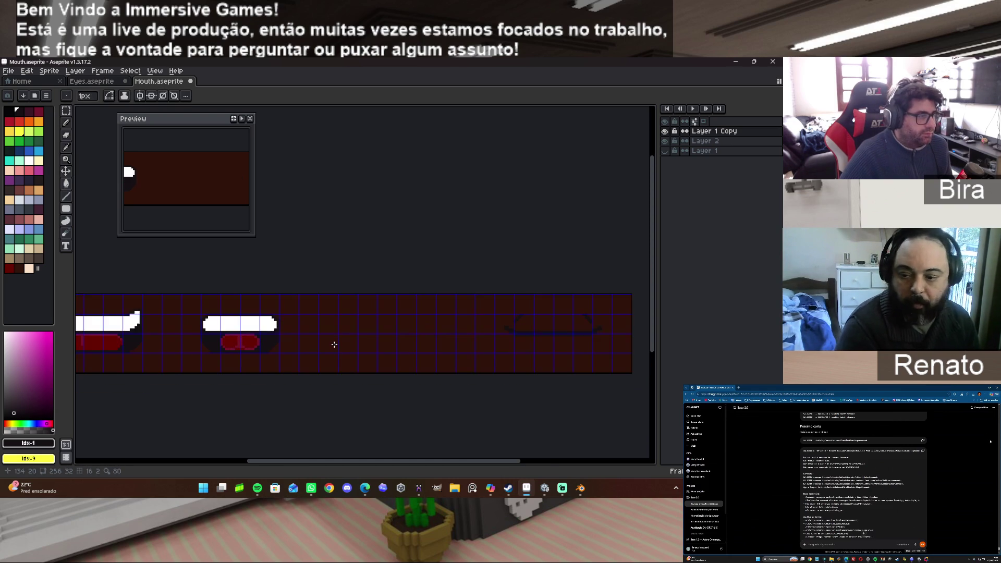
{"action": "scroll", "coordinate": [334, 344], "scroll_direction": "up", "scroll_amount": 2}
{"action": "scroll", "coordinate": [334, 344], "scroll_direction": "down", "scroll_amount": 1}
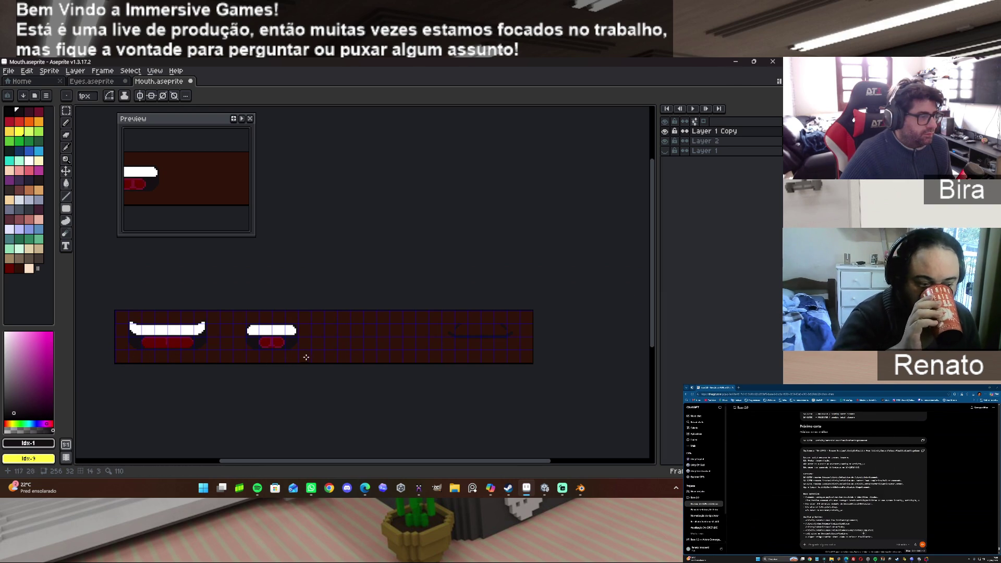
{"action": "scroll", "coordinate": [323, 359], "scroll_direction": "up", "scroll_amount": 2}
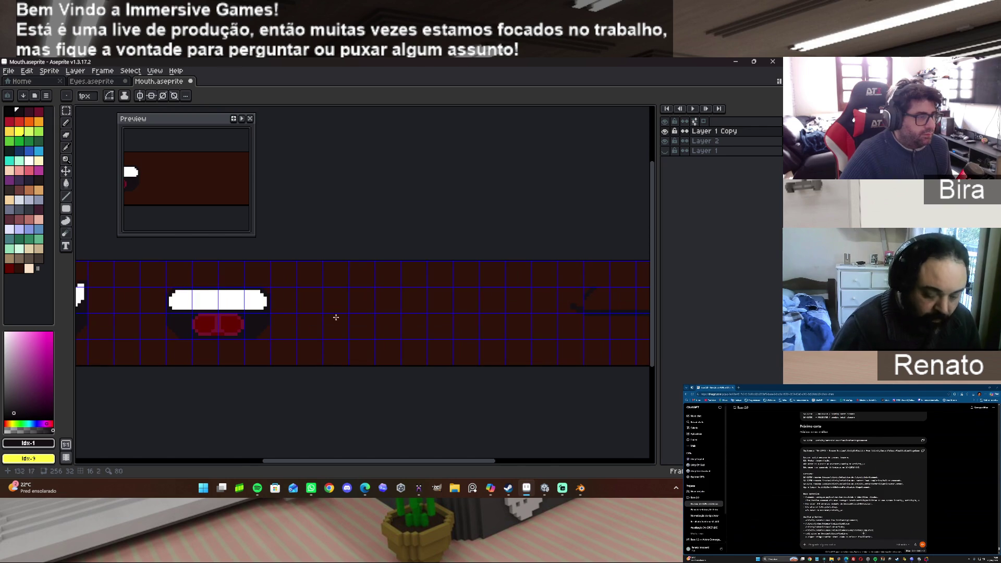
{"action": "left_click", "coordinate": [67, 111]}
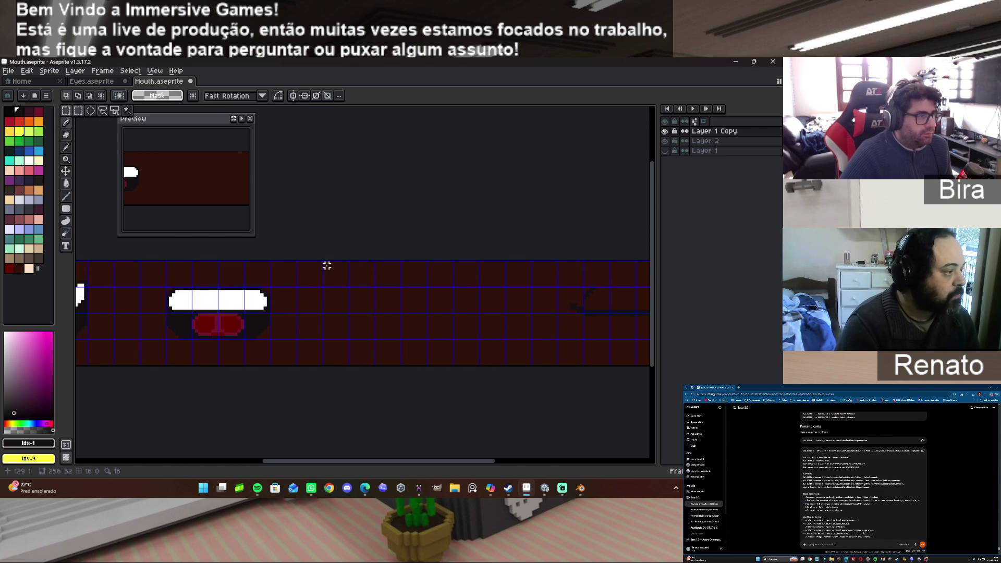
Draw two stacked dark filled bars in the empty cell to form the closed-mouth slit.
{"action": "mouse_move", "coordinate": [324, 262]}
{"action": "left_mouse_down"}
{"action": "mouse_move", "coordinate": [505, 365]}
{"action": "mouse_move", "coordinate": [528, 360]}
{"action": "left_mouse_up"}
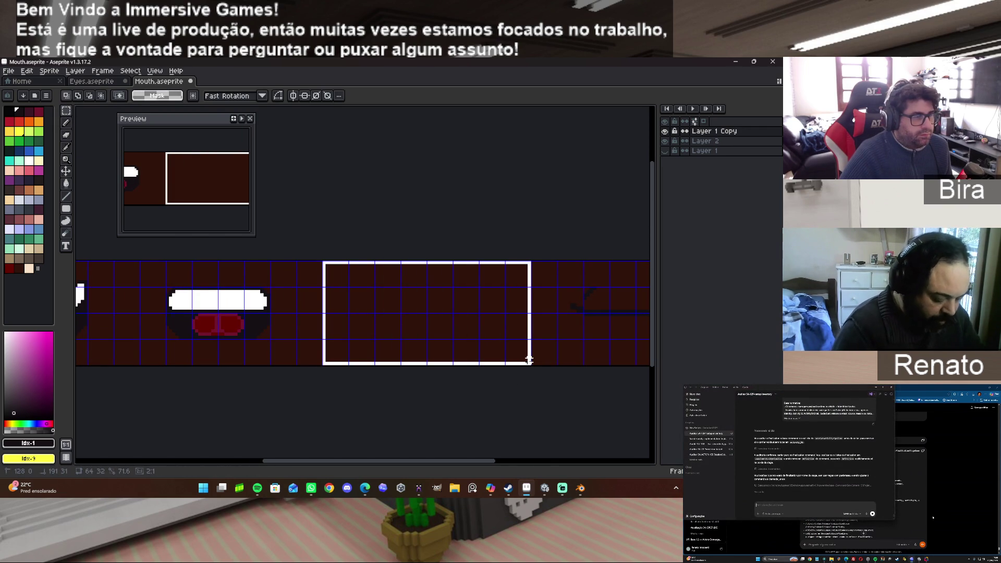
{"action": "left_click_drag", "start_coordinate": [528, 360], "coordinate": [528, 359]}
{"action": "left_click", "coordinate": [66, 208]}
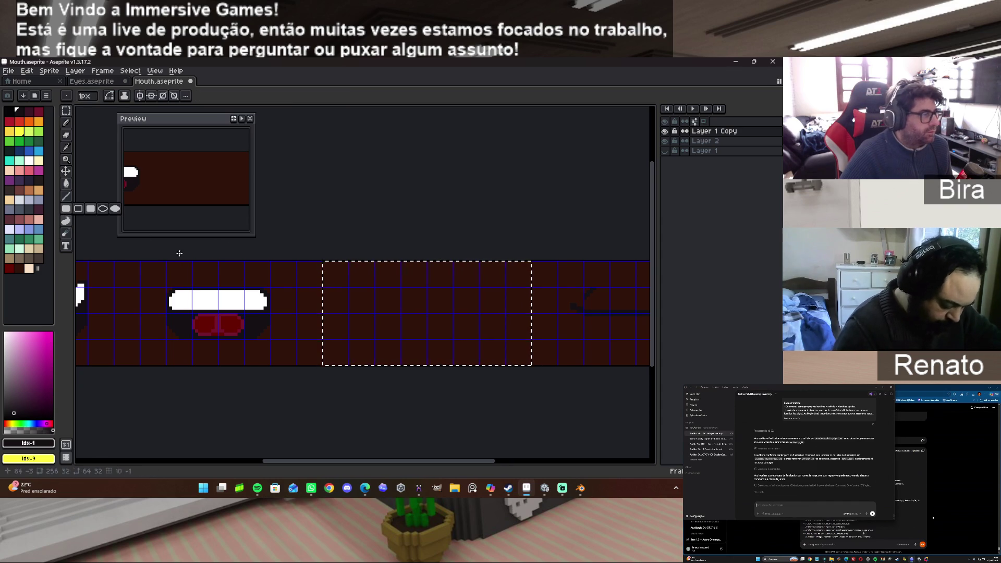
{"action": "scroll", "coordinate": [384, 331], "scroll_direction": "up", "scroll_amount": 1}
{"action": "scroll", "coordinate": [345, 301], "scroll_direction": "up", "scroll_amount": 1}
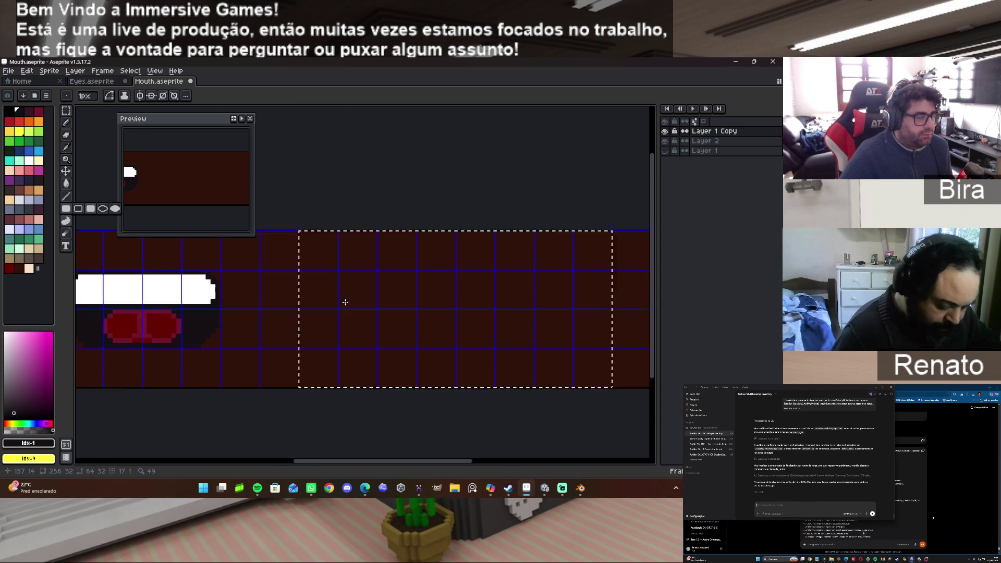
{"action": "scroll", "coordinate": [345, 301], "scroll_direction": "up", "scroll_amount": 1}
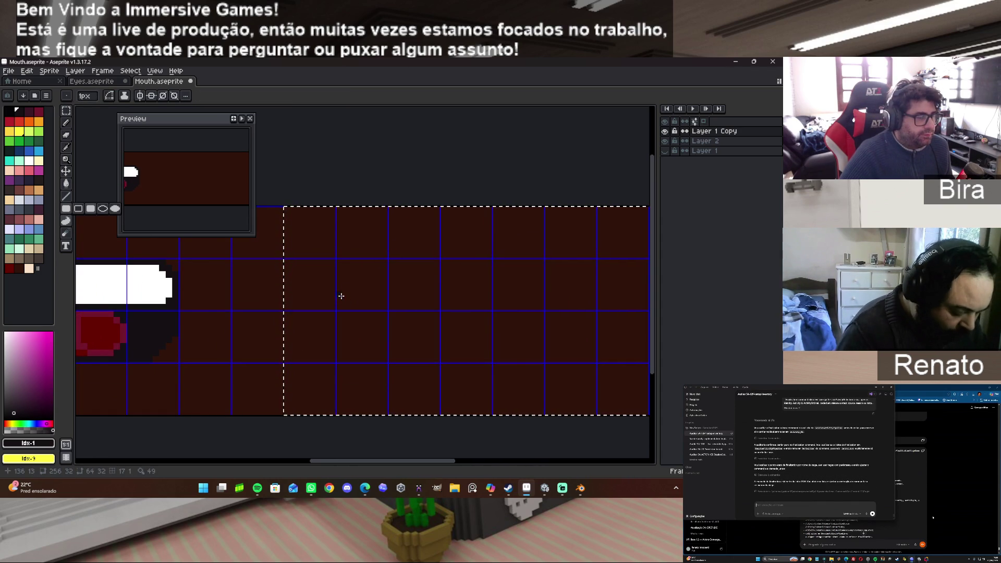
{"action": "mouse_move", "coordinate": [339, 302]}
{"action": "left_mouse_down"}
{"action": "mouse_move", "coordinate": [542, 299]}
{"action": "mouse_move", "coordinate": [646, 310]}
{"action": "mouse_move", "coordinate": [567, 305]}
{"action": "left_mouse_up"}
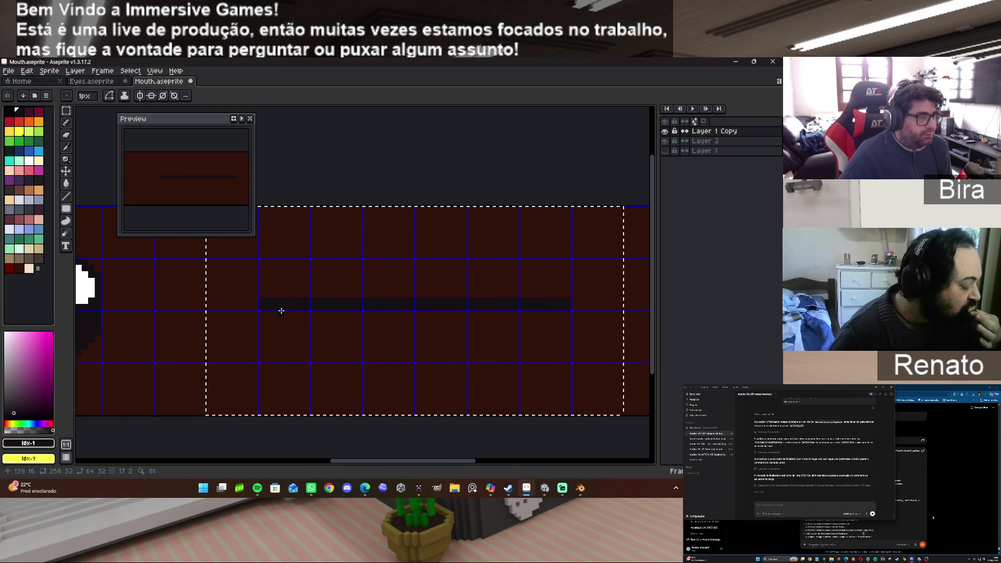
{"action": "left_click_drag", "start_coordinate": [312, 314], "coordinate": [517, 322]}
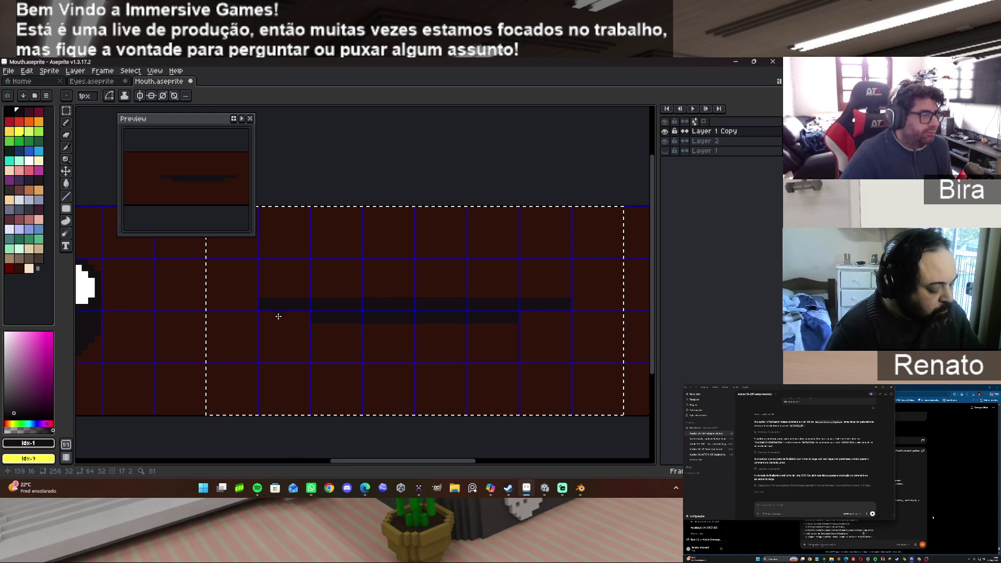
{"action": "left_click_drag", "start_coordinate": [273, 315], "coordinate": [308, 322]}
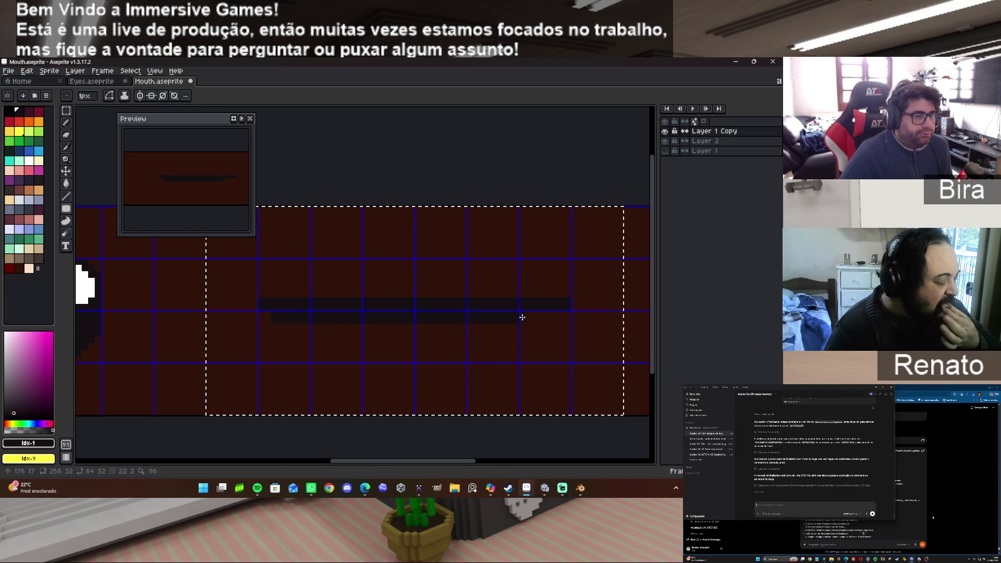
{"action": "left_click_drag", "start_coordinate": [522, 312], "coordinate": [558, 318]}
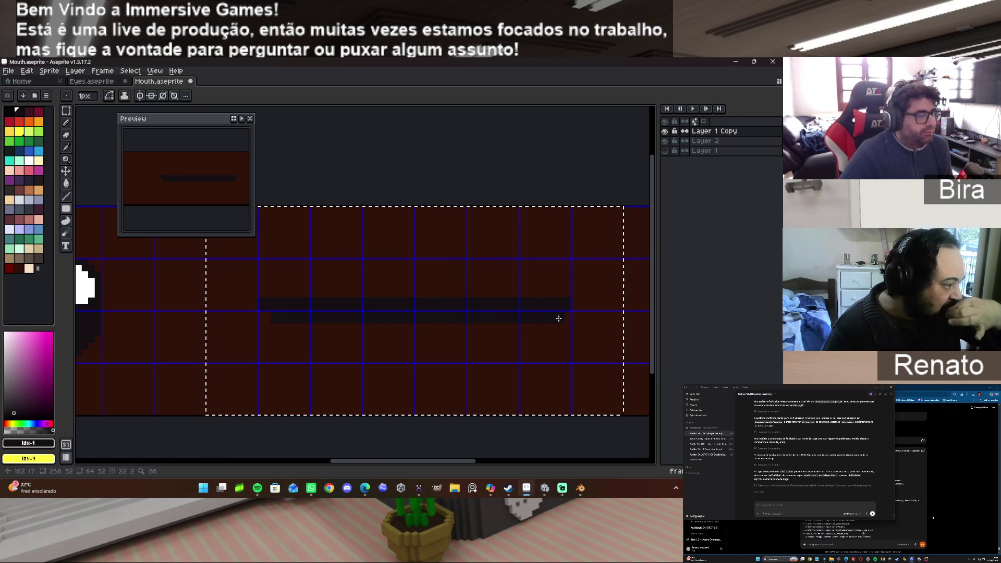
{"action": "key", "text": "ctrl+z"}
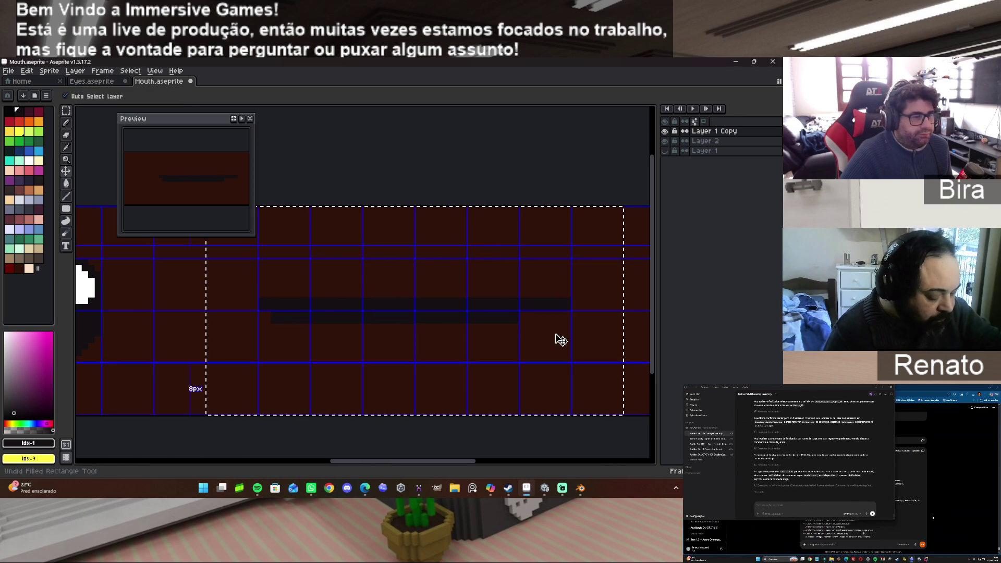
{"action": "left_click_drag", "start_coordinate": [519, 314], "coordinate": [557, 319]}
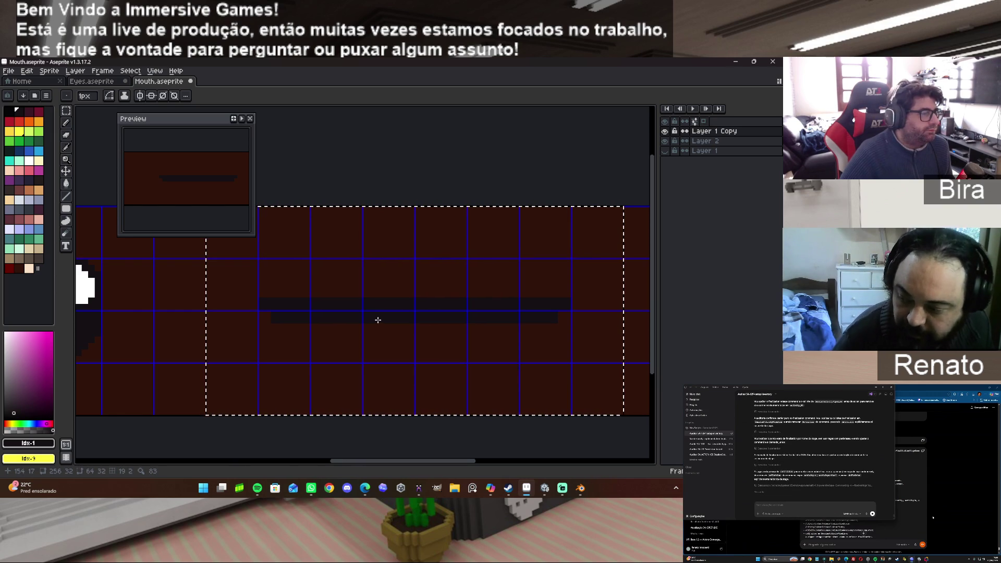
Try filling the mouth strip with pink, then undo both fills.
{"action": "left_click", "coordinate": [29, 268]}
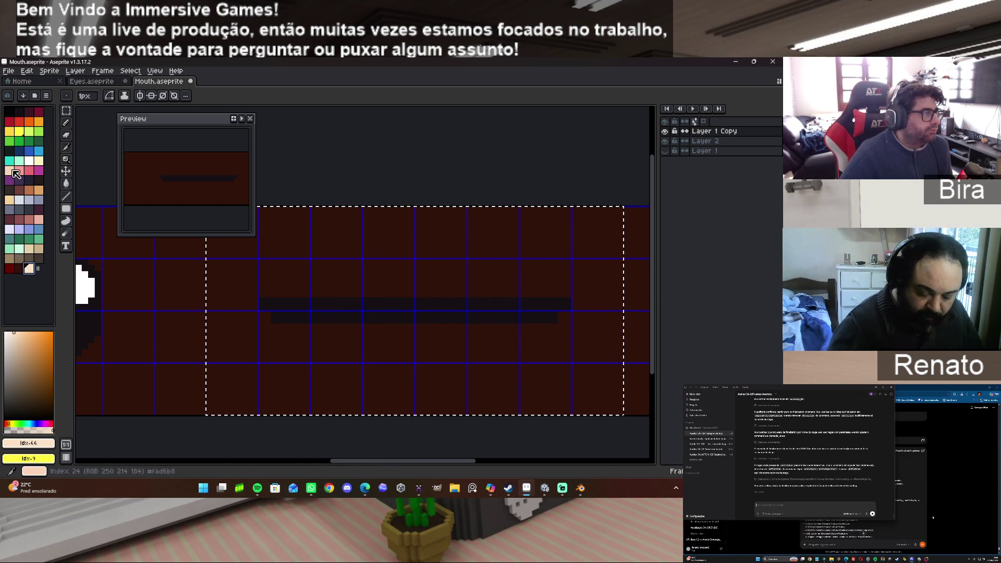
{"action": "left_click", "coordinate": [21, 171]}
{"action": "left_click", "coordinate": [66, 183]}
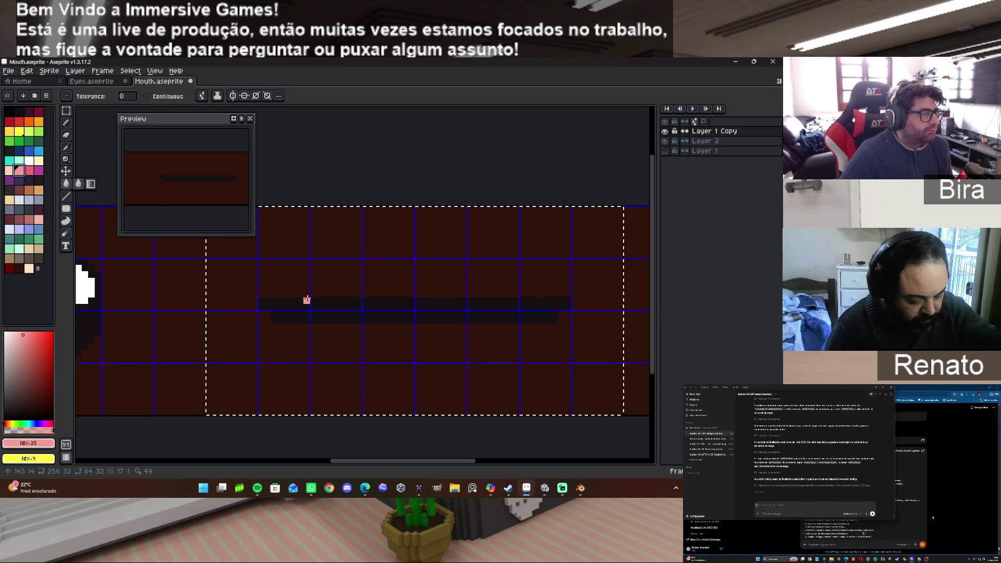
{"action": "left_click", "coordinate": [344, 303]}
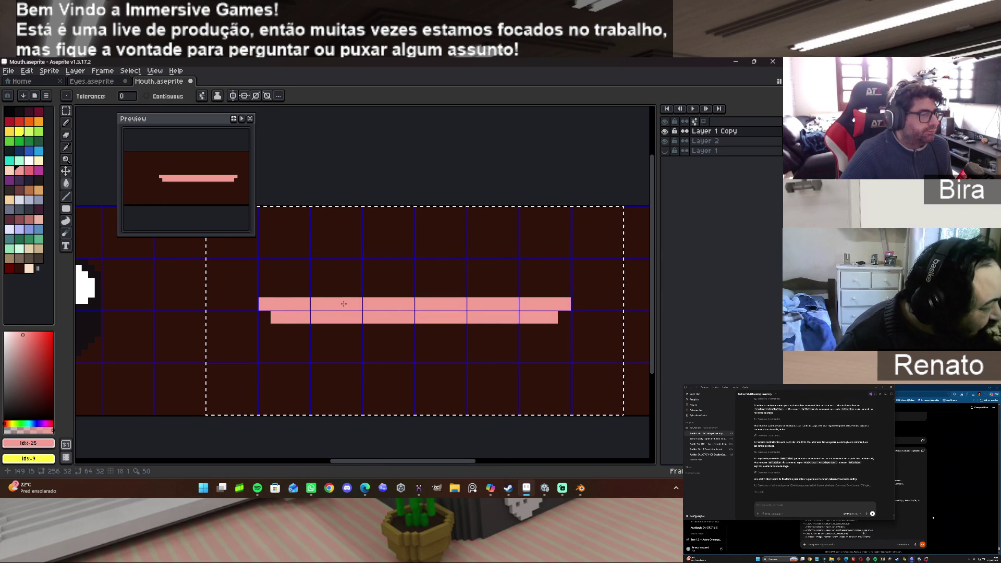
{"action": "key", "text": "ctrl+z"}
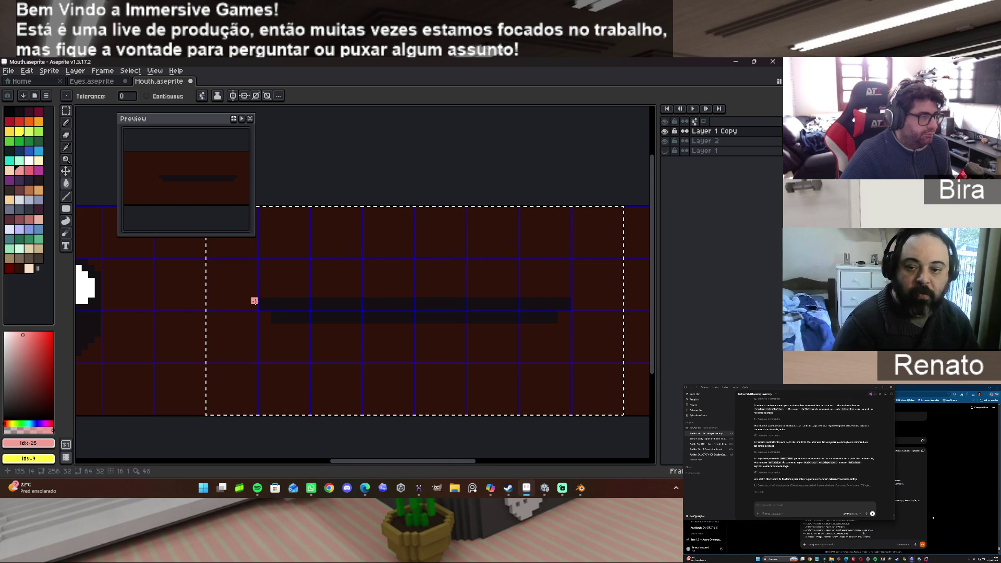
{"action": "left_click", "coordinate": [255, 302]}
{"action": "key", "text": "ctrl+z"}
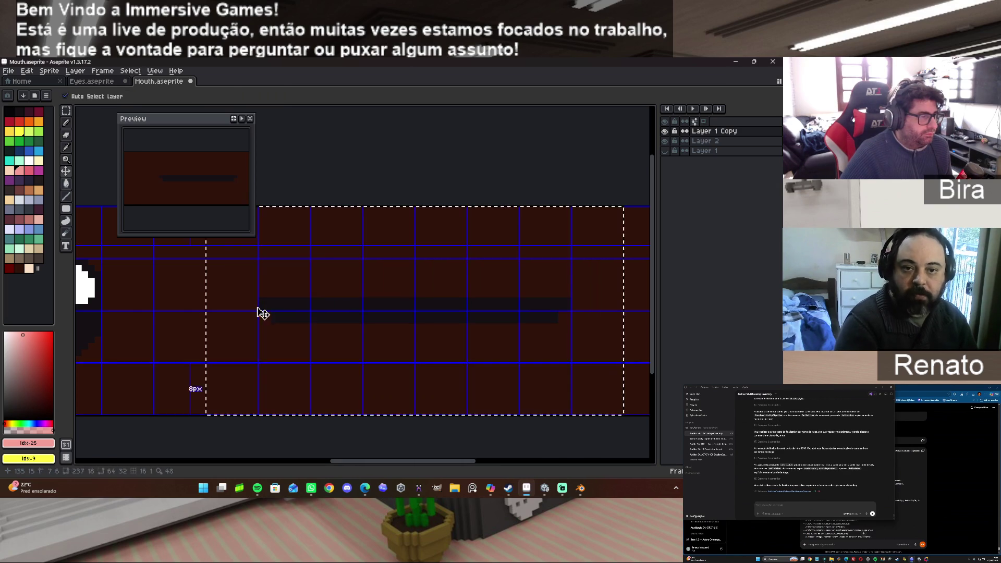
Outline the slit's bottom with a straight peach line and cap its right end.
{"action": "left_click", "coordinate": [29, 269]}
{"action": "left_click", "coordinate": [66, 122]}
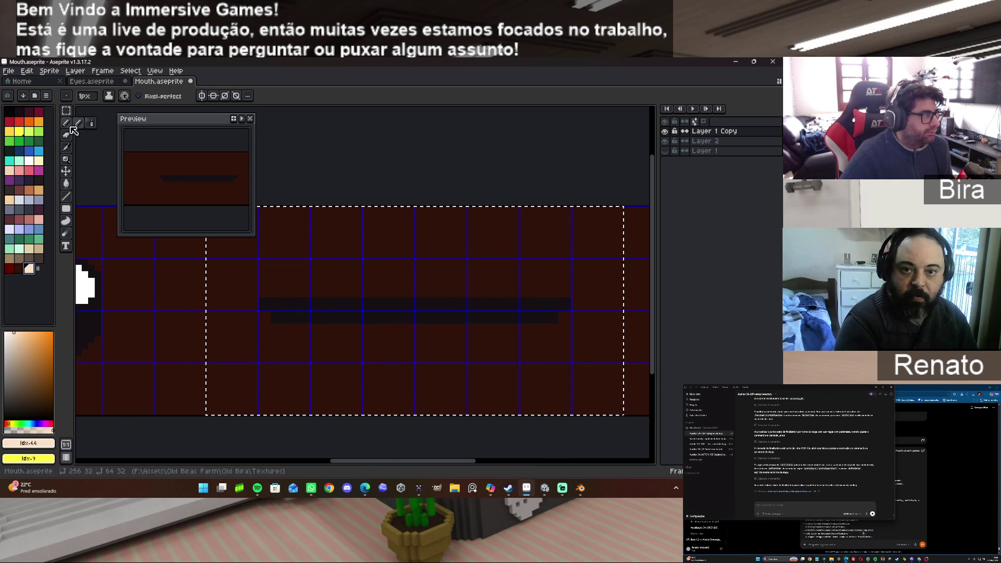
{"action": "mouse_move", "coordinate": [260, 294]}
{"action": "left_mouse_down"}
{"action": "mouse_move", "coordinate": [558, 293]}
{"action": "mouse_move", "coordinate": [261, 293]}
{"action": "mouse_move", "coordinate": [255, 310]}
{"action": "mouse_move", "coordinate": [276, 326]}
{"action": "left_mouse_up"}
{"action": "key", "text": "ctrl+z"}
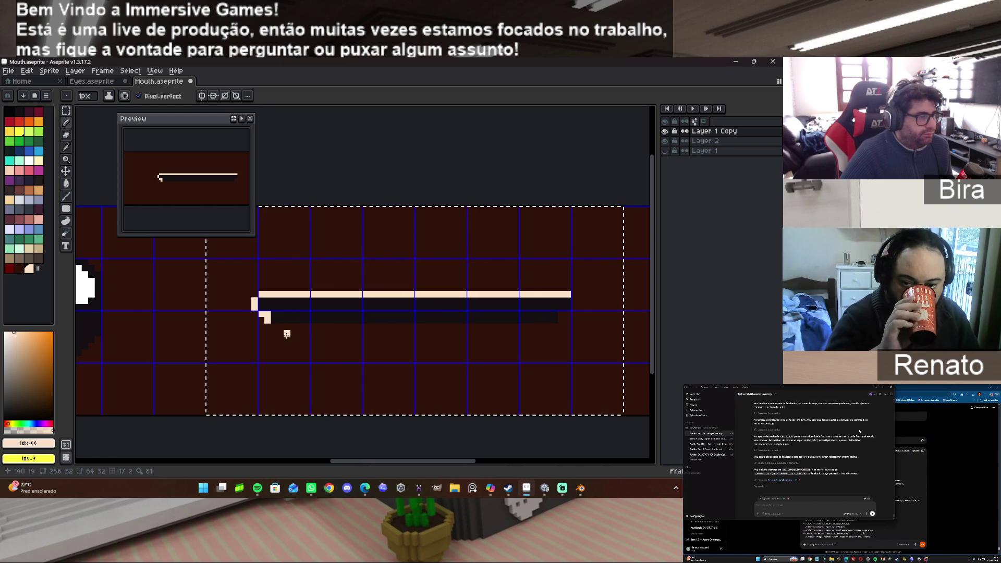
{"action": "left_click_drag", "start_coordinate": [274, 326], "coordinate": [547, 322]}
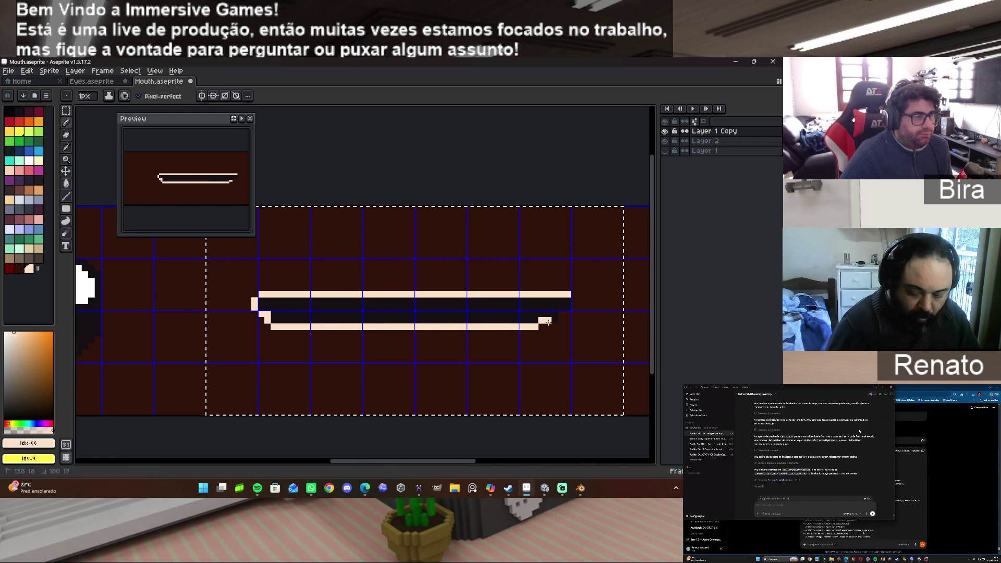
{"action": "key", "text": "ctrl+z"}
{"action": "left_click_drag", "start_coordinate": [272, 326], "coordinate": [553, 322]}
{"action": "left_click", "coordinate": [560, 315]}
{"action": "left_click", "coordinate": [574, 307]}
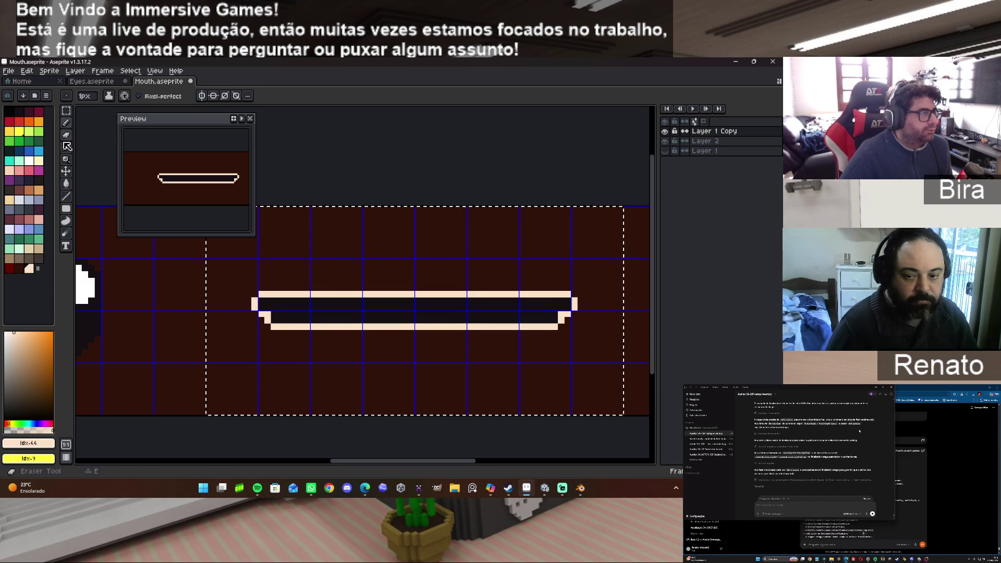
{"action": "left_click", "coordinate": [65, 110]}
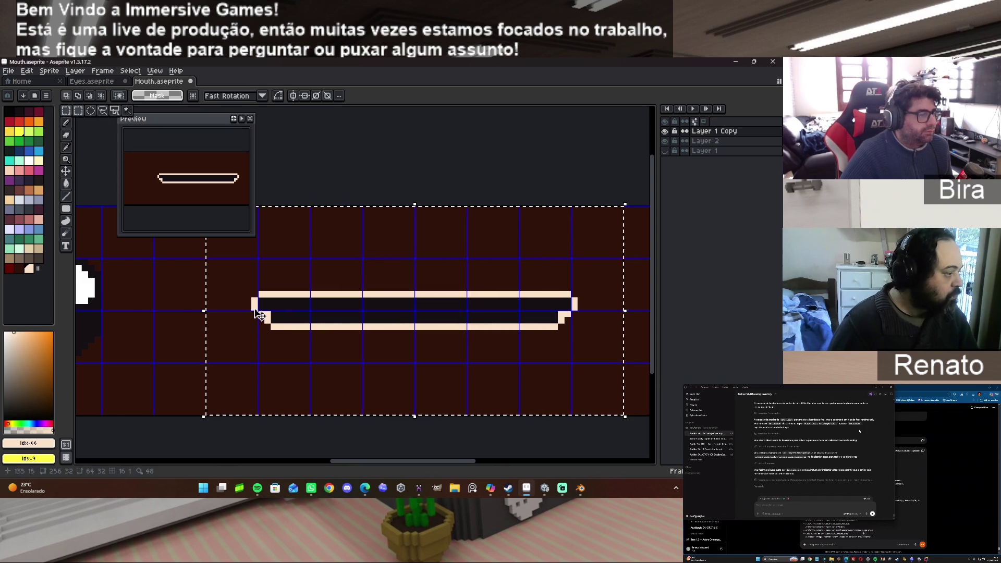
Select the mouth's lower lip rows, then clear the selection.
{"action": "left_click", "coordinate": [259, 328]}
{"action": "mouse_move", "coordinate": [66, 110]}
{"action": "key", "text": "Return"}
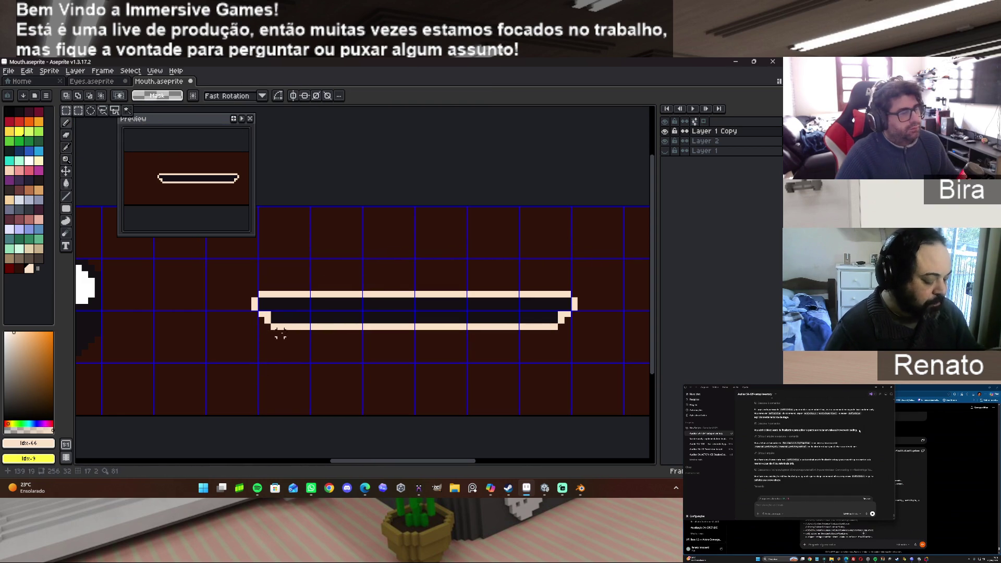
{"action": "left_click_drag", "start_coordinate": [259, 312], "coordinate": [573, 339]}
{"action": "left_click", "coordinate": [531, 327]}
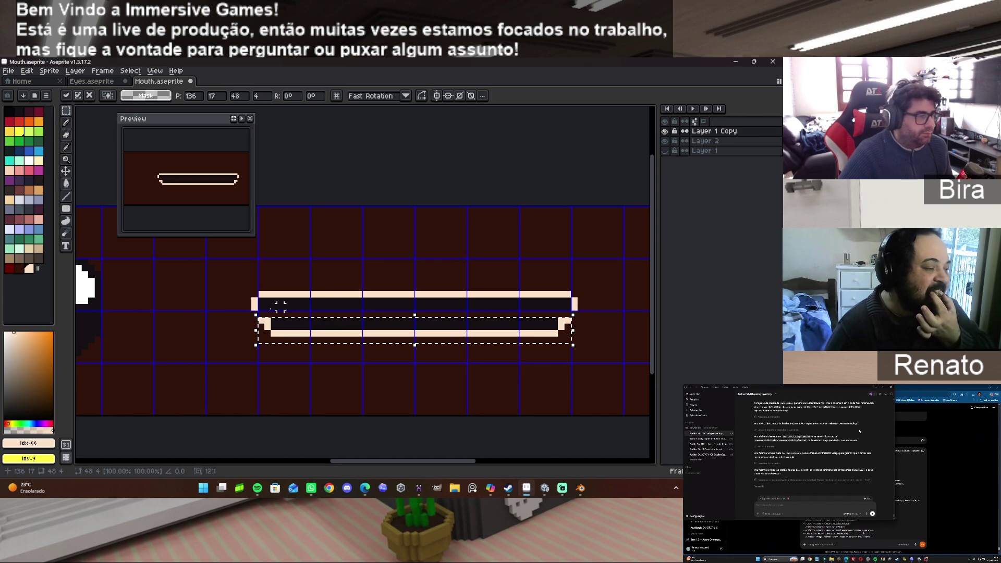
{"action": "left_click", "coordinate": [327, 274]}
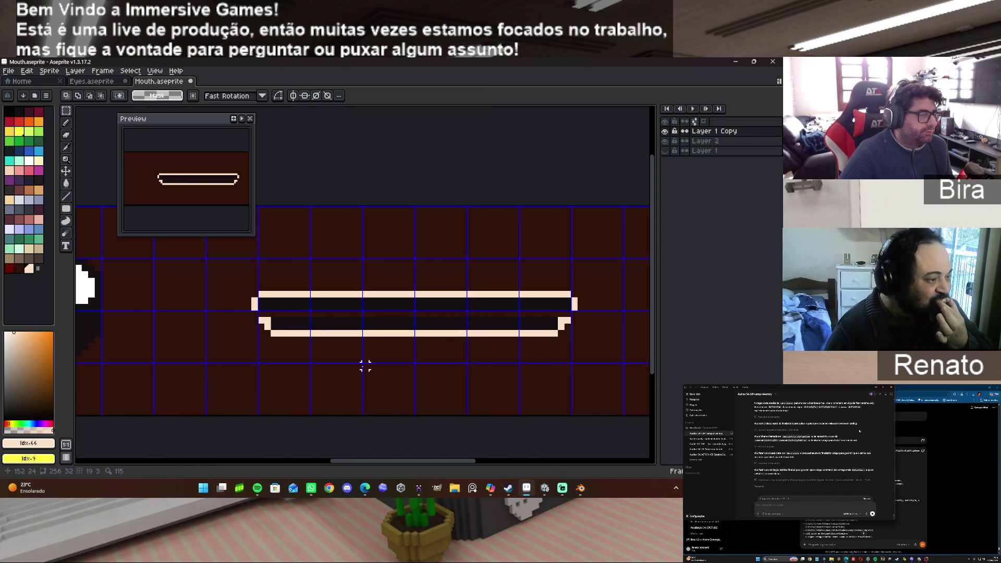
Sample the light peach from the lips and draw it along the lower lip's inner row.
{"action": "key", "text": "i"}
{"action": "left_click", "coordinate": [332, 334]}
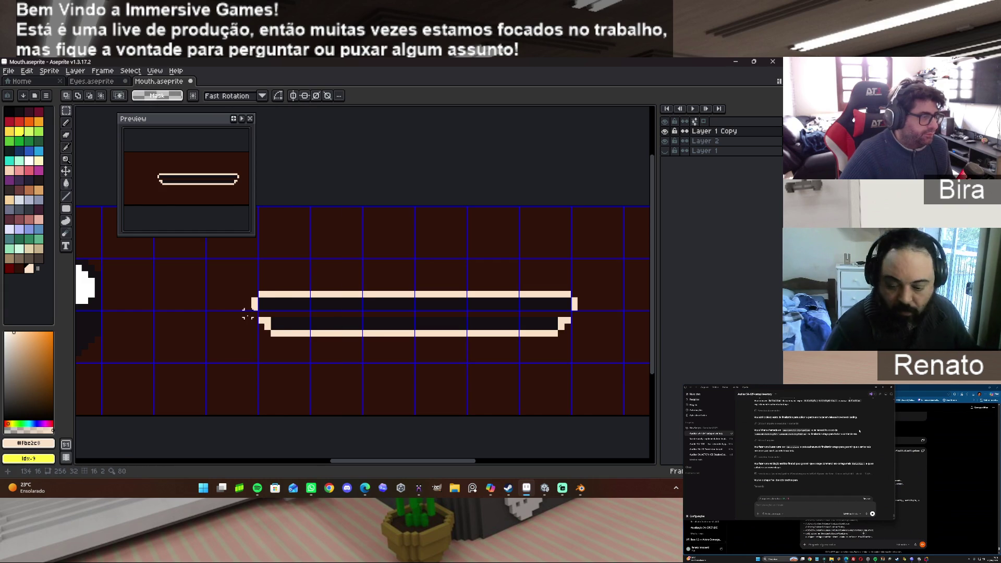
{"action": "key", "text": "b"}
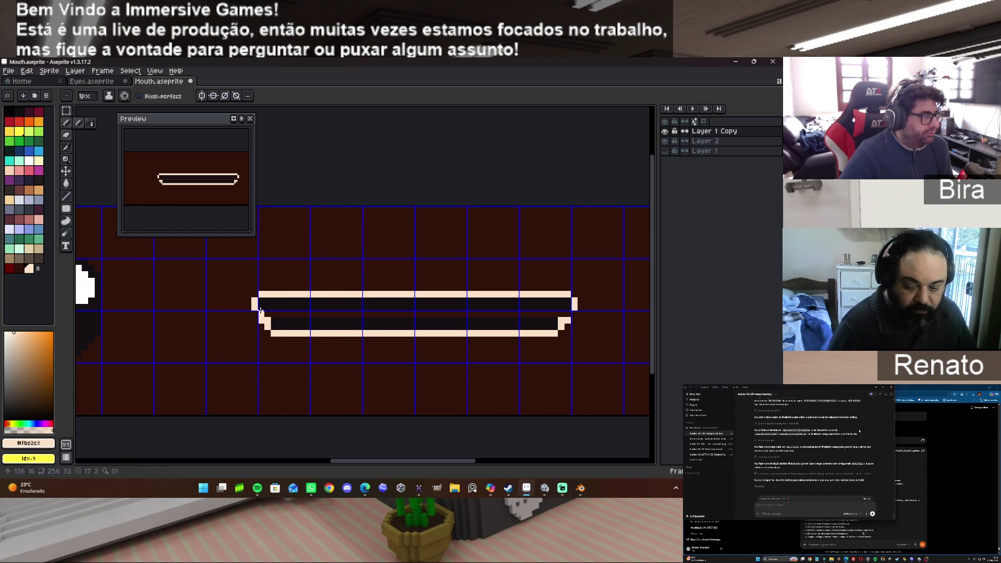
{"action": "mouse_move", "coordinate": [271, 327]}
{"action": "left_mouse_down"}
{"action": "mouse_move", "coordinate": [550, 326]}
{"action": "mouse_move", "coordinate": [272, 319]}
{"action": "mouse_move", "coordinate": [569, 306]}
{"action": "mouse_move", "coordinate": [457, 298]}
{"action": "left_mouse_up"}
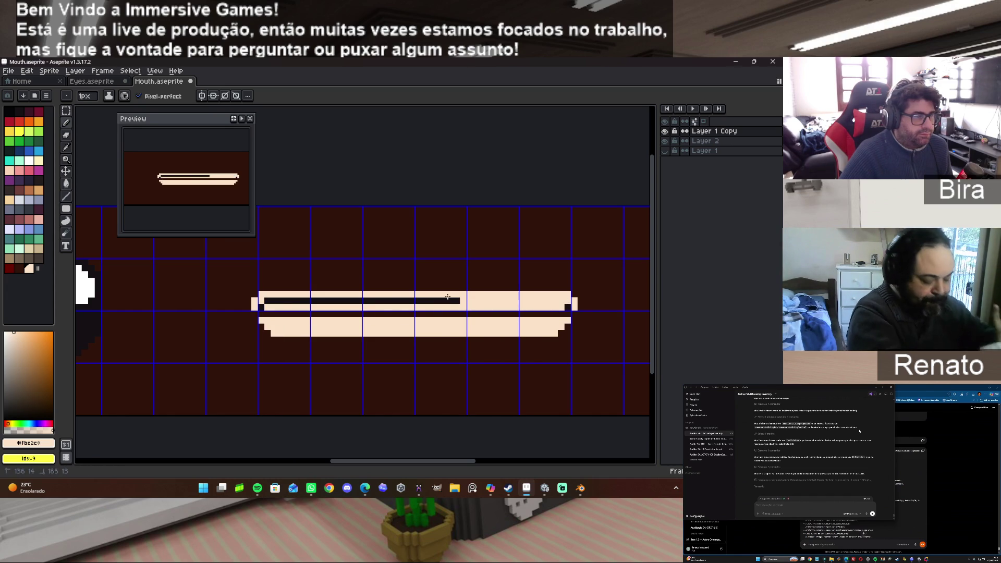
Paint peach through the upper lip's dark row, undoing trial peach and dark strokes.
{"action": "key", "text": "ctrl+z"}
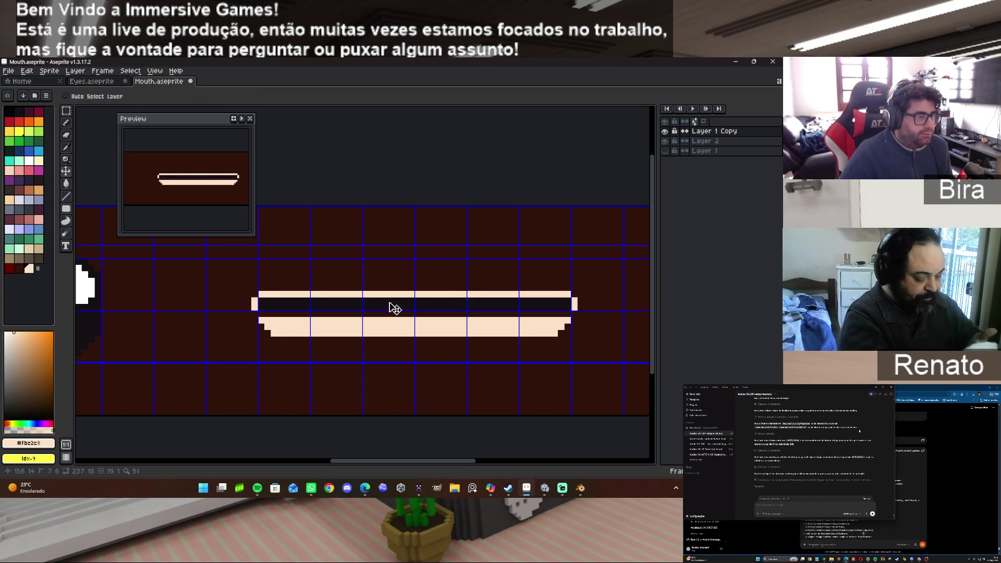
{"action": "left_click", "coordinate": [266, 312]}
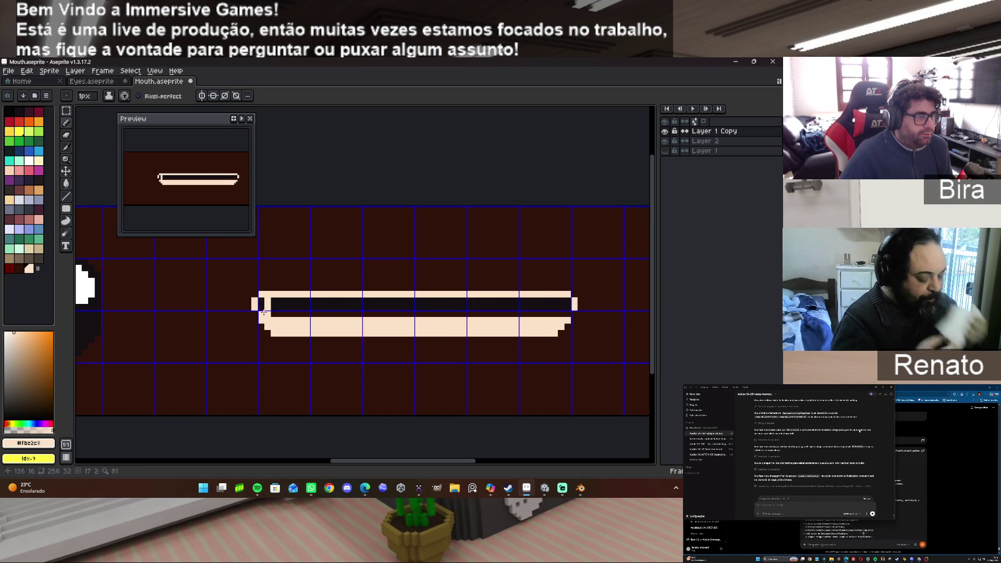
{"action": "key", "text": "ctrl+z"}
{"action": "mouse_move", "coordinate": [265, 306]}
{"action": "left_mouse_down"}
{"action": "mouse_move", "coordinate": [556, 307]}
{"action": "mouse_move", "coordinate": [259, 301]}
{"action": "left_mouse_up"}
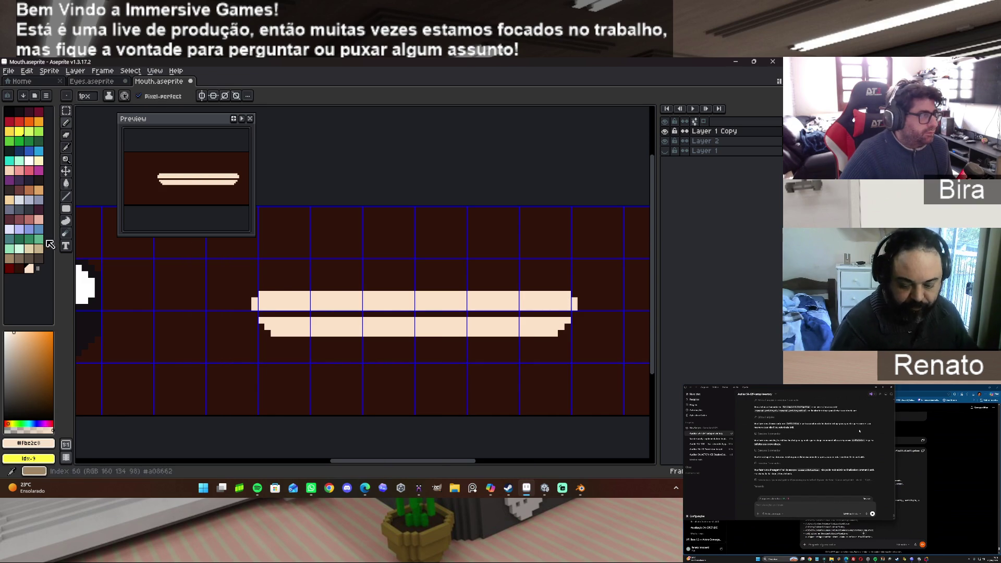
{"action": "left_click", "coordinate": [21, 115]}
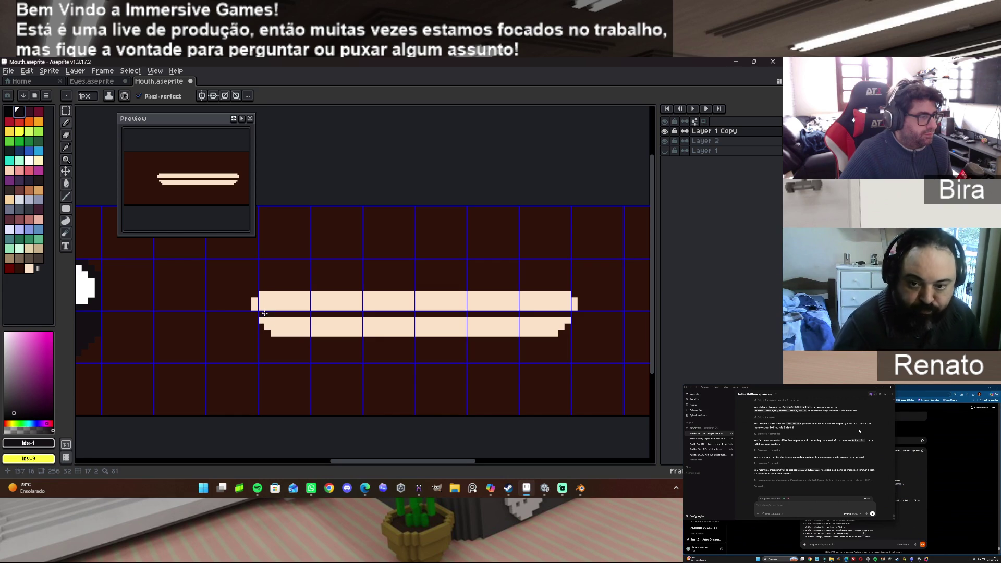
{"action": "left_click_drag", "start_coordinate": [268, 312], "coordinate": [441, 319]}
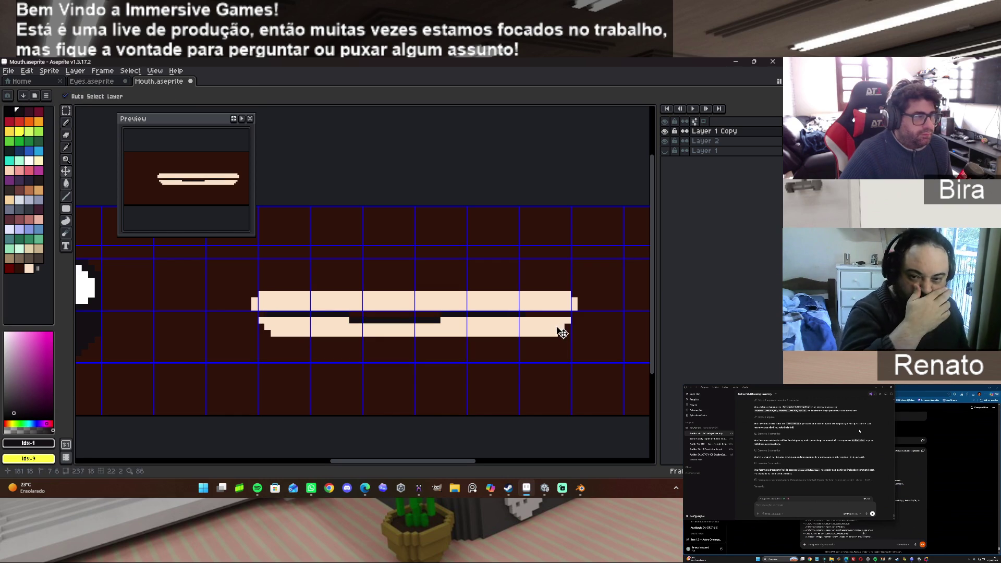
{"action": "key", "text": "ctrl+z"}
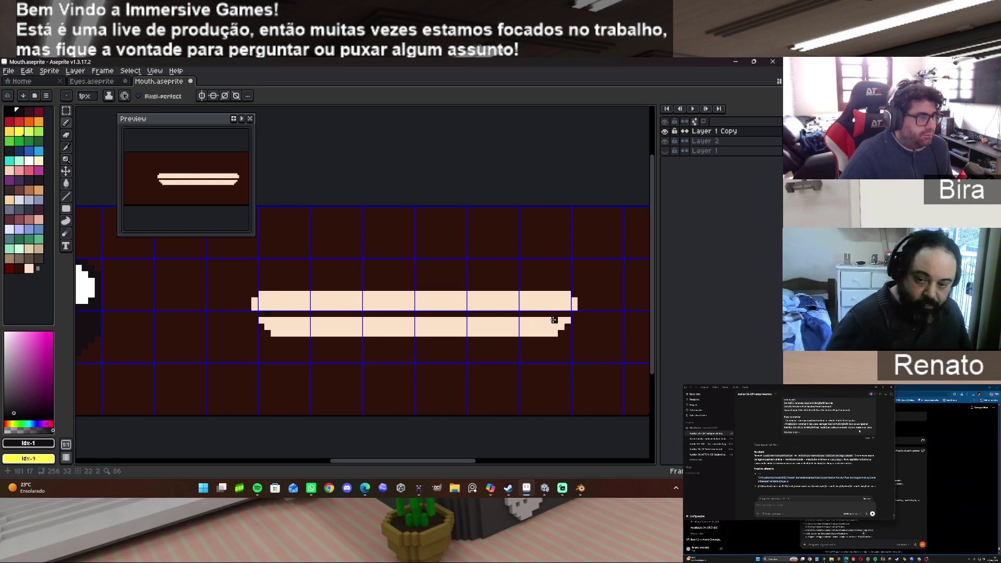
{"action": "left_click", "coordinate": [565, 316], "text": "shift"}
{"action": "key", "text": "ctrl+z"}
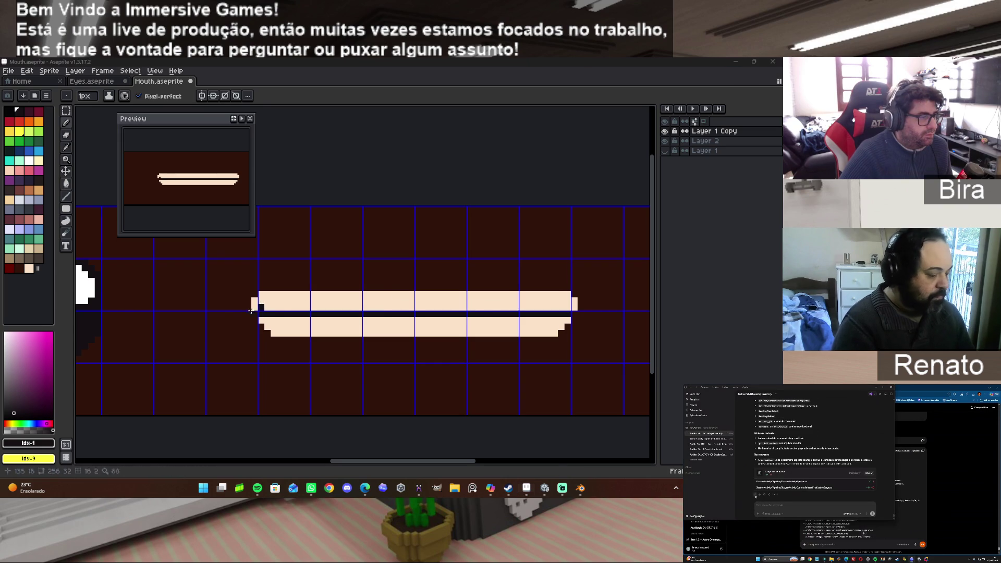
Add a cream pixel at the right end of the upper teeth bar.
{"action": "key", "text": "super"}
{"action": "left_click", "coordinate": [507, 62]}
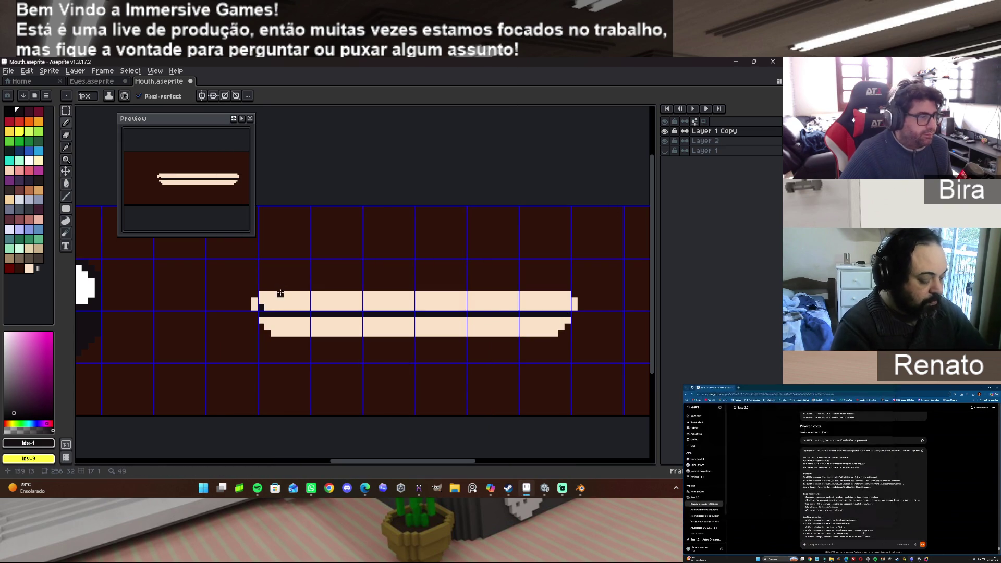
{"action": "left_click", "coordinate": [255, 308], "text": "alt"}
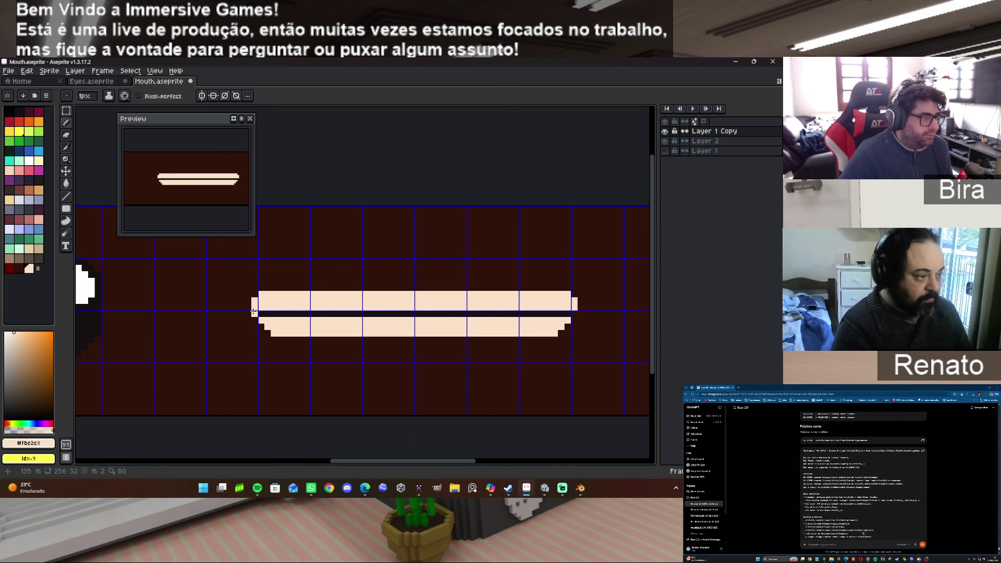
{"action": "left_click", "coordinate": [574, 313]}
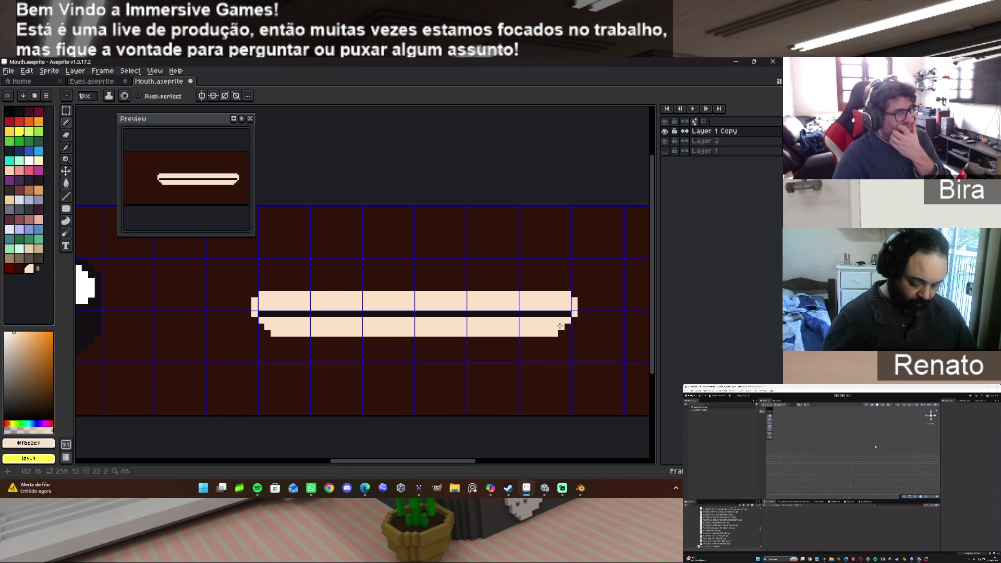
{"action": "left_click", "coordinate": [576, 317]}
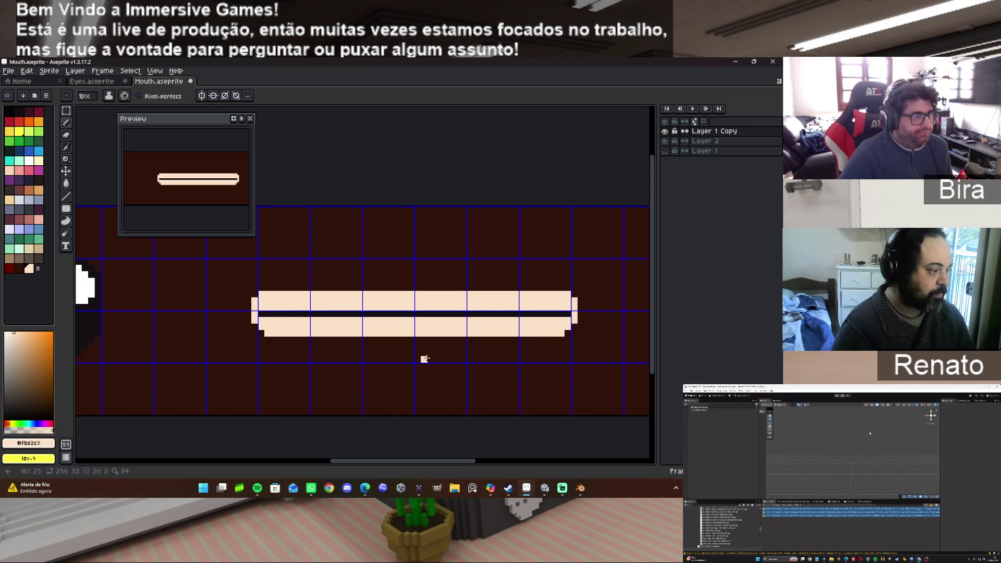
Darken part of the lower bar's bottom row with the dark background colour.
{"action": "left_click", "coordinate": [431, 346], "text": "alt"}
{"action": "mouse_move", "coordinate": [411, 333]}
{"action": "left_mouse_down"}
{"action": "mouse_move", "coordinate": [373, 333]}
{"action": "mouse_move", "coordinate": [465, 333]}
{"action": "left_mouse_up"}
{"action": "key", "text": "ctrl+z"}
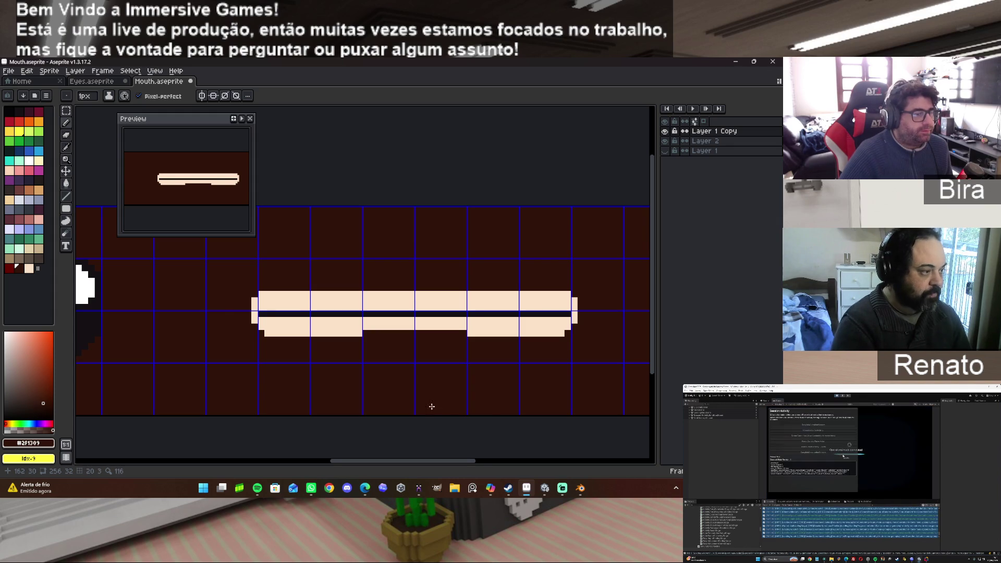
Save the mouth sprite file.
{"action": "scroll", "coordinate": [431, 402], "scroll_direction": "down", "scroll_amount": 1}
{"action": "scroll", "coordinate": [246, 303], "scroll_direction": "down", "scroll_amount": 1}
{"action": "scroll", "coordinate": [246, 303], "scroll_direction": "down", "scroll_amount": 1}
{"action": "scroll", "coordinate": [246, 301], "scroll_direction": "up", "scroll_amount": 1}
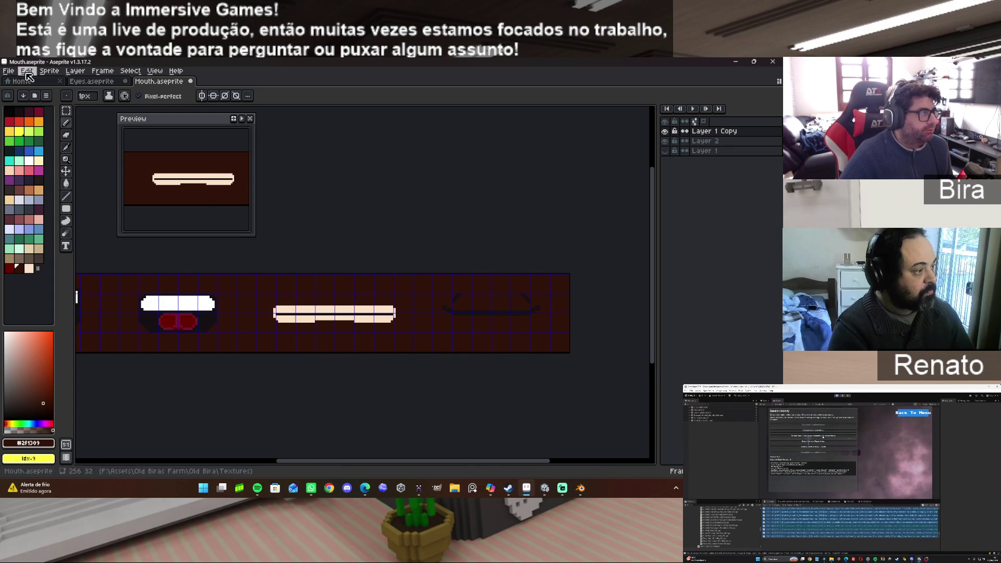
{"action": "left_click", "coordinate": [9, 71]}
{"action": "mouse_move", "coordinate": [21, 151]}
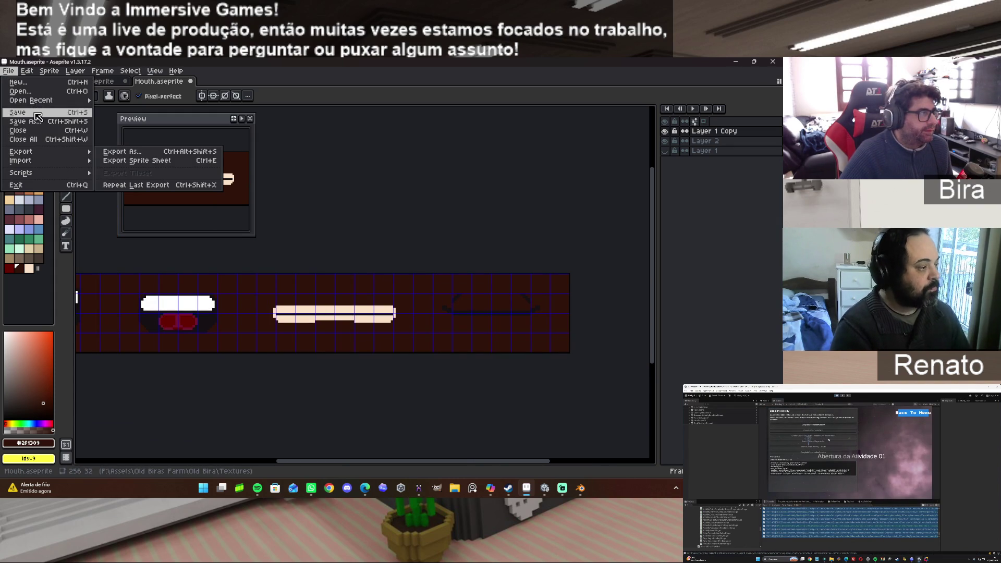
{"action": "left_click", "coordinate": [37, 113]}
Export the sprite sheet as Mouth.png and bring the Blender character file forward.
{"action": "left_click", "coordinate": [9, 71]}
{"action": "mouse_move", "coordinate": [51, 152]}
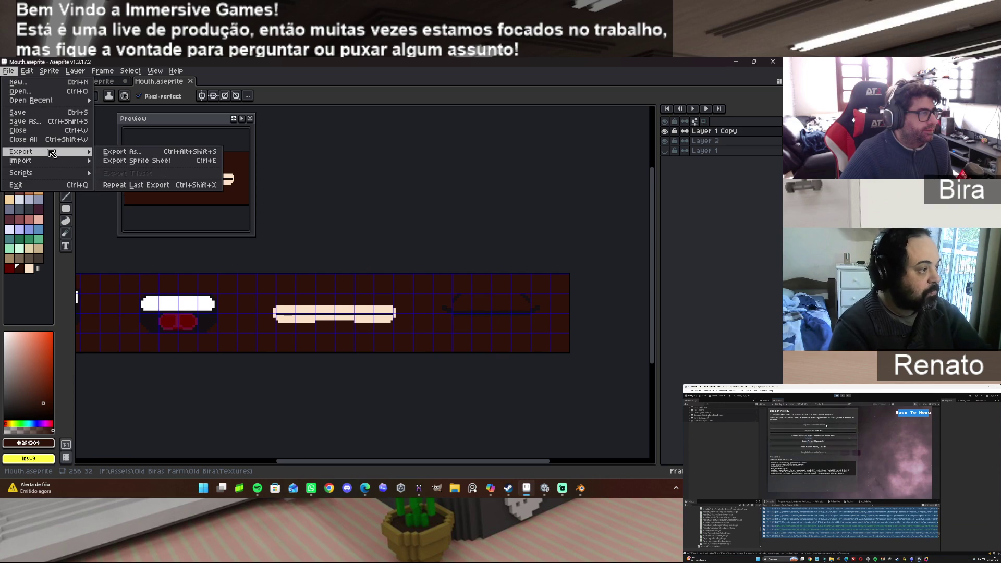
{"action": "left_click", "coordinate": [139, 151]}
{"action": "left_click", "coordinate": [121, 194]}
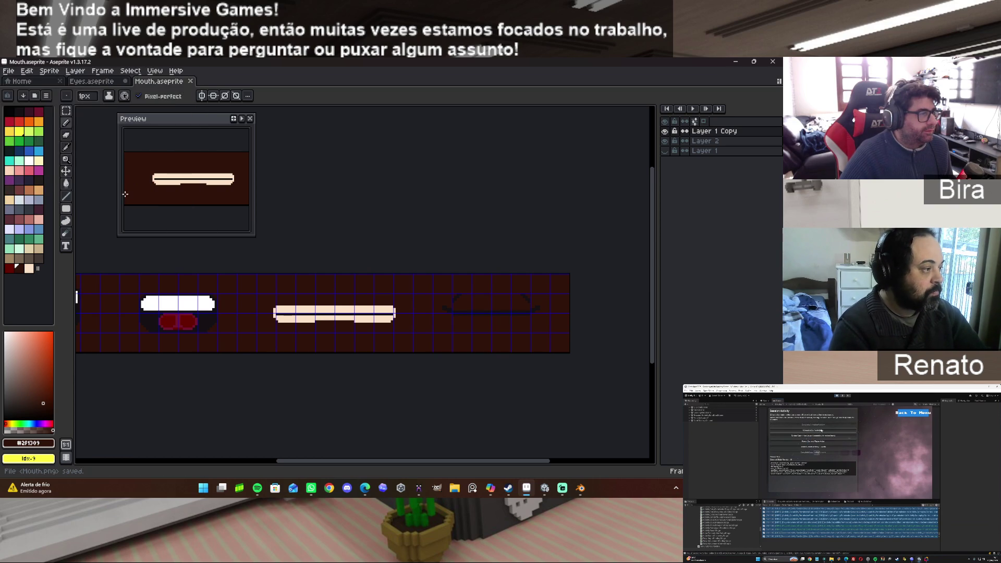
{"action": "mouse_move", "coordinate": [583, 494]}
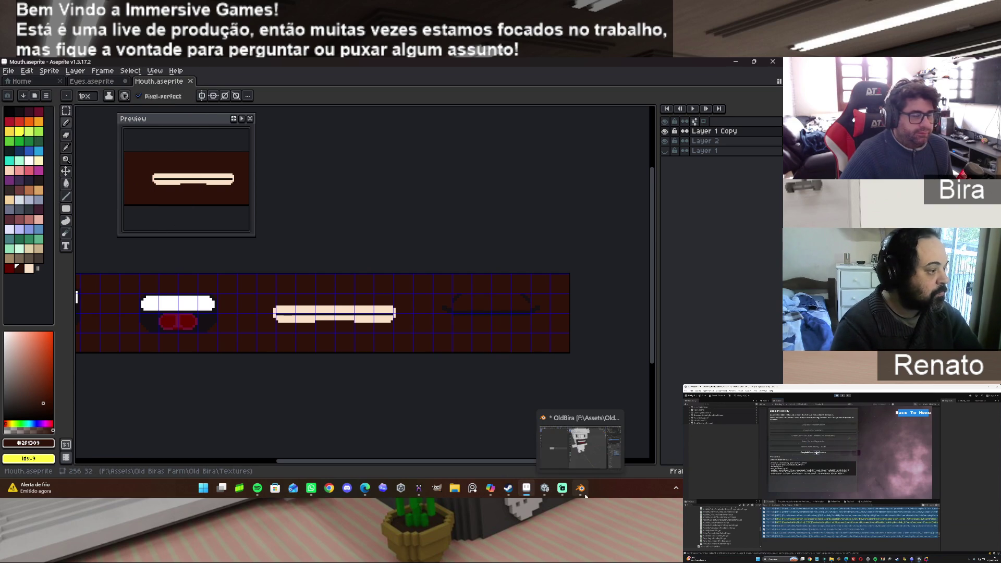
{"action": "left_click", "coordinate": [584, 493]}
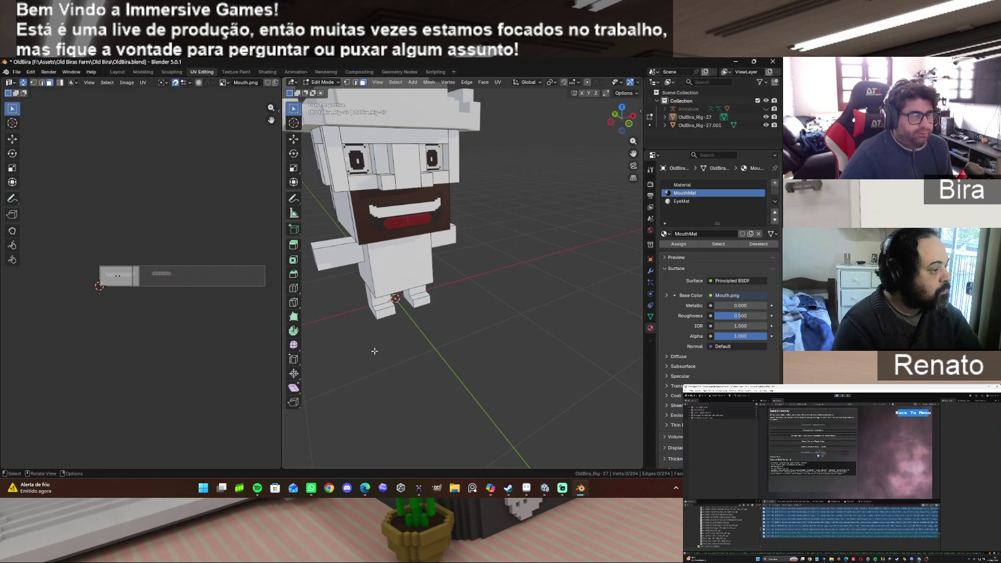
Reload the updated Mouth.png texture and select the character's mouth face.
{"action": "left_click", "coordinate": [127, 83]}
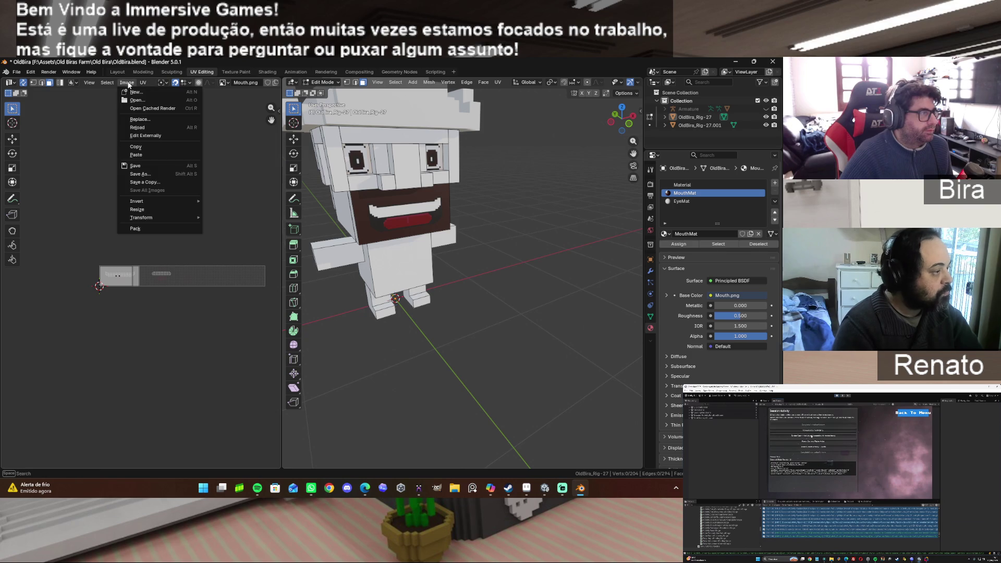
{"action": "left_click", "coordinate": [140, 123]}
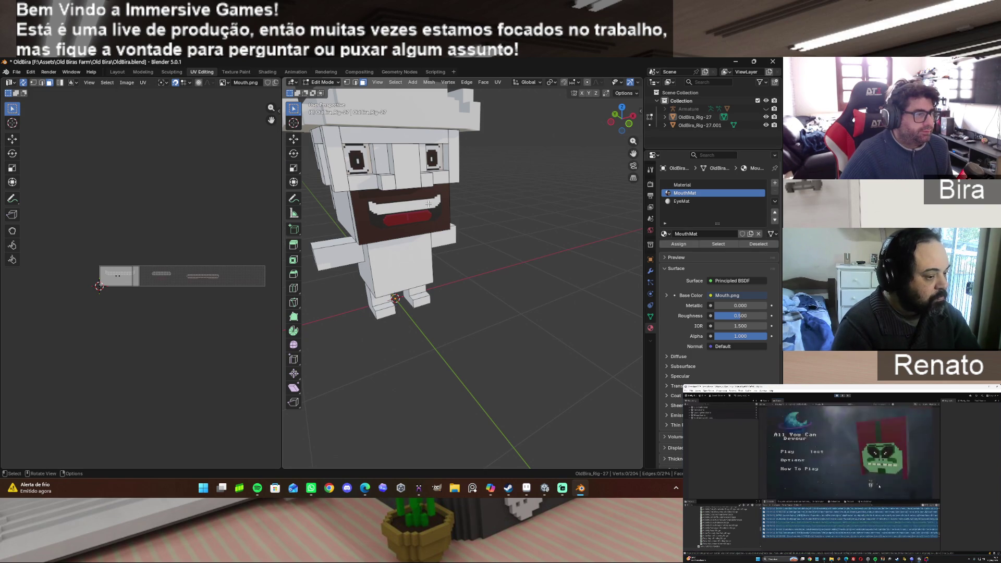
{"action": "left_click", "coordinate": [368, 240]}
{"action": "key", "text": "g"}
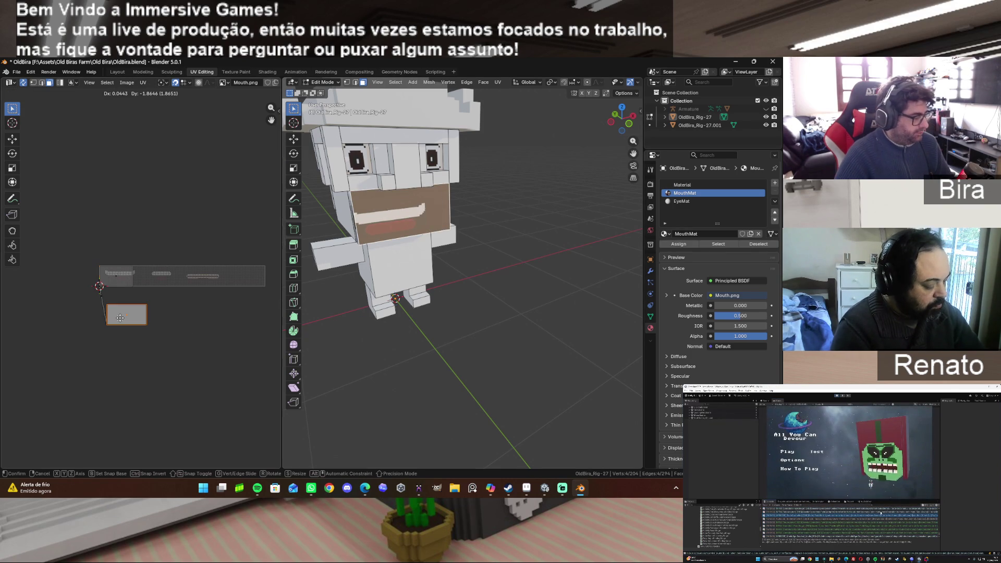
{"action": "key", "text": "Escape"}
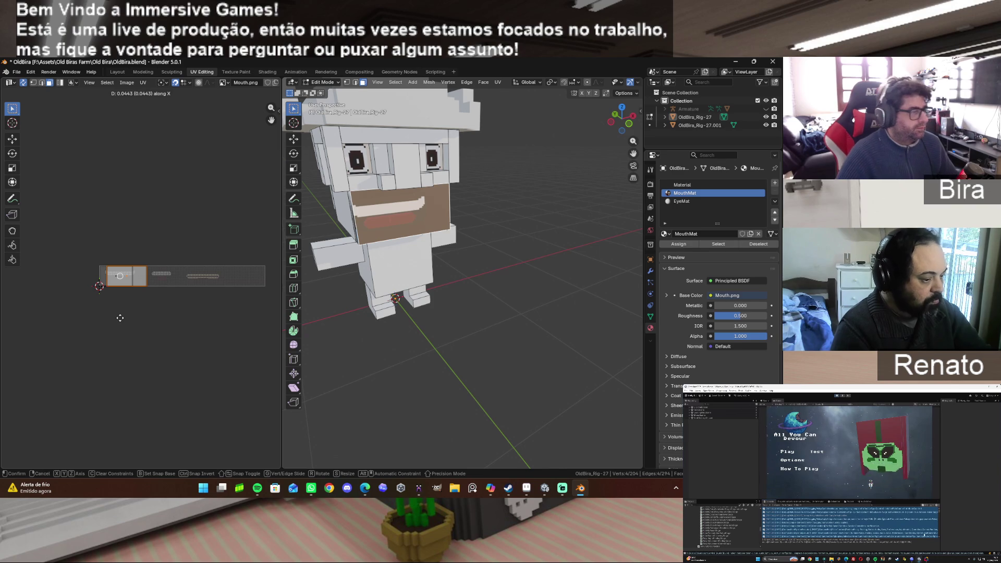
Split the mouth face's UVs from the rest and slide the island horizontally to a new frame.
{"action": "key", "text": "u"}
{"action": "mouse_move", "coordinate": [89, 420]}
{"action": "left_click", "coordinate": [161, 415]}
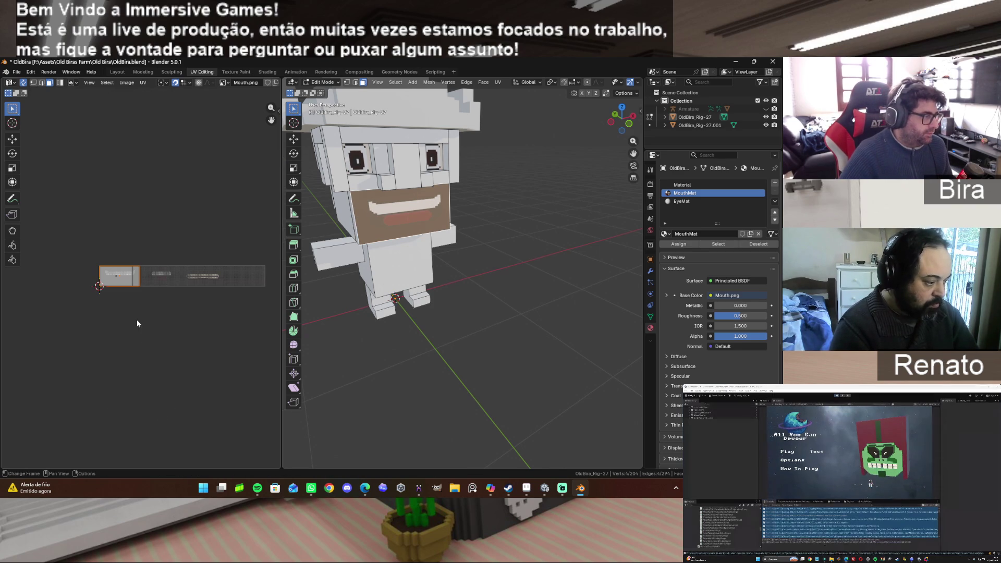
{"action": "key", "text": "g"}
{"action": "key", "text": "x"}
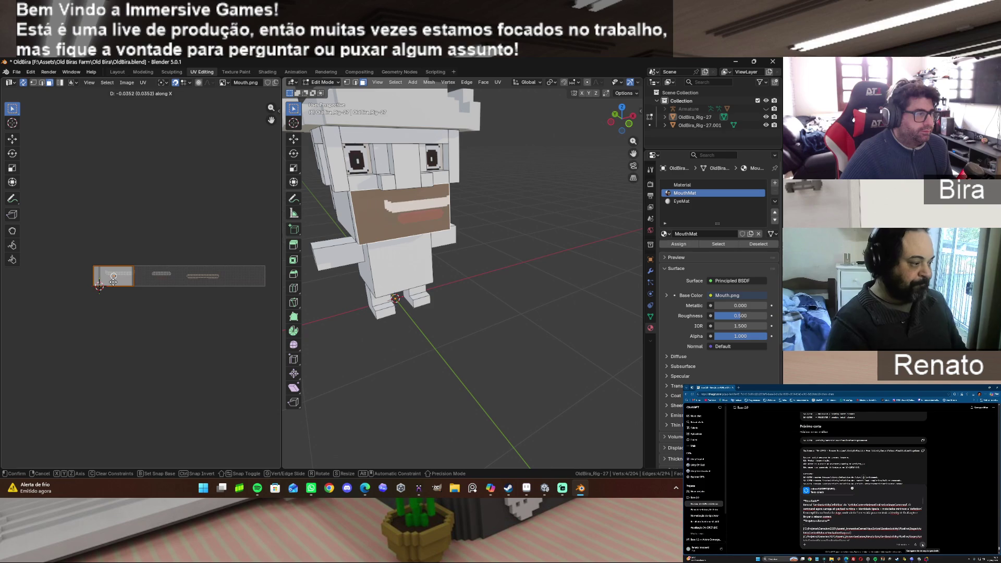
{"action": "left_click", "coordinate": [119, 280]}
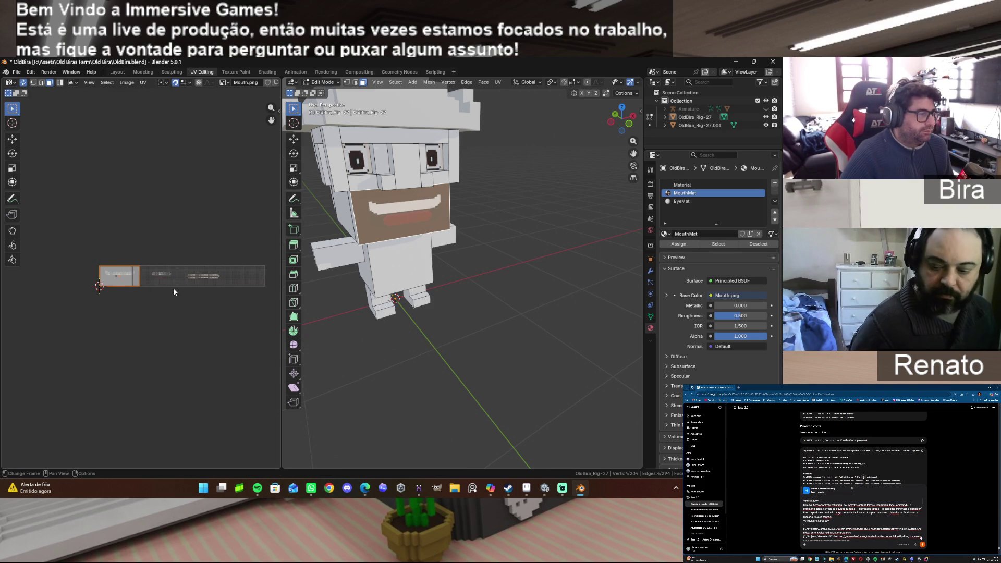
Slide the mouth UVs toward another frame, cancel back to frame one, and clear the selection.
{"action": "key", "text": "g"}
{"action": "key", "text": "x"}
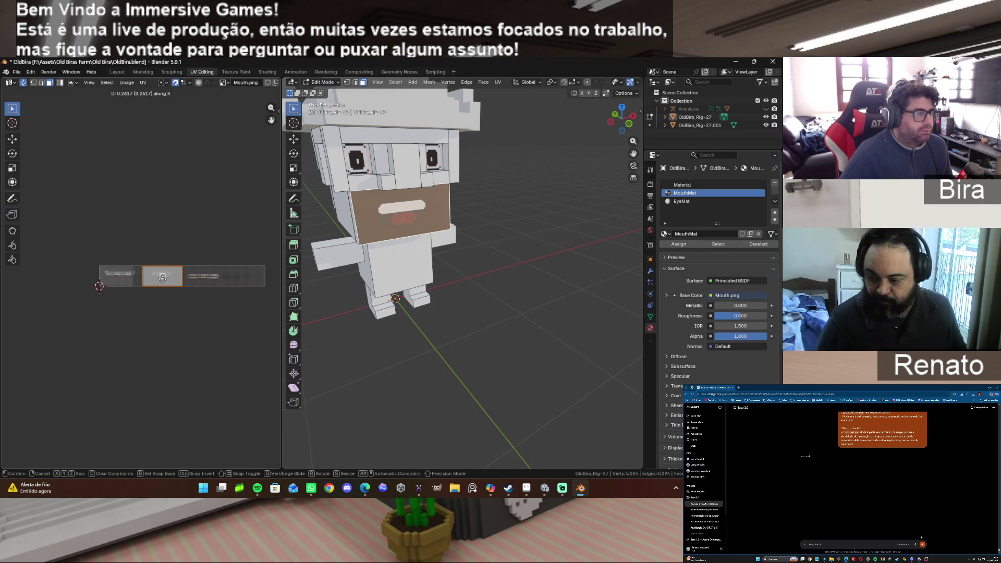
{"action": "right_click", "coordinate": [162, 278]}
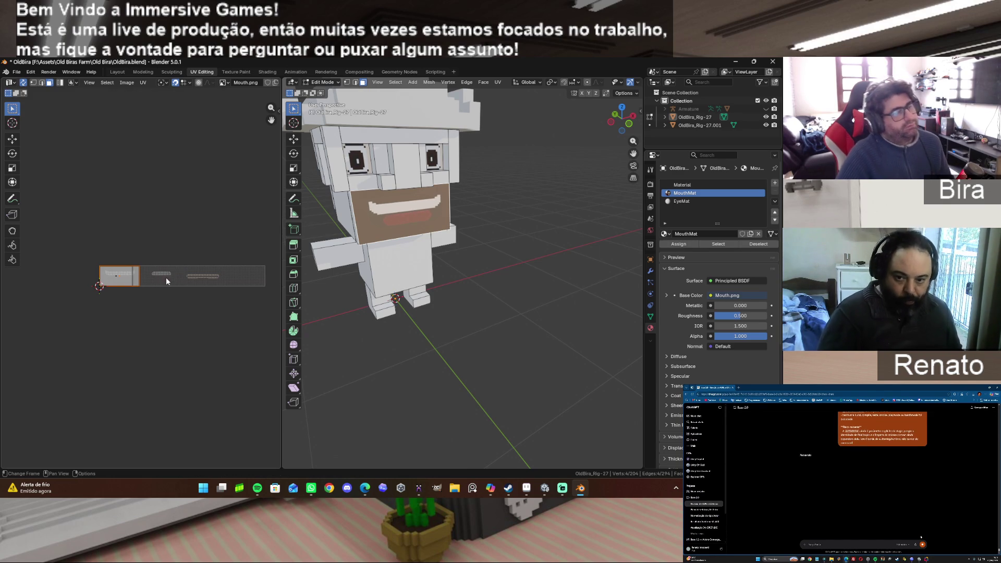
{"action": "key", "text": "alt+a"}
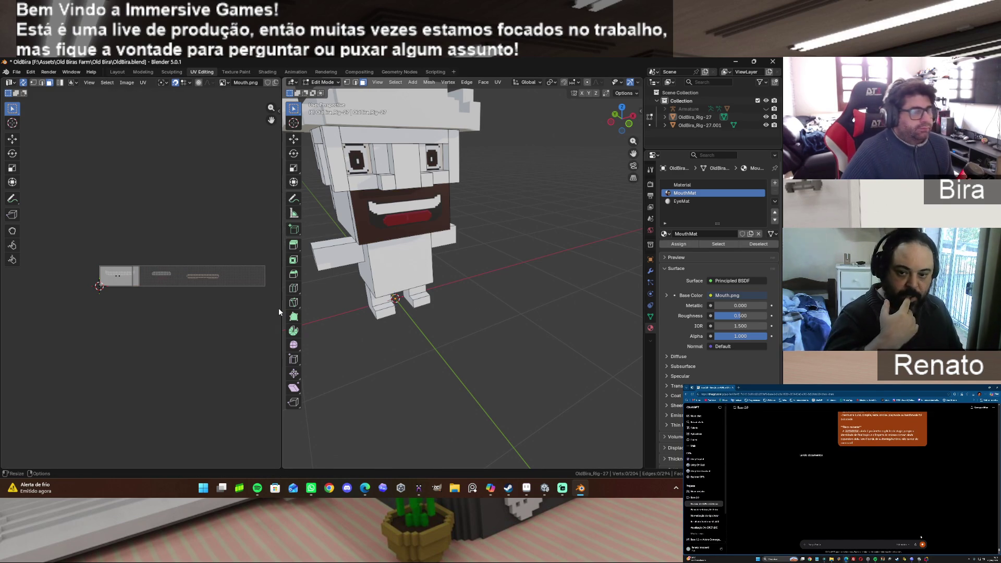
{"action": "left_click", "coordinate": [128, 83]}
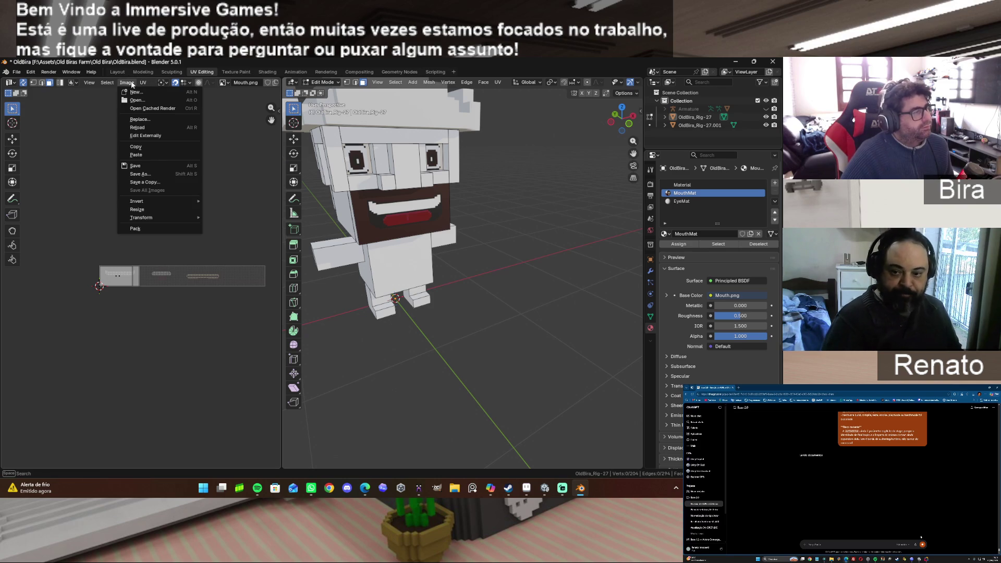
Show the Eyes.png texture in the UV editor.
{"action": "mouse_move", "coordinate": [141, 84]}
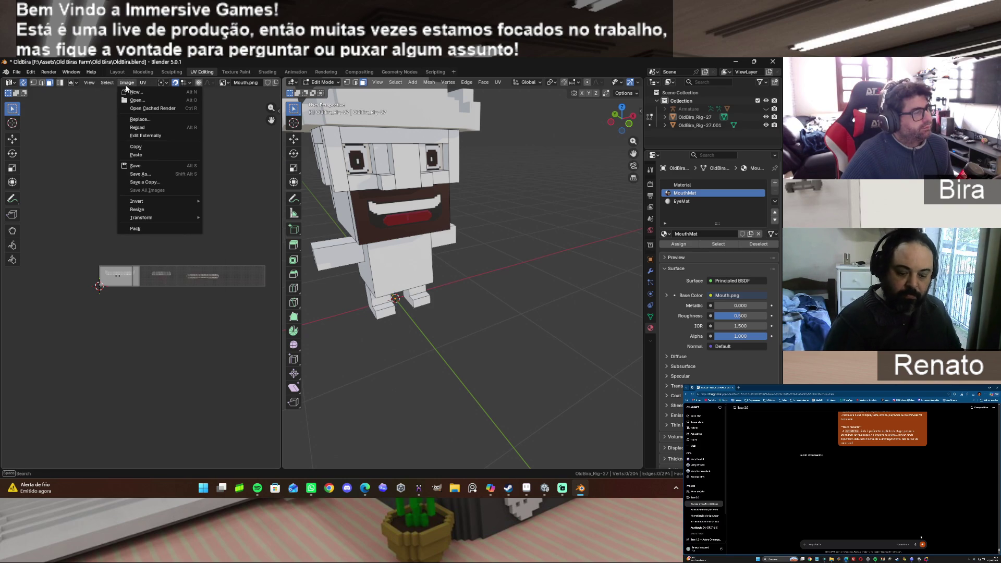
{"action": "left_click", "coordinate": [229, 83]}
{"action": "left_click", "coordinate": [235, 96]}
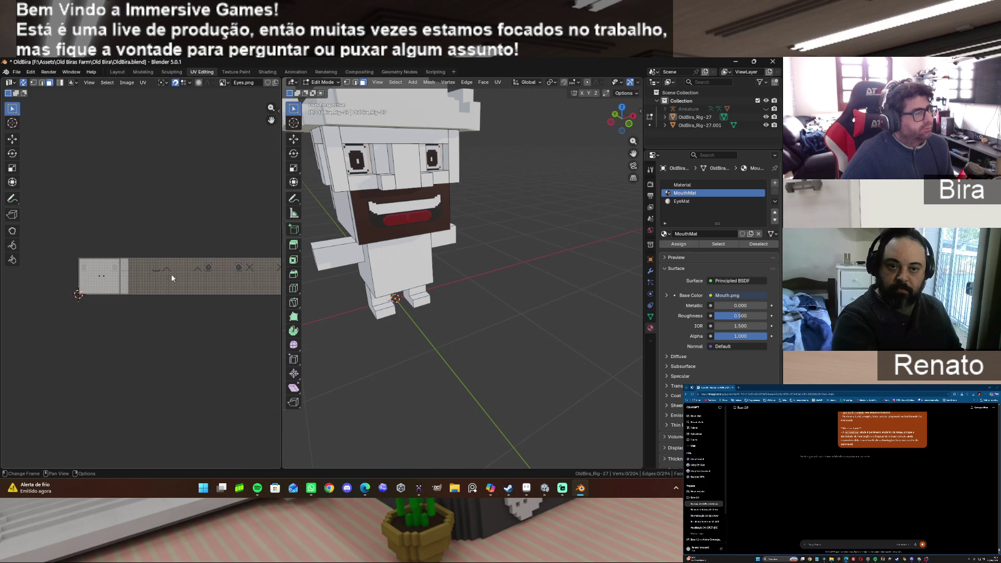
Select an eye face and start sliding its UV island horizontally along the eye strip.
{"action": "left_click", "coordinate": [365, 155]}
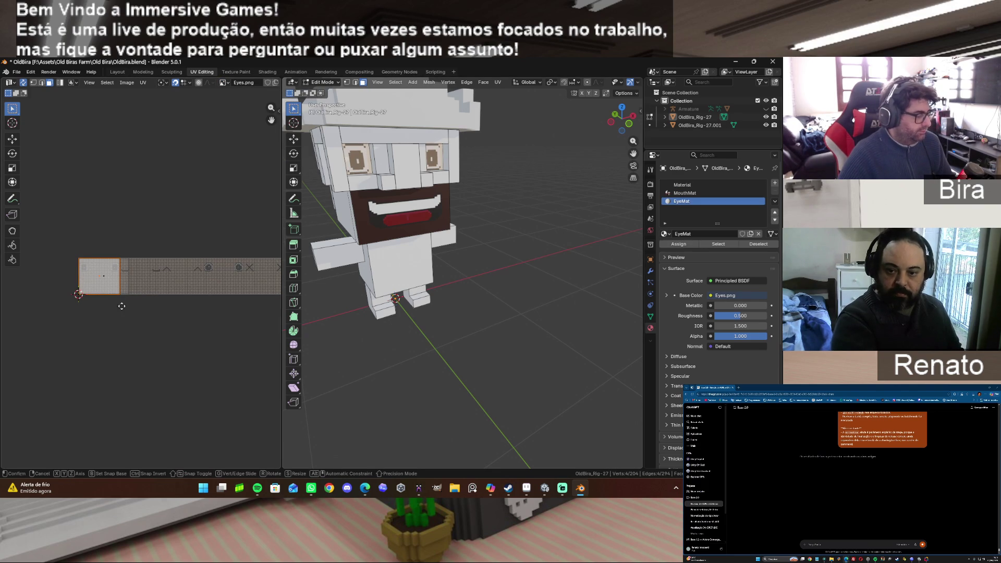
{"action": "key", "text": "g"}
{"action": "key", "text": "Escape"}
{"action": "right_click", "coordinate": [114, 289]}
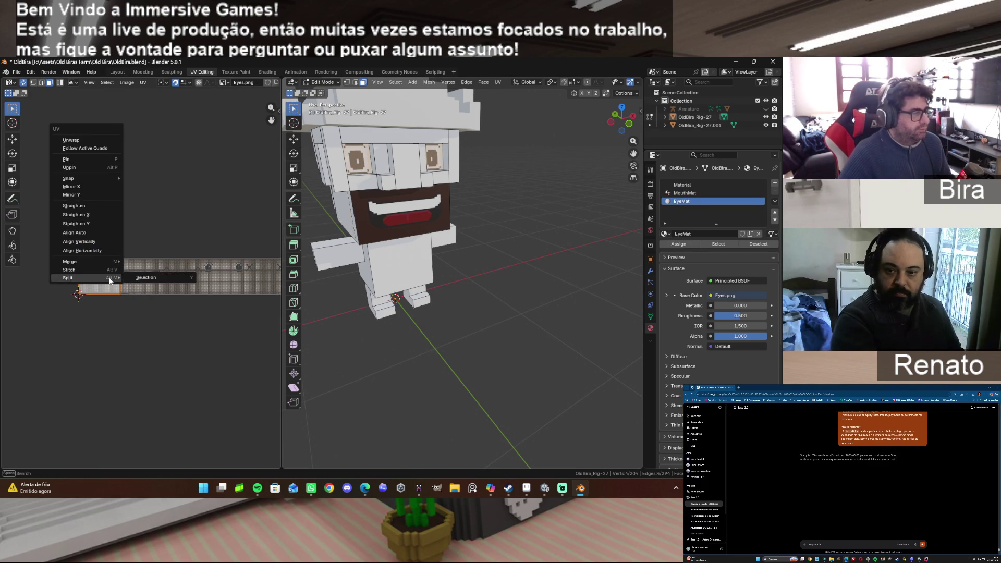
{"action": "key", "text": "Escape"}
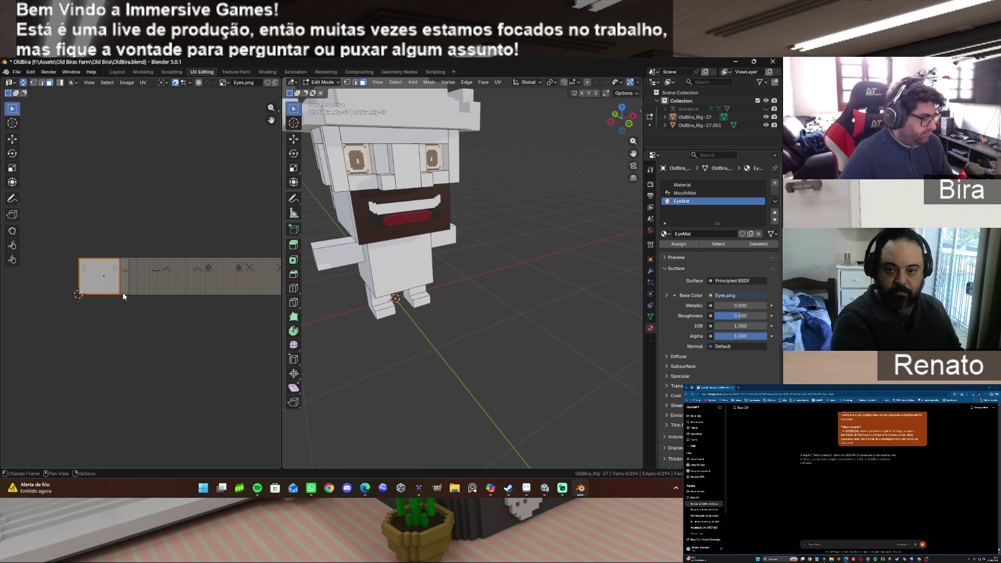
{"action": "key", "text": "g"}
{"action": "key", "text": "x"}
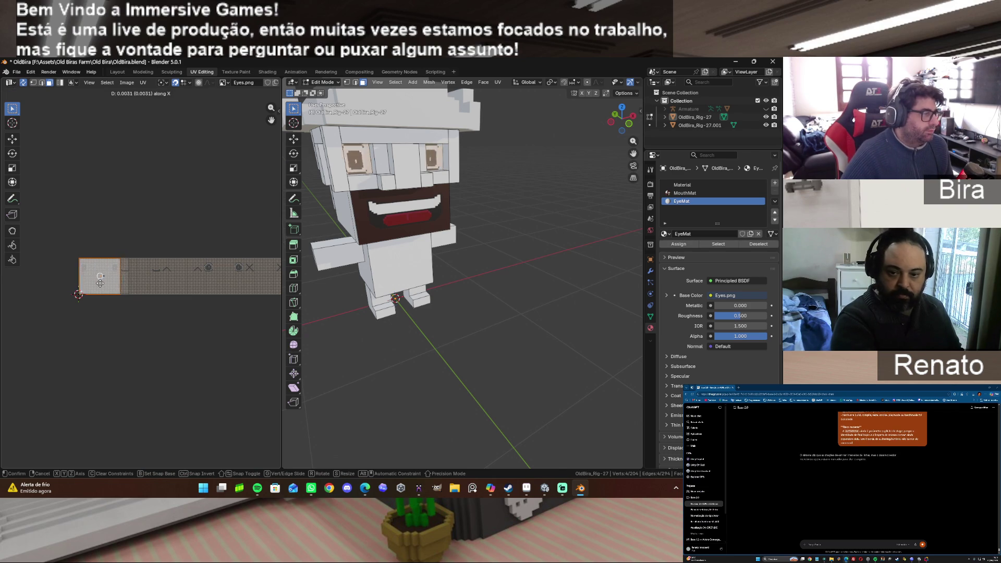
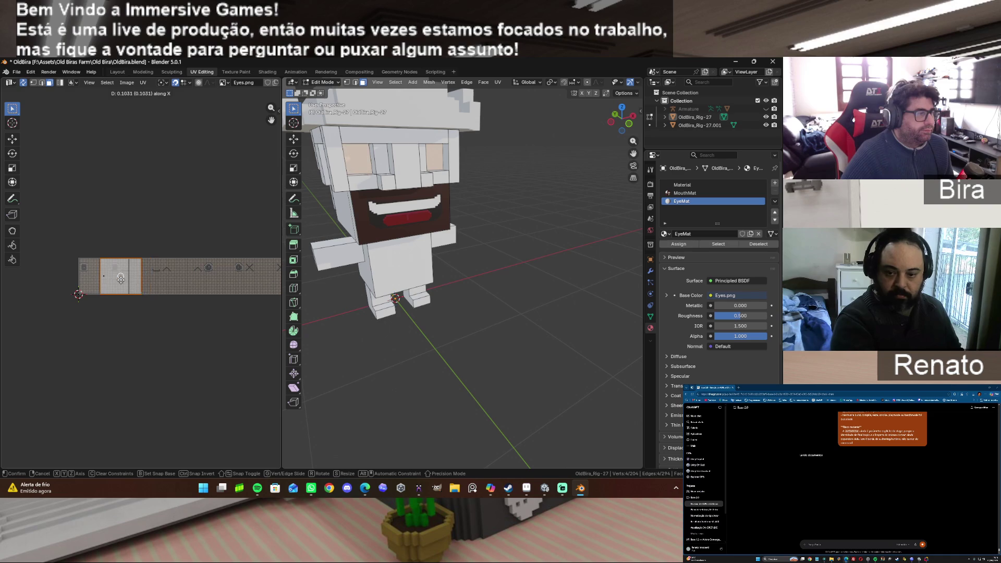
Confirm the eye island's shift left, re-frame the eye texture, deselect all, then bring up the browser.
{"action": "left_click", "coordinate": [99, 280]}
{"action": "mouse_move", "coordinate": [282, 232]}
{"action": "left_mouse_down"}
{"action": "mouse_move", "coordinate": [359, 230]}
{"action": "mouse_move", "coordinate": [341, 229]}
{"action": "left_mouse_up"}
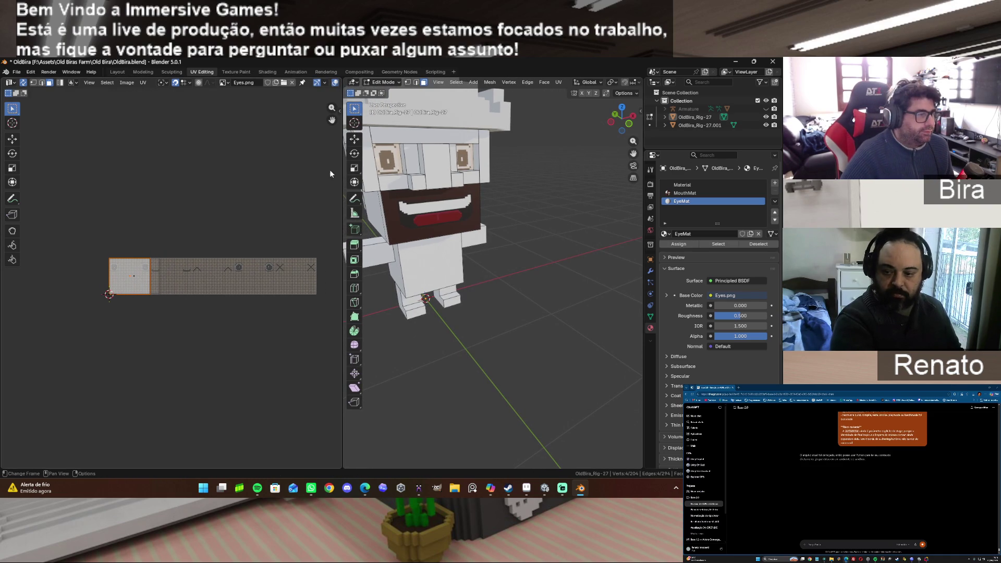
{"action": "mouse_move", "coordinate": [331, 120]}
{"action": "left_mouse_down"}
{"action": "mouse_move", "coordinate": [283, 121]}
{"action": "mouse_move", "coordinate": [297, 85]}
{"action": "left_mouse_up"}
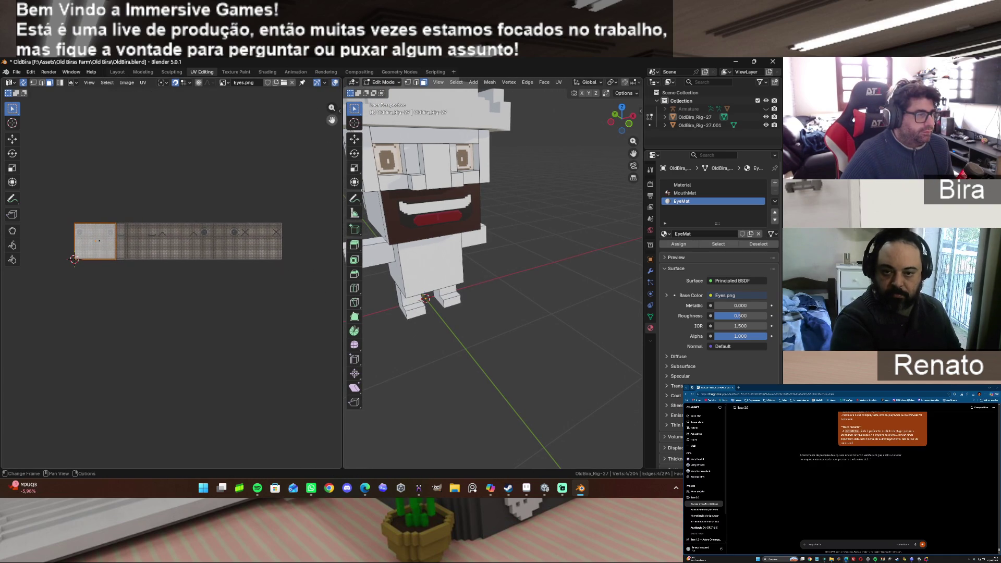
{"action": "left_click", "coordinate": [254, 332]}
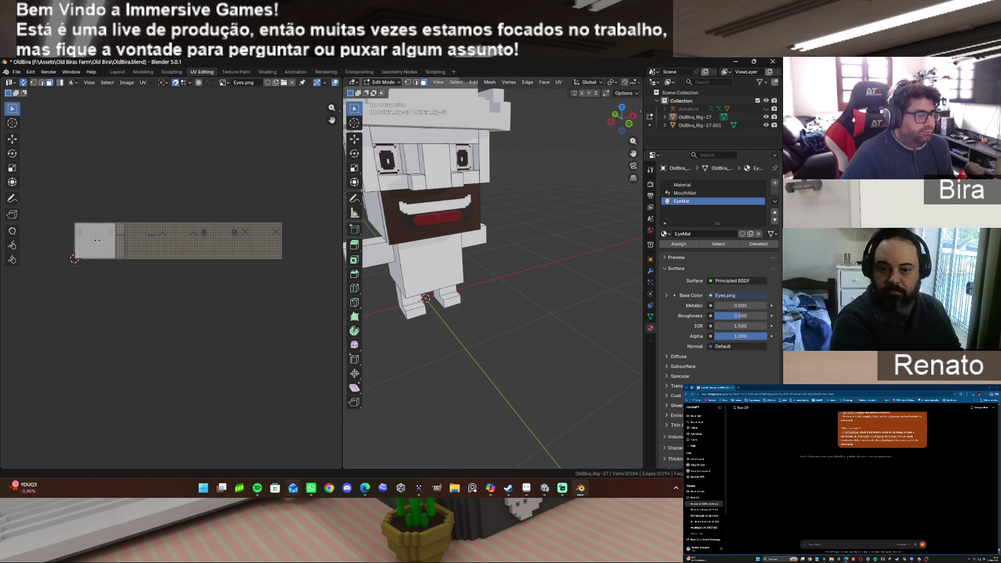
{"action": "mouse_move", "coordinate": [362, 491]}
{"action": "left_click", "coordinate": [307, 443]}
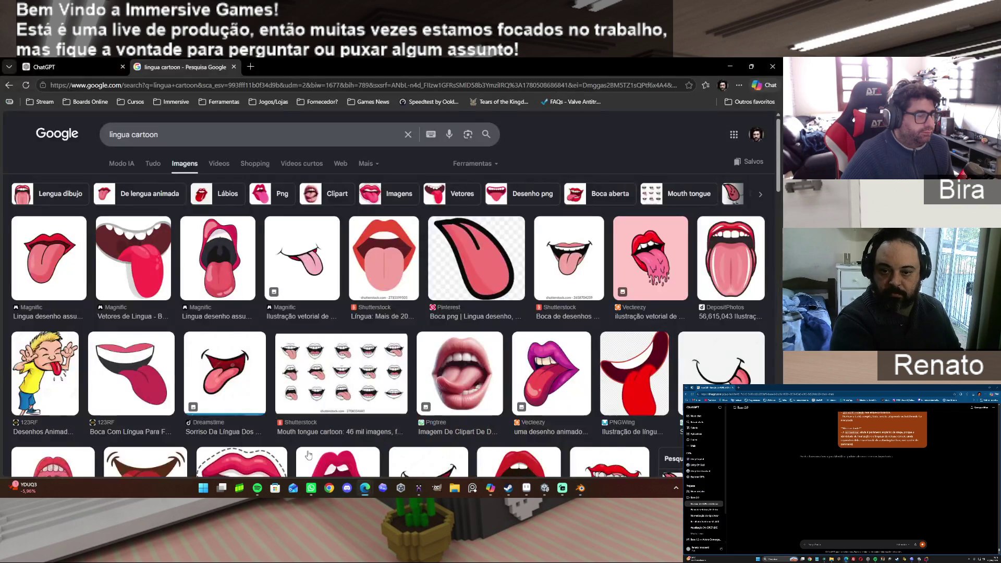
Replace the image search with 'voxel char expressions'.
{"action": "triple_click", "coordinate": [176, 139]}
{"action": "type", "text": "voxel char expressions"}
{"action": "key", "text": "Return"}
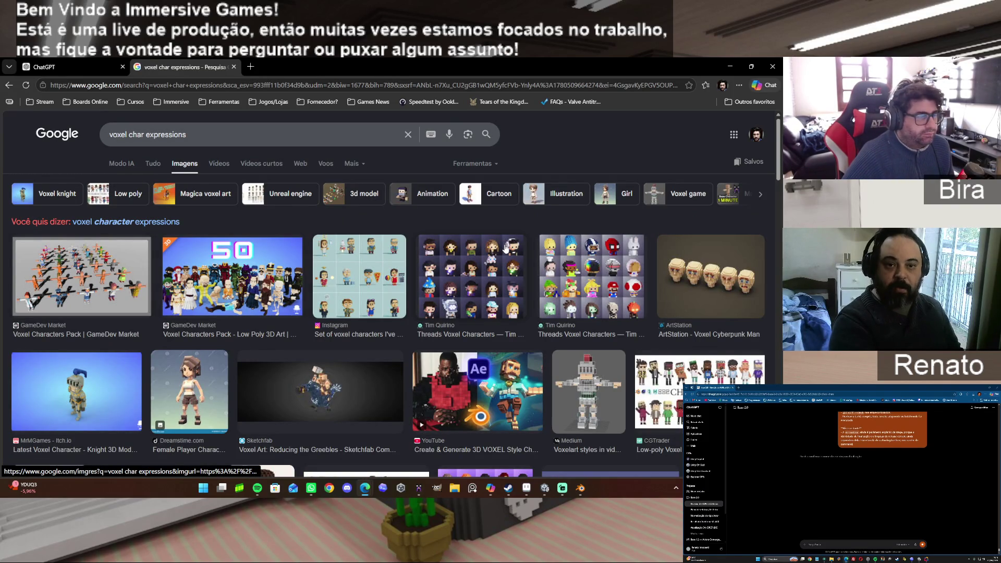
Browse the voxel expression results, then open a new blank browser tab.
{"action": "scroll", "coordinate": [504, 248], "scroll_direction": "down", "scroll_amount": 3}
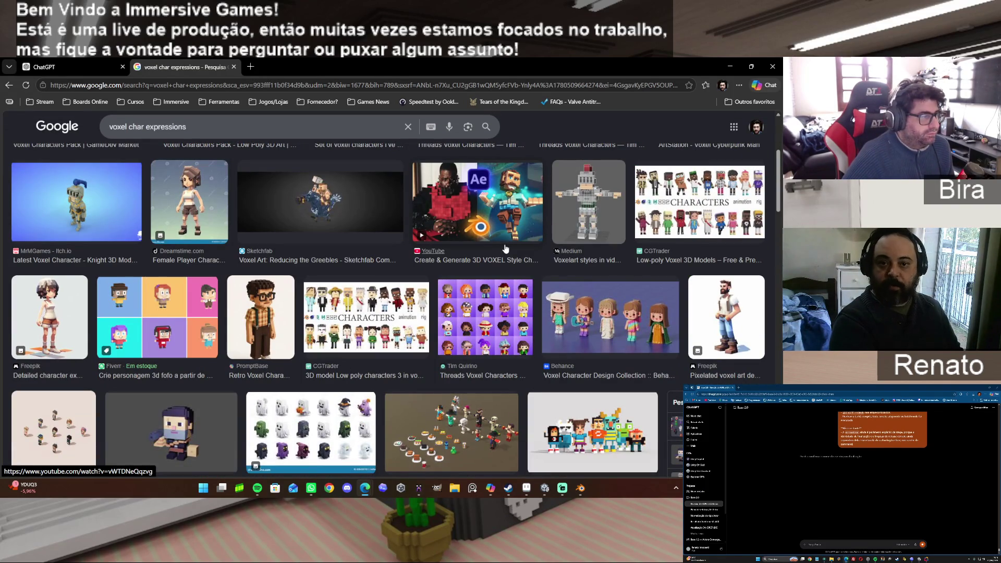
{"action": "scroll", "coordinate": [500, 250], "scroll_direction": "down", "scroll_amount": 2}
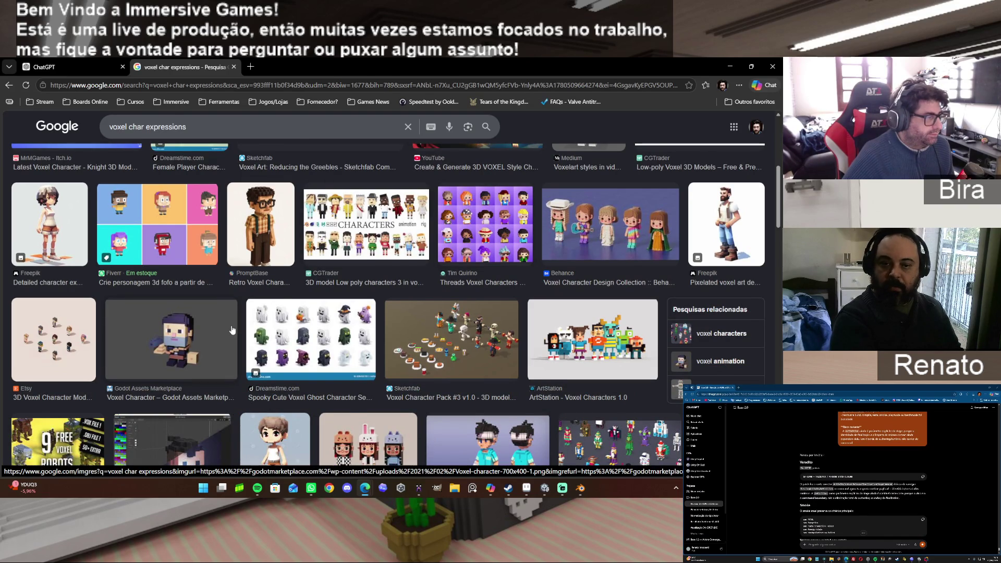
{"action": "scroll", "coordinate": [232, 329], "scroll_direction": "down", "scroll_amount": 2}
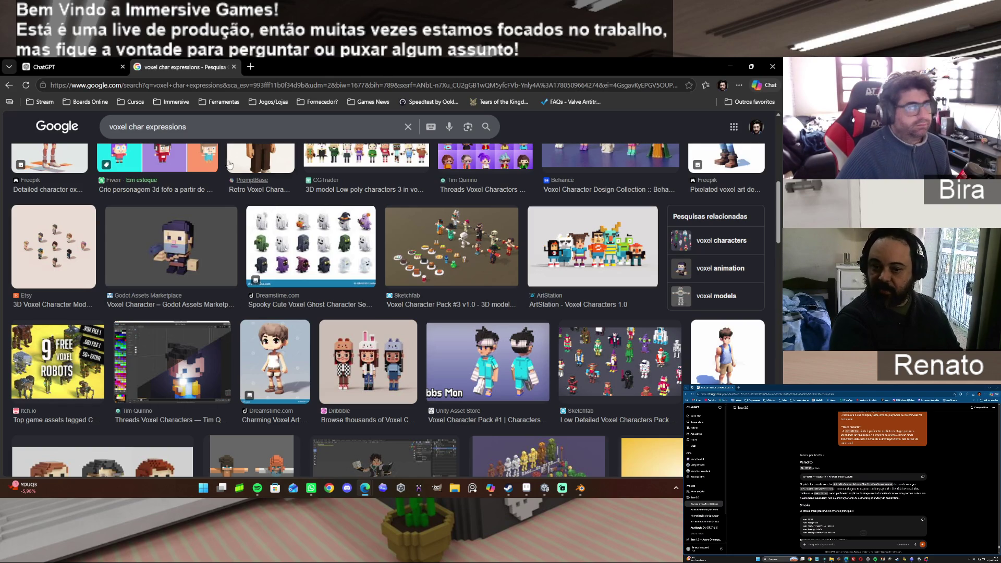
{"action": "left_click", "coordinate": [250, 67]}
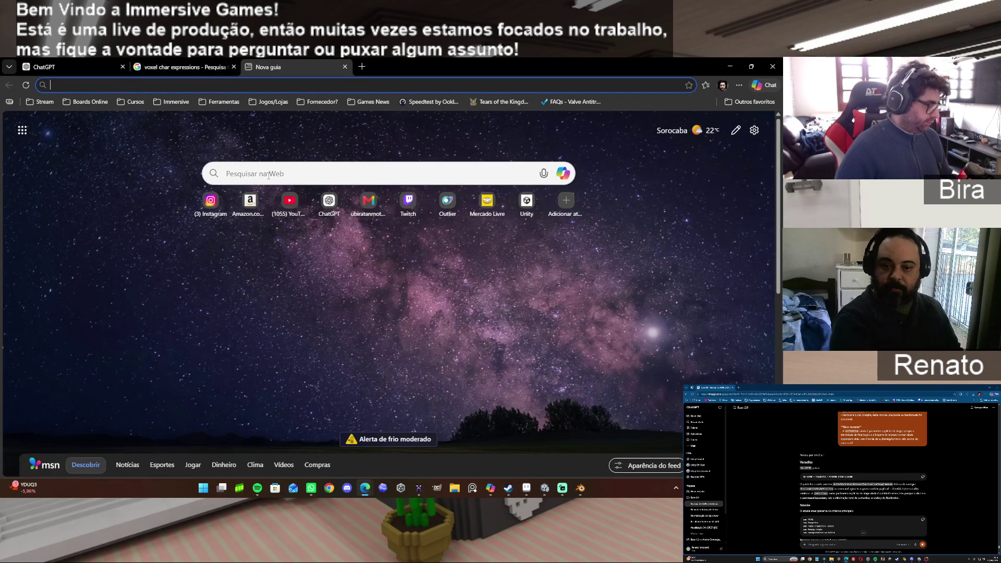
Search Google for 'he man 2026' using the autocomplete suggestion.
{"action": "type", "text": "google.com"}
{"action": "key", "text": "Return"}
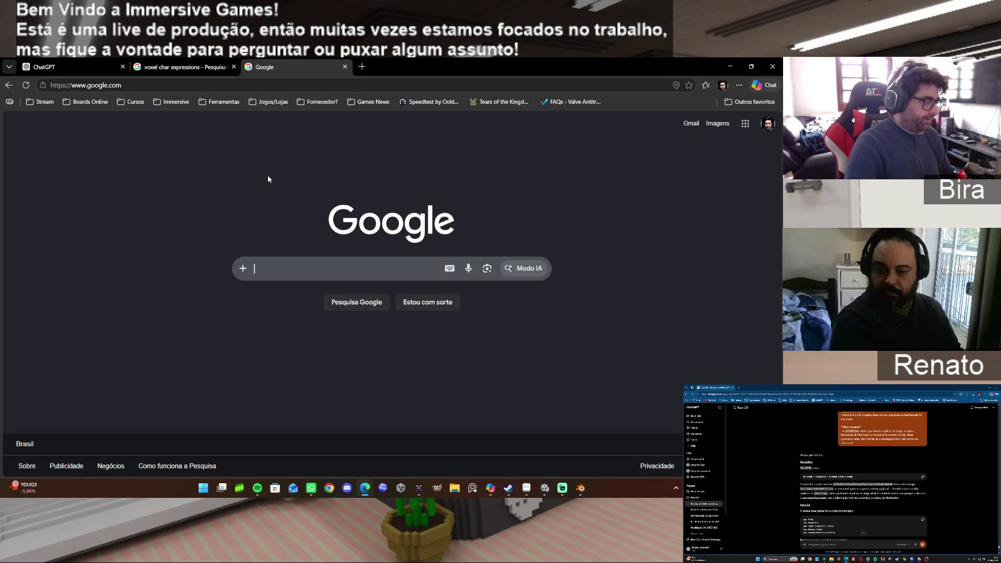
{"action": "type", "text": "he"}
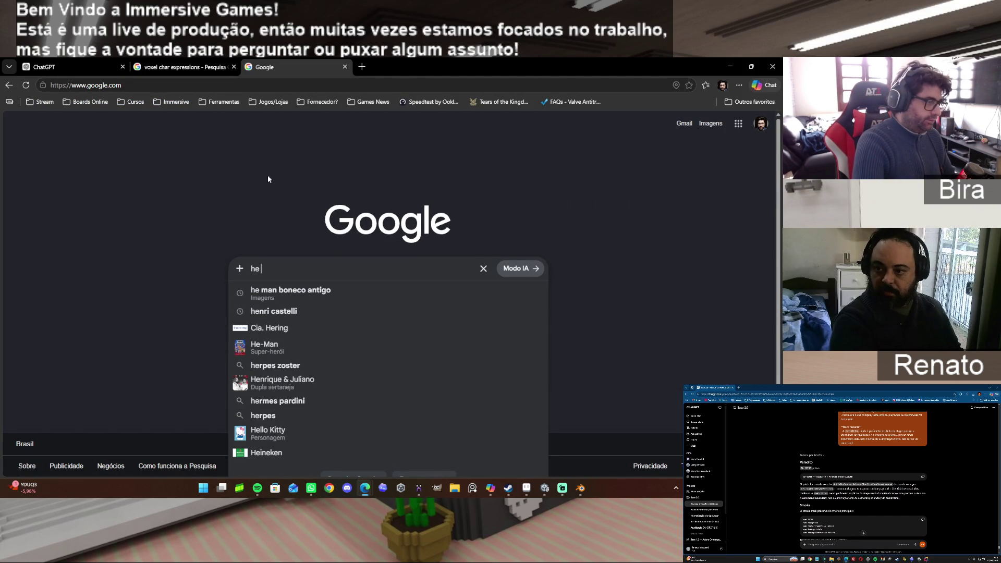
{"action": "type", "text": " man"}
{"action": "key", "text": "Down"}
{"action": "key", "text": "Down"}
{"action": "key", "text": "Down"}
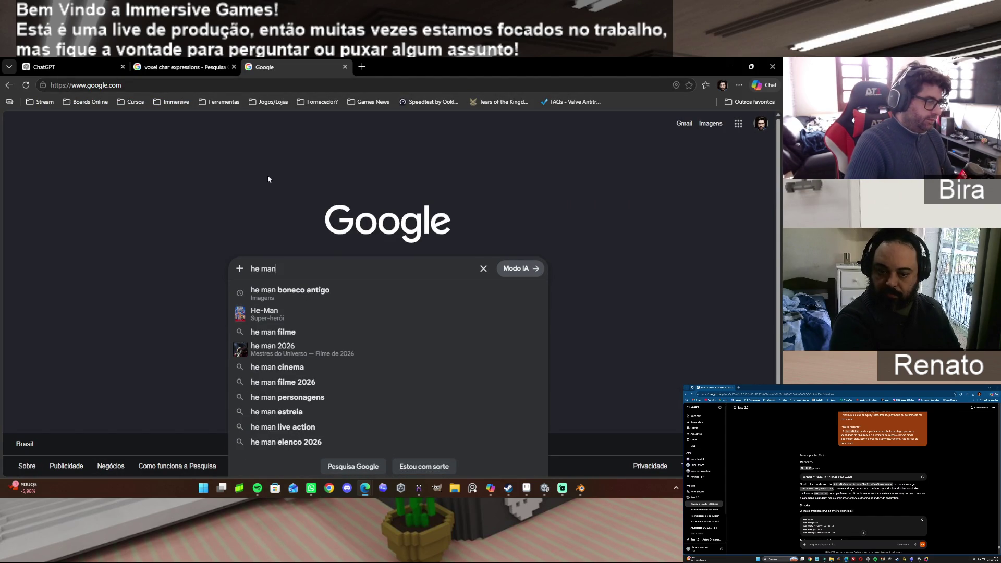
{"action": "type", "text": "2026"}
{"action": "key", "text": "Return"}
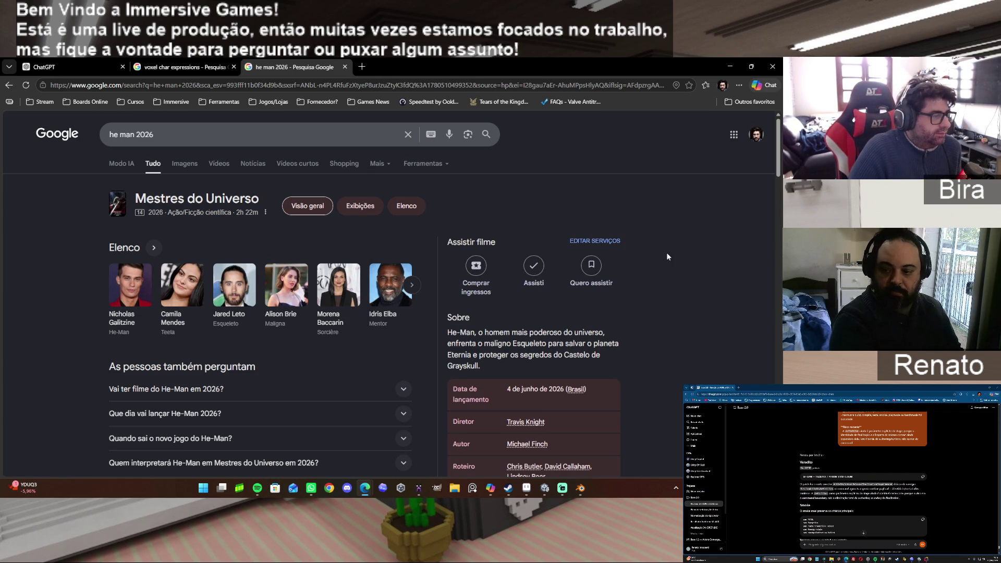
Look through the he man 2026 results, then close that tab.
{"action": "scroll", "coordinate": [400, 303], "scroll_direction": "down", "scroll_amount": 3}
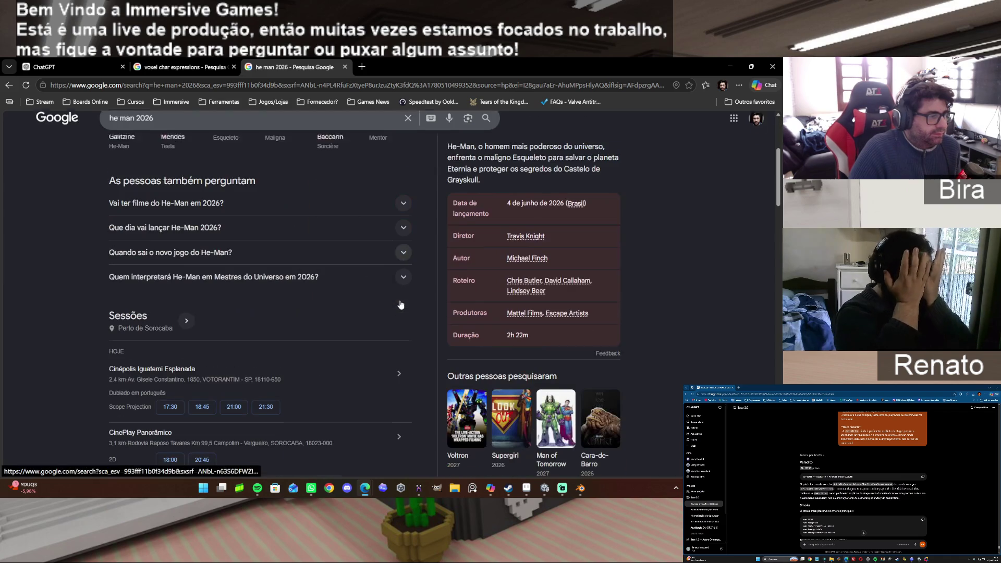
{"action": "scroll", "coordinate": [399, 301], "scroll_direction": "down", "scroll_amount": 4}
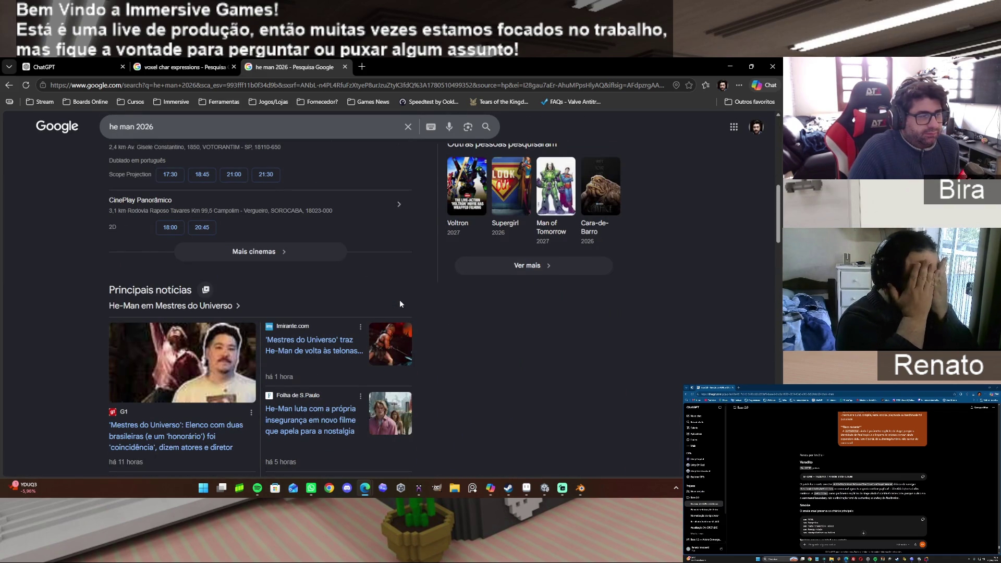
{"action": "scroll", "coordinate": [400, 303], "scroll_direction": "down", "scroll_amount": 4}
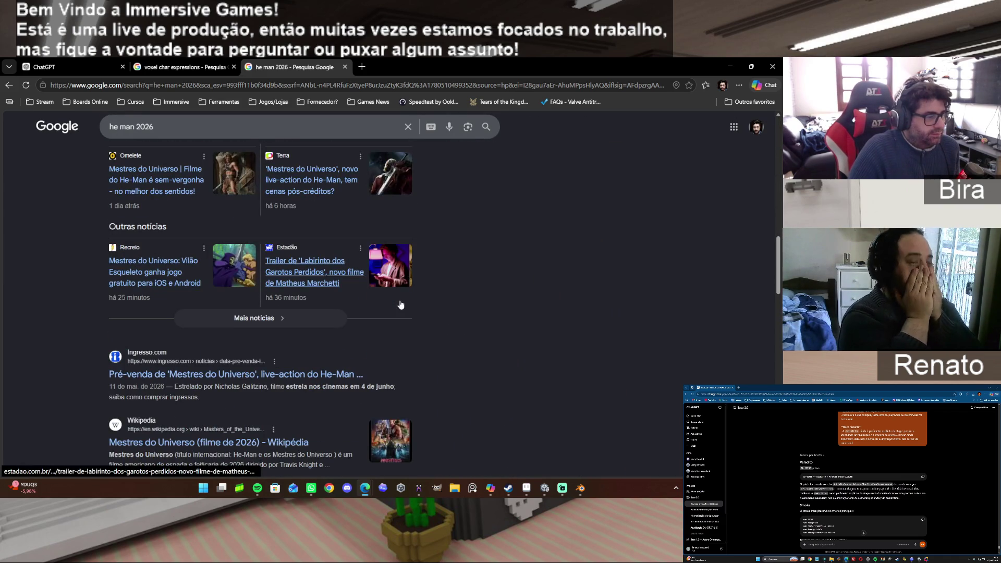
{"action": "scroll", "coordinate": [399, 303], "scroll_direction": "down", "scroll_amount": 5}
{"action": "scroll", "coordinate": [400, 304], "scroll_direction": "down", "scroll_amount": 6}
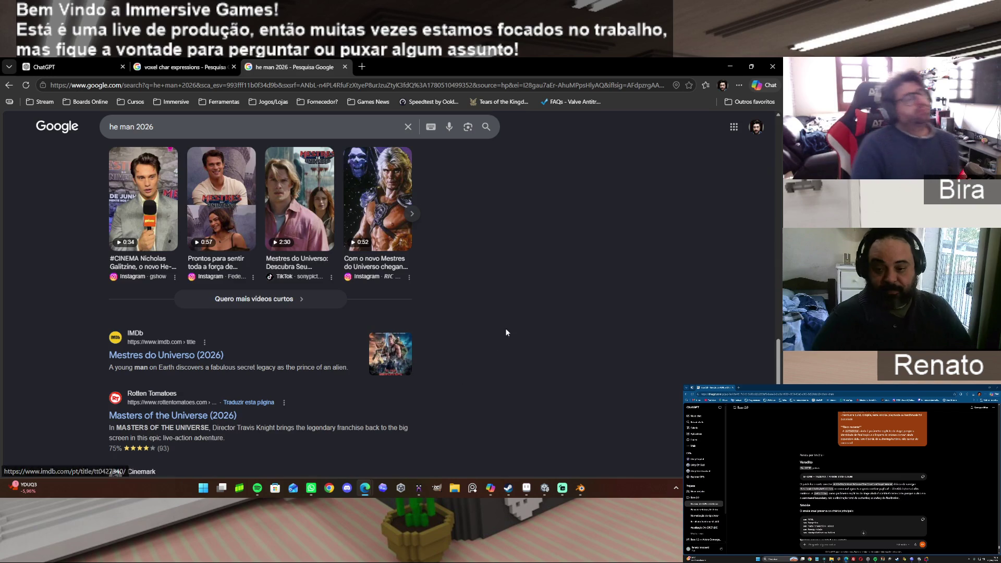
{"action": "scroll", "coordinate": [506, 321], "scroll_direction": "up", "scroll_amount": 6}
{"action": "scroll", "coordinate": [507, 308], "scroll_direction": "up", "scroll_amount": 10}
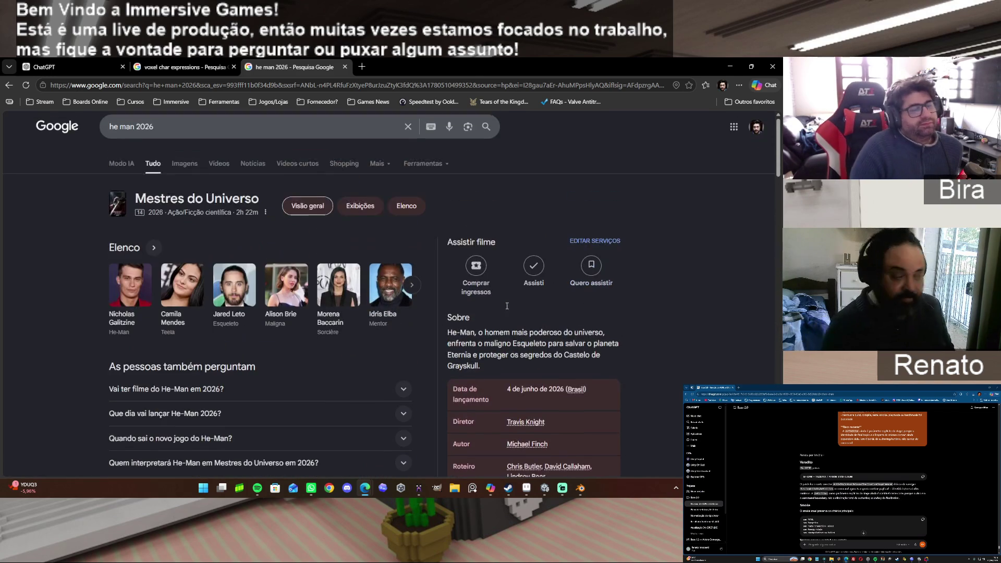
{"action": "key", "text": "ctrl+w"}
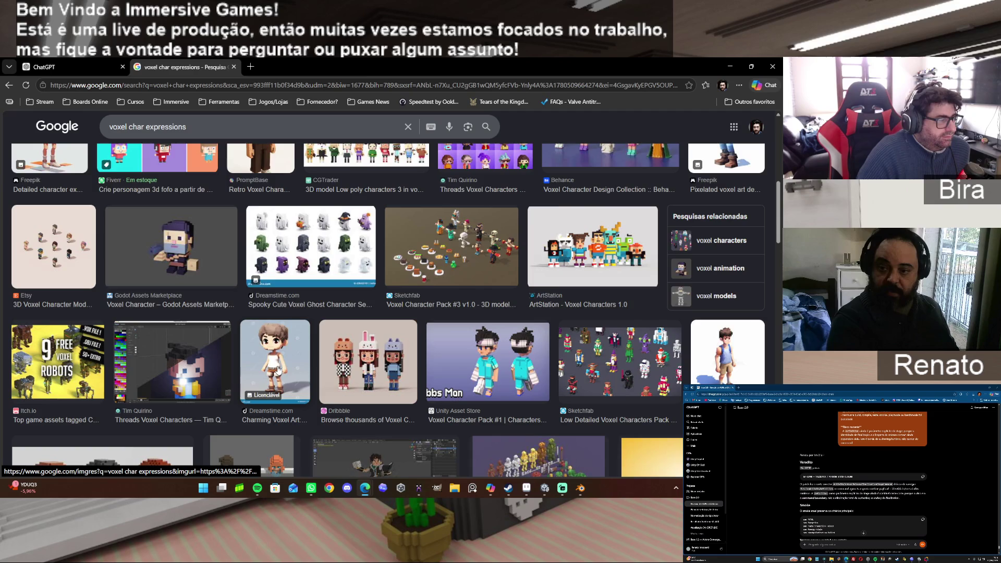
Browse more voxel expression images, then switch to Blender and bring MagicaVoxel forward.
{"action": "scroll", "coordinate": [277, 370], "scroll_direction": "down", "scroll_amount": 2}
{"action": "scroll", "coordinate": [278, 370], "scroll_direction": "down", "scroll_amount": 2}
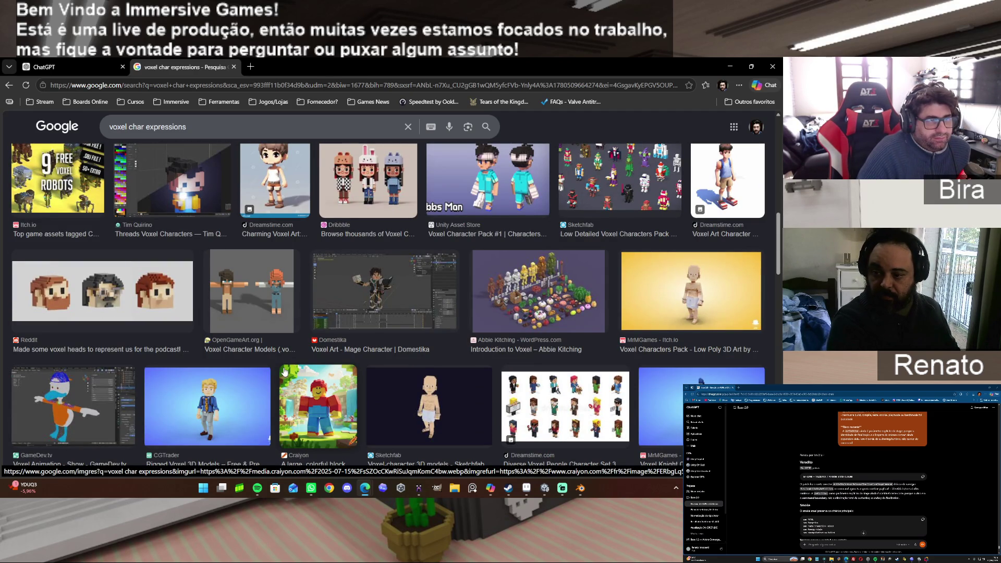
{"action": "scroll", "coordinate": [508, 309], "scroll_direction": "up", "scroll_amount": 1}
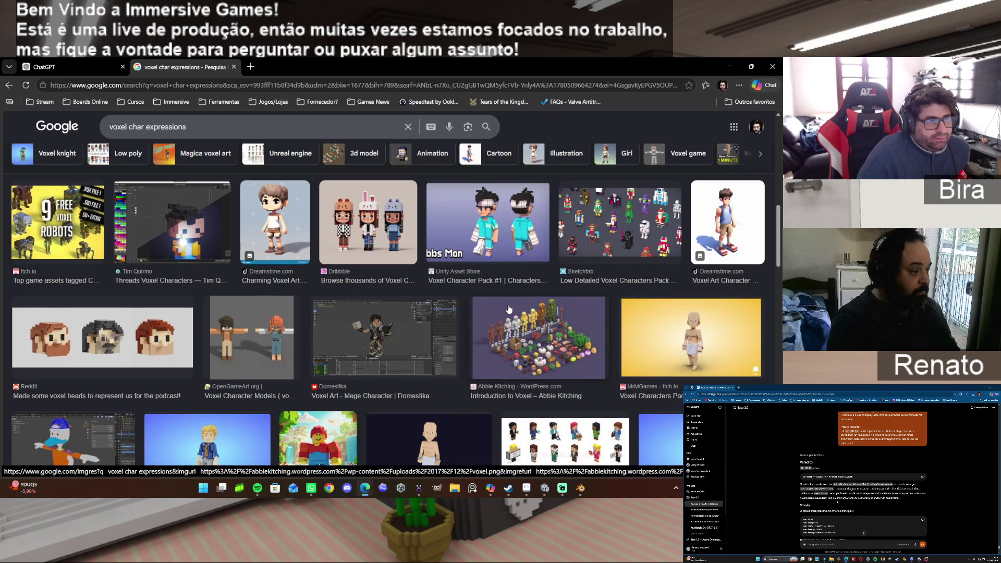
{"action": "scroll", "coordinate": [375, 242], "scroll_direction": "down", "scroll_amount": 6}
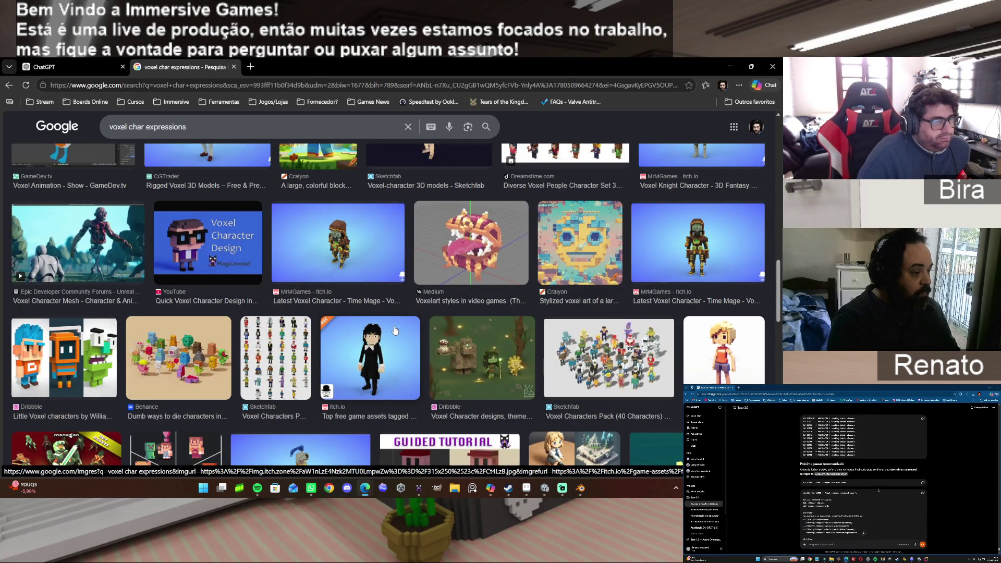
{"action": "scroll", "coordinate": [394, 330], "scroll_direction": "down", "scroll_amount": 5}
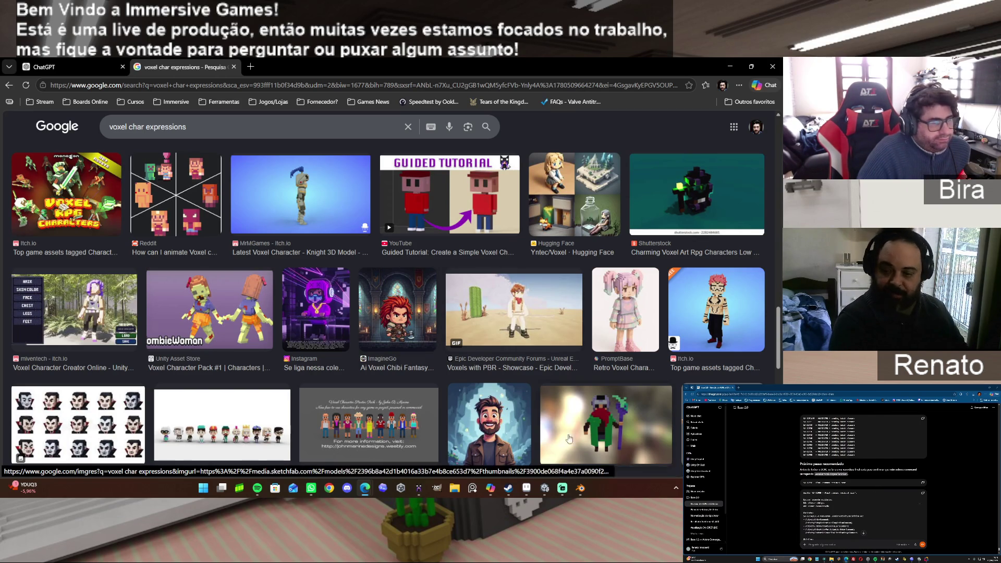
{"action": "left_click", "coordinate": [580, 490]}
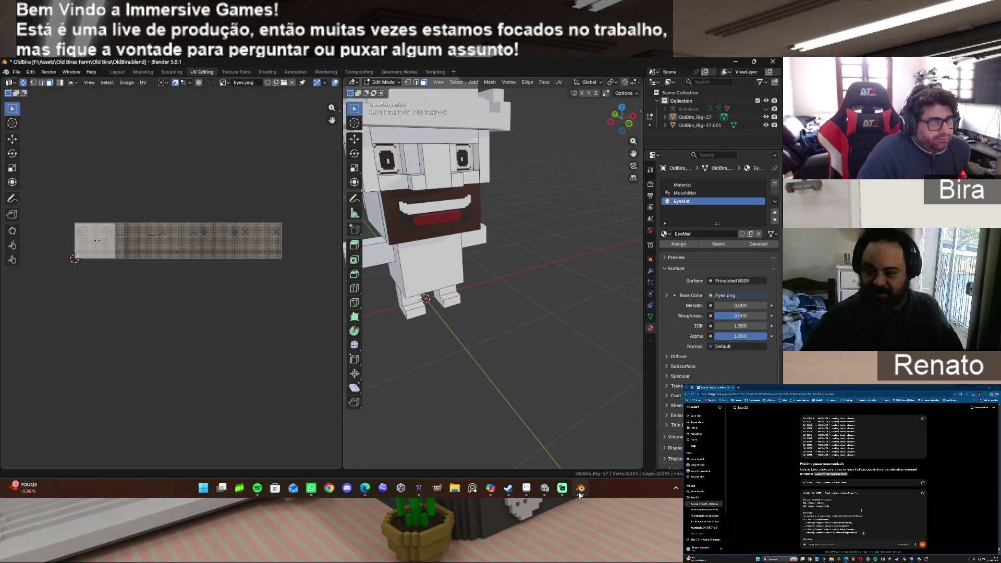
{"action": "left_click", "coordinate": [421, 489]}
Orbit the OldBira_Rig voxel farmer to a side view, then a three-quarter front view.
{"action": "mouse_move", "coordinate": [302, 222]}
{"action": "left_mouse_down"}
{"action": "mouse_move", "coordinate": [345, 215]}
{"action": "mouse_move", "coordinate": [285, 218]}
{"action": "mouse_move", "coordinate": [293, 221]}
{"action": "left_mouse_up"}
{"action": "mouse_move", "coordinate": [350, 225]}
{"action": "left_mouse_down"}
{"action": "mouse_move", "coordinate": [310, 217]}
{"action": "mouse_move", "coordinate": [333, 218]}
{"action": "mouse_move", "coordinate": [319, 220]}
{"action": "left_mouse_up"}
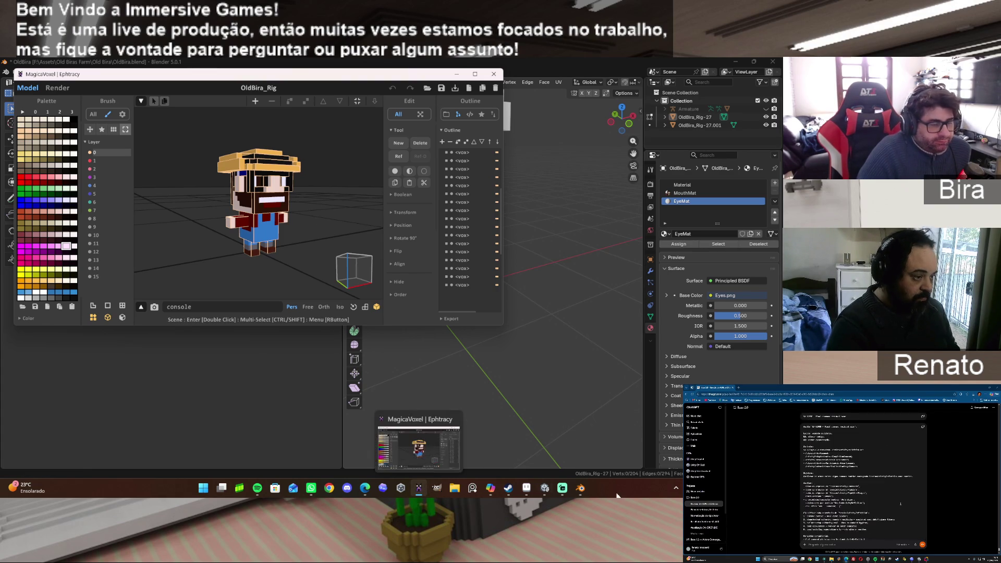
Switch back to Blender's UV Editing workspace, leaving MagicaVoxel behind.
{"action": "left_click", "coordinate": [580, 488]}
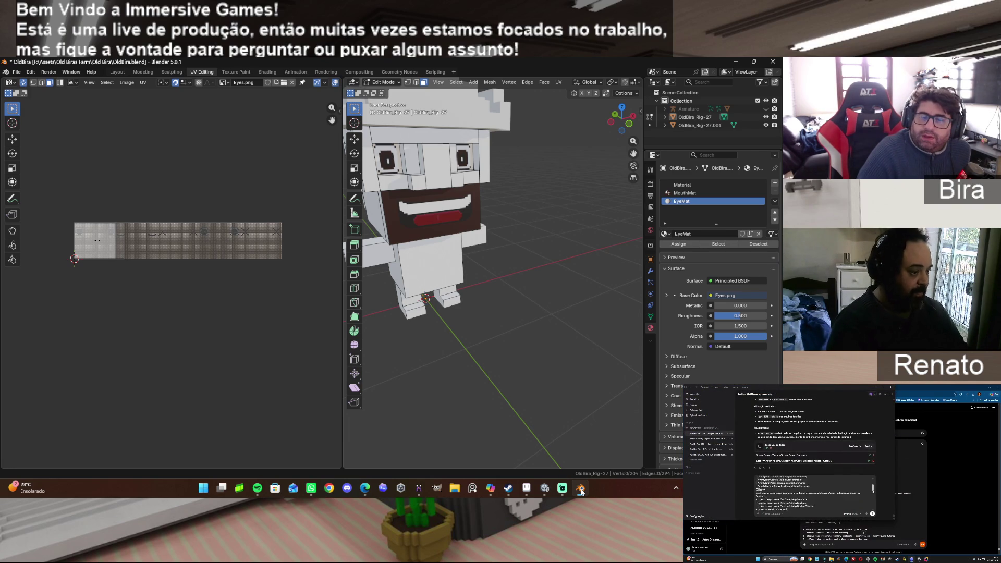
{"action": "mouse_move", "coordinate": [634, 155]}
{"action": "left_mouse_down"}
{"action": "mouse_move", "coordinate": [631, 131]}
{"action": "mouse_move", "coordinate": [612, 132]}
{"action": "mouse_move", "coordinate": [632, 126]}
{"action": "left_mouse_up"}
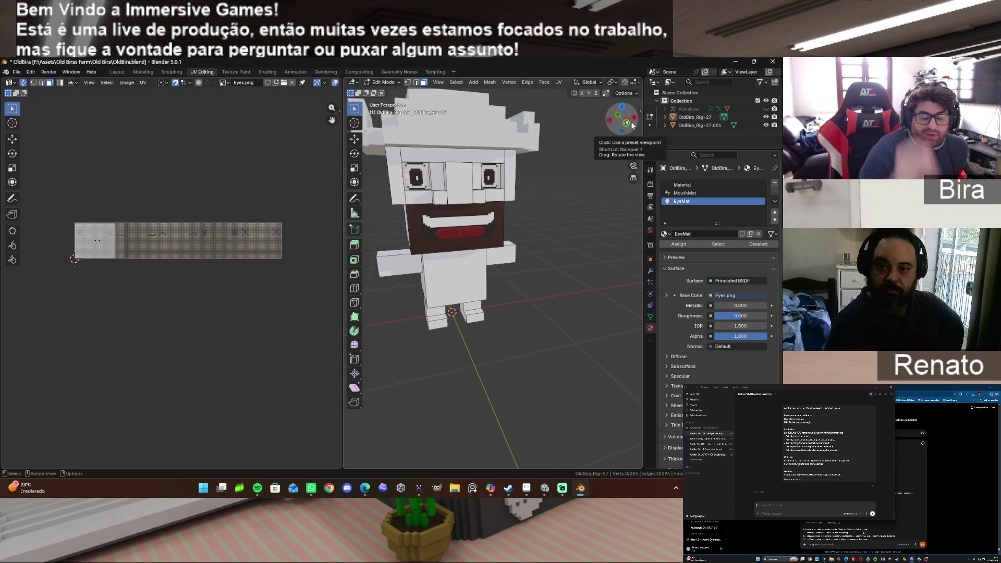
{"action": "mouse_move", "coordinate": [626, 133]}
{"action": "left_mouse_down"}
{"action": "mouse_move", "coordinate": [667, 138]}
{"action": "mouse_move", "coordinate": [610, 125]}
{"action": "mouse_move", "coordinate": [604, 143]}
{"action": "mouse_move", "coordinate": [633, 130]}
{"action": "mouse_move", "coordinate": [630, 143]}
{"action": "mouse_move", "coordinate": [631, 129]}
{"action": "left_mouse_up"}
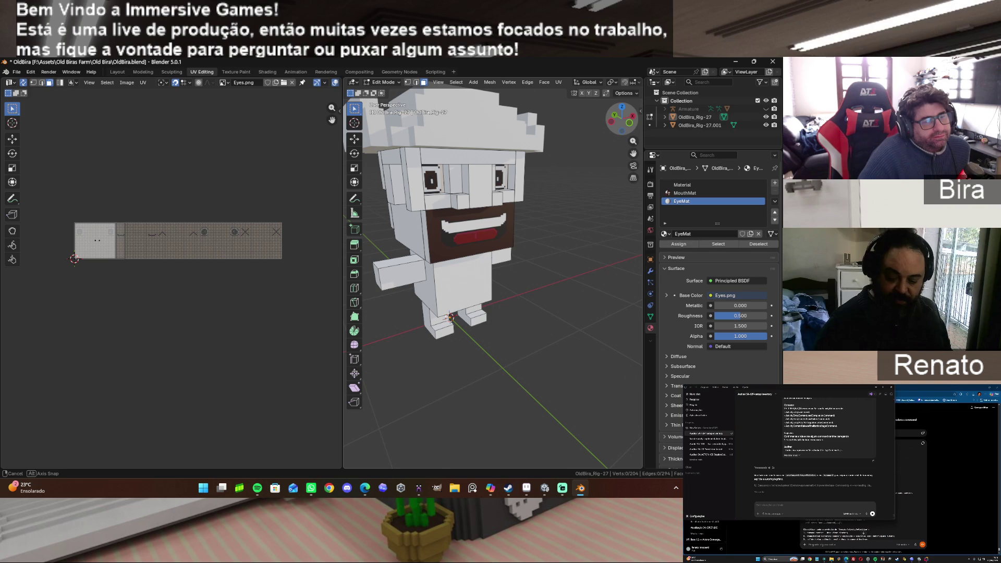
{"action": "left_click_drag", "start_coordinate": [630, 130], "coordinate": [631, 130]}
{"action": "mouse_move", "coordinate": [508, 488]}
{"action": "mouse_move", "coordinate": [581, 488]}
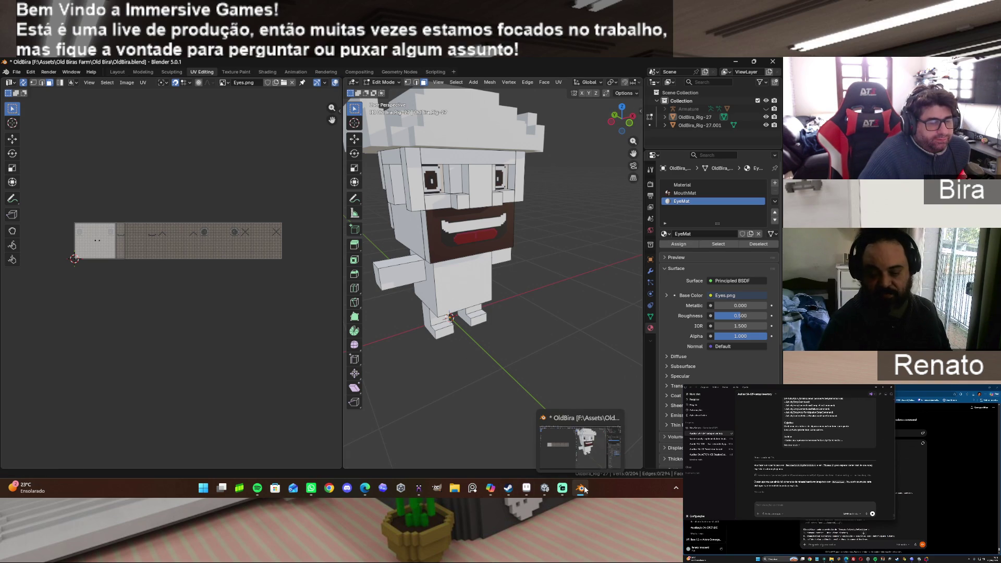
In Aseprite, toggle the visibility of Layer 1 Copy and the mouth layers, ending with them shown.
{"action": "left_click", "coordinate": [526, 488]}
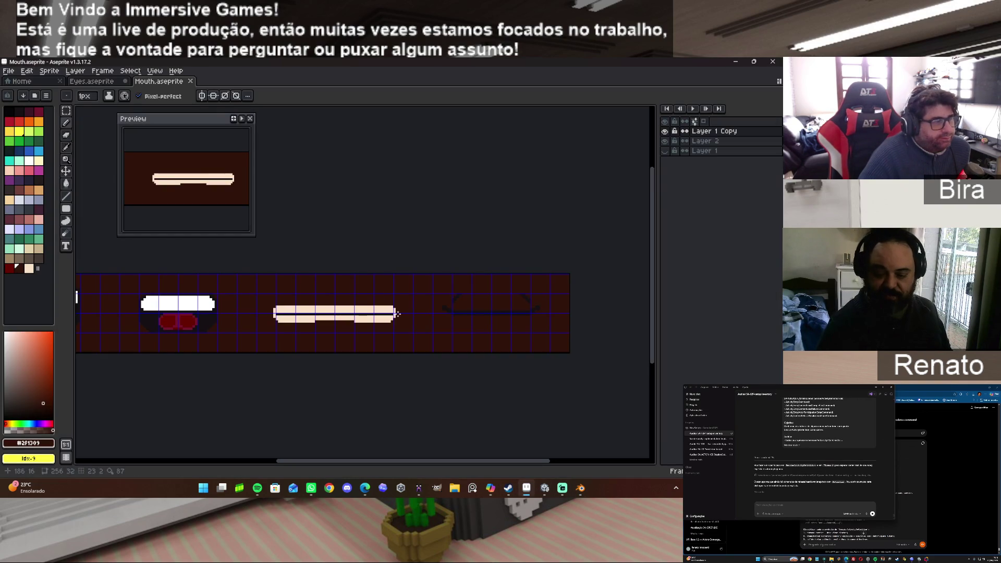
{"action": "left_click_drag", "start_coordinate": [664, 131], "coordinate": [665, 140]}
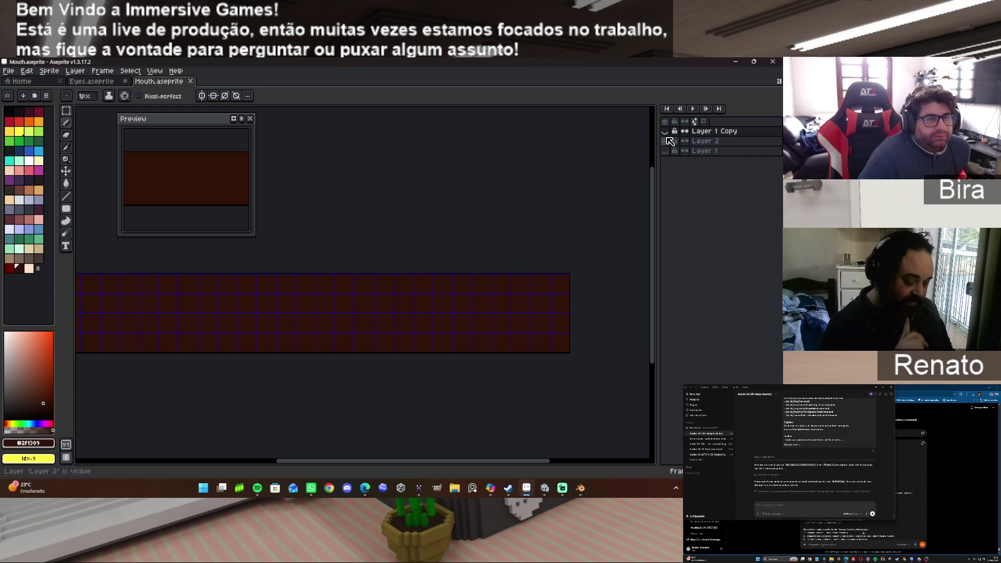
{"action": "left_click", "coordinate": [665, 140]}
{"action": "left_click", "coordinate": [665, 140]}
{"action": "left_click", "coordinate": [666, 131]}
{"action": "left_click", "coordinate": [665, 132]}
{"action": "left_click", "coordinate": [665, 131]}
{"action": "left_click", "coordinate": [665, 131]}
{"action": "left_click", "coordinate": [664, 140]}
On Layer 2, draw a light peach filled rectangle around the wide grin.
{"action": "left_click", "coordinate": [719, 140]}
{"action": "left_click_drag", "start_coordinate": [469, 461], "coordinate": [331, 461]}
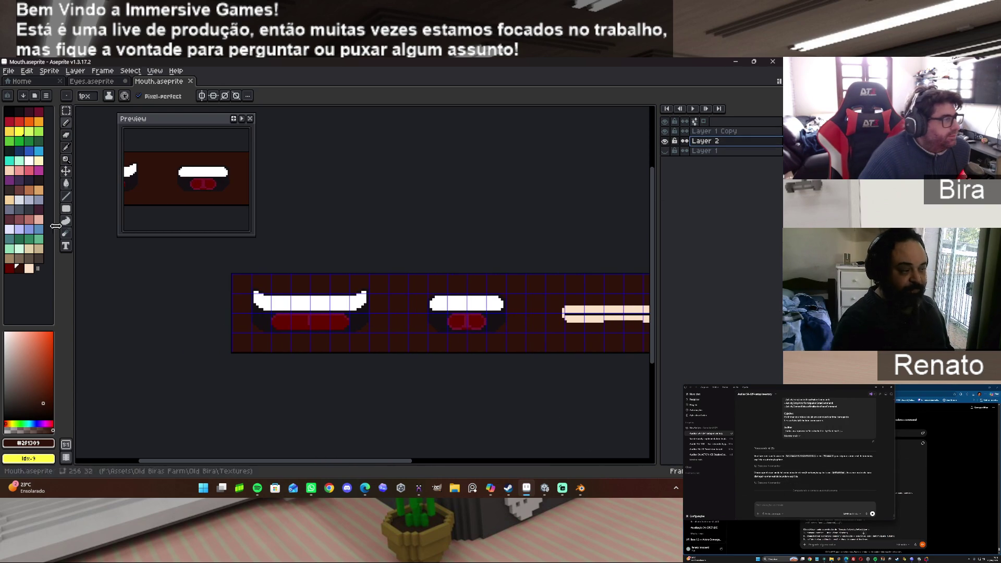
{"action": "left_click", "coordinate": [29, 269]}
{"action": "left_click", "coordinate": [66, 208]}
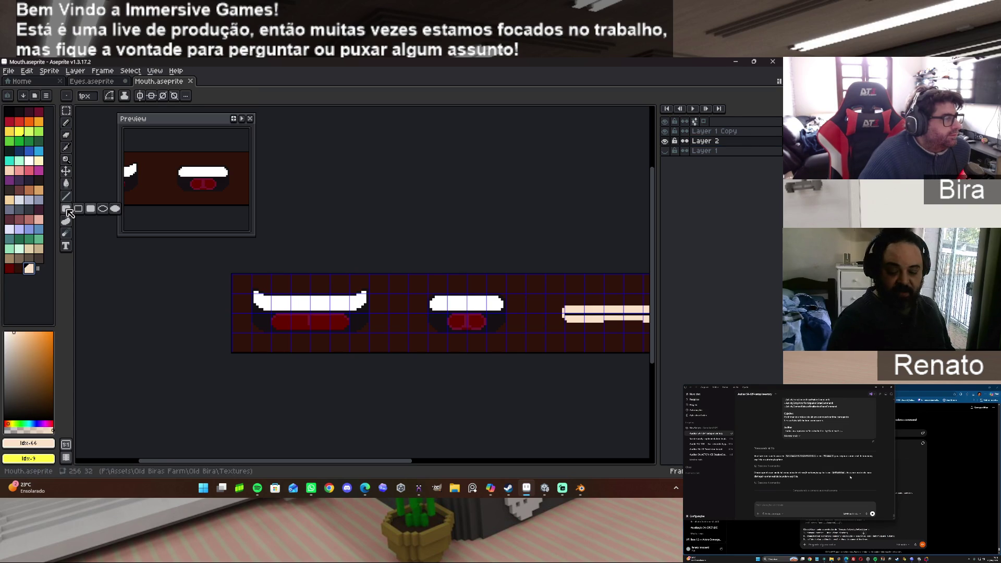
{"action": "left_click", "coordinate": [92, 210]}
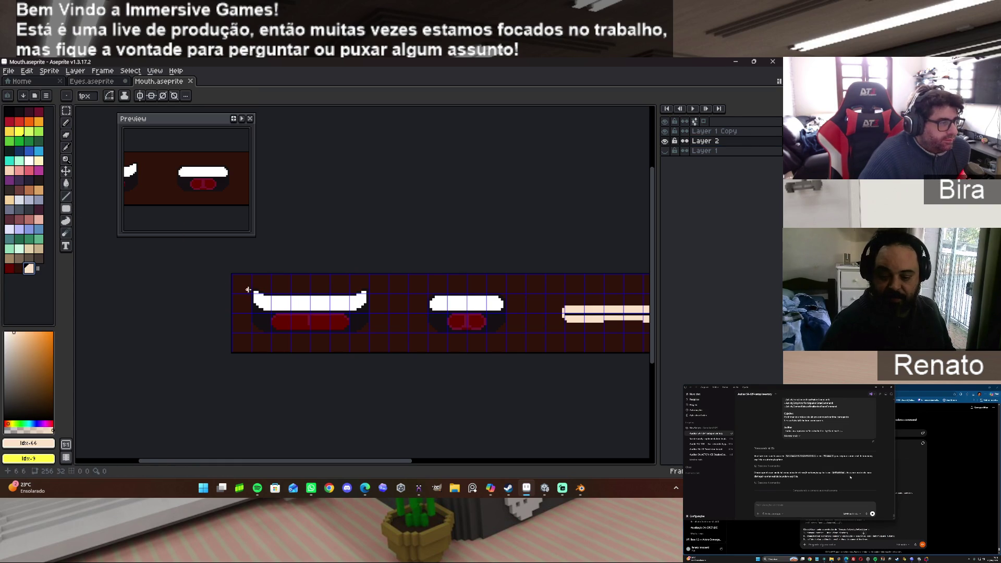
{"action": "scroll", "coordinate": [254, 292], "scroll_direction": "up", "scroll_amount": 2}
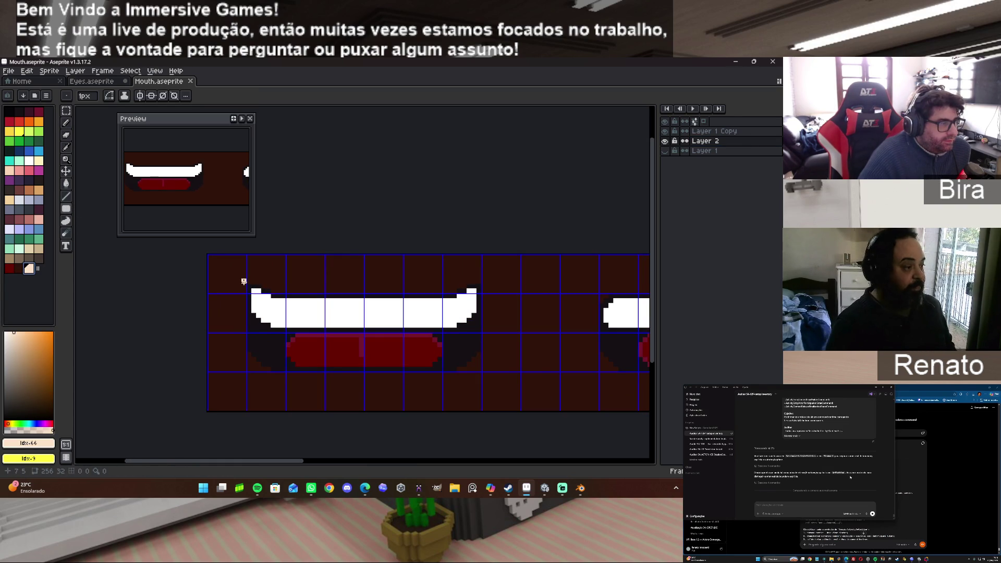
{"action": "mouse_move", "coordinate": [244, 282]}
{"action": "left_mouse_down"}
{"action": "mouse_move", "coordinate": [318, 354]}
{"action": "mouse_move", "coordinate": [488, 385]}
{"action": "mouse_move", "coordinate": [482, 376]}
{"action": "left_mouse_up"}
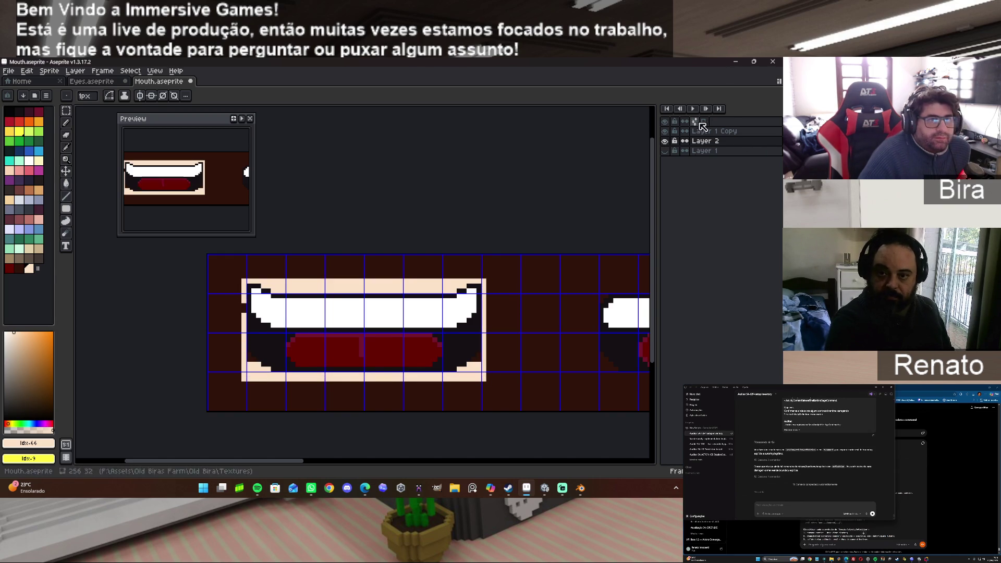
Hide Layer 2 and erase stray dark pixels by the grin's corner on Layer 1 Copy.
{"action": "left_click", "coordinate": [665, 141]}
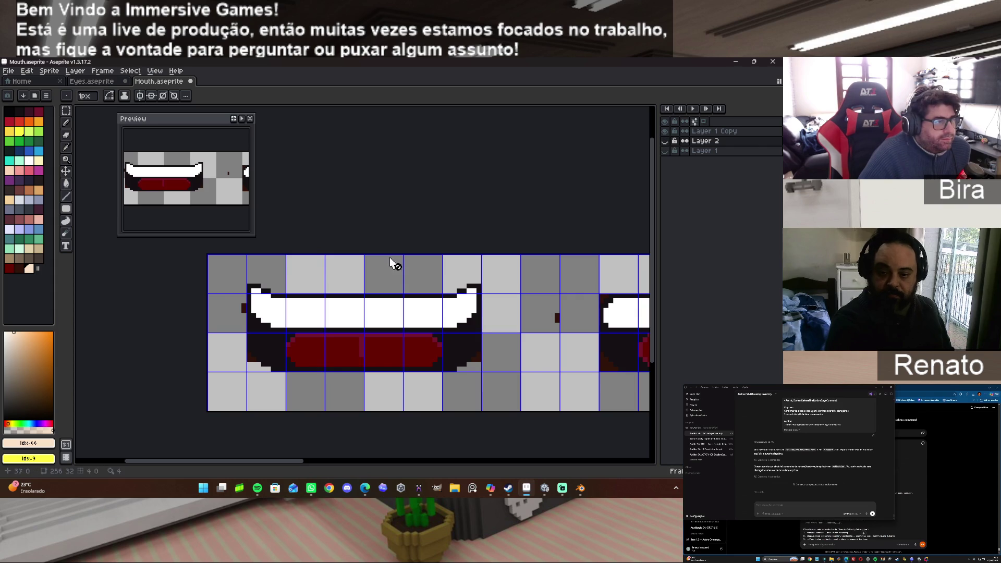
{"action": "left_click", "coordinate": [66, 196]}
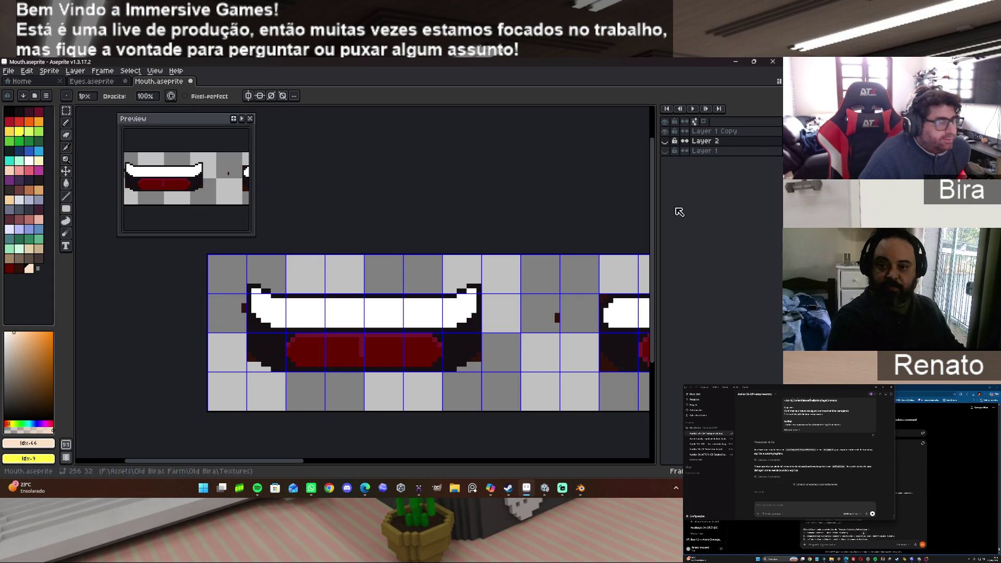
{"action": "left_click", "coordinate": [711, 132]}
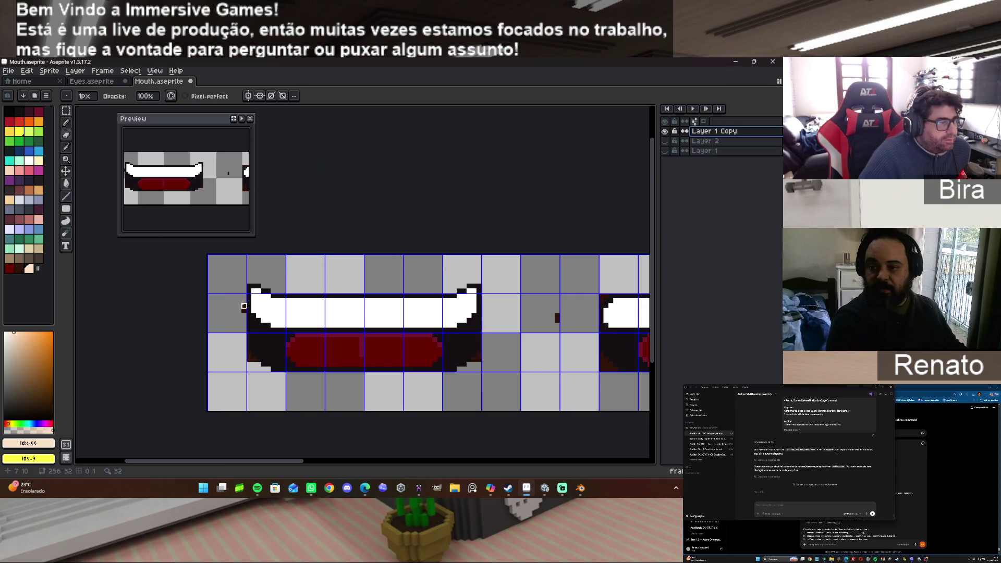
{"action": "scroll", "coordinate": [249, 359], "scroll_direction": "up", "scroll_amount": 2}
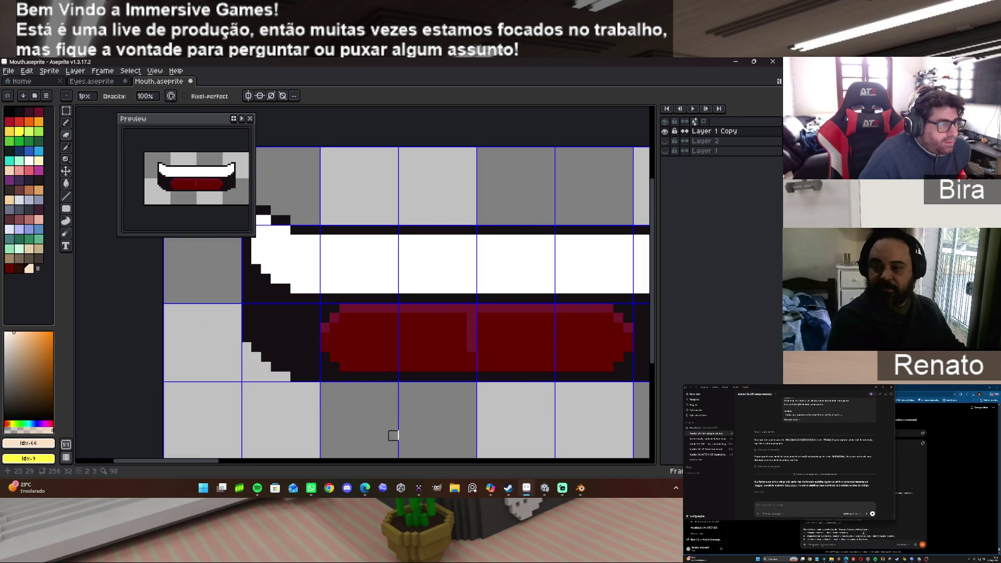
{"action": "scroll", "coordinate": [388, 428], "scroll_direction": "down", "scroll_amount": 2}
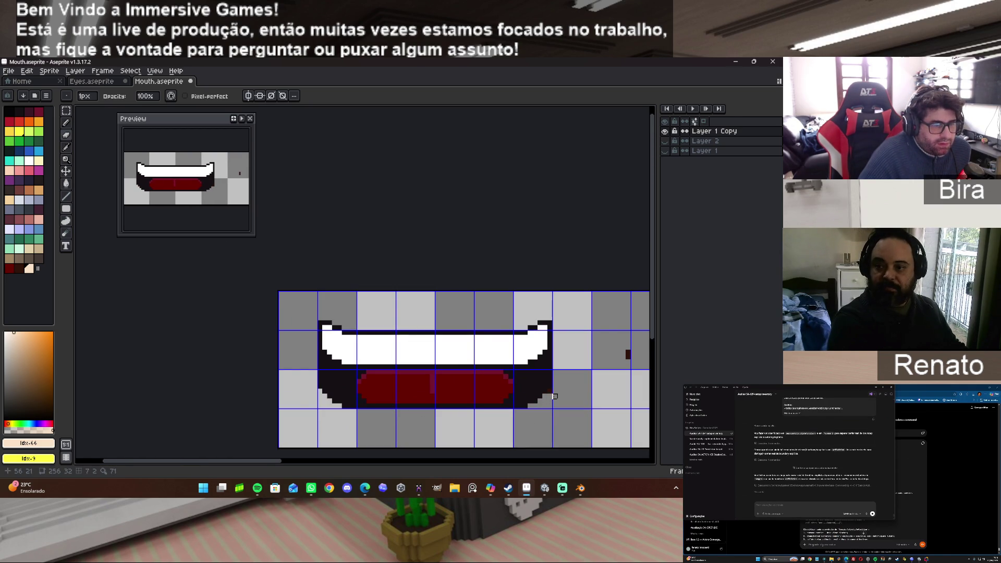
{"action": "left_click_drag", "start_coordinate": [621, 350], "coordinate": [628, 367]}
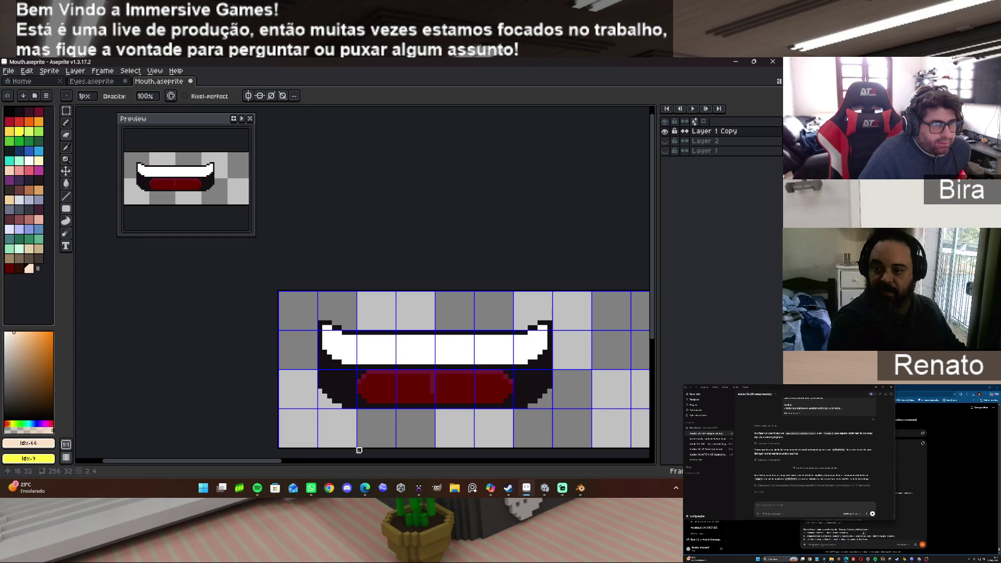
Erase stray dark pixels beside and under the second mouth.
{"action": "left_click_drag", "start_coordinate": [273, 461], "coordinate": [392, 464]}
{"action": "left_click", "coordinate": [523, 344]}
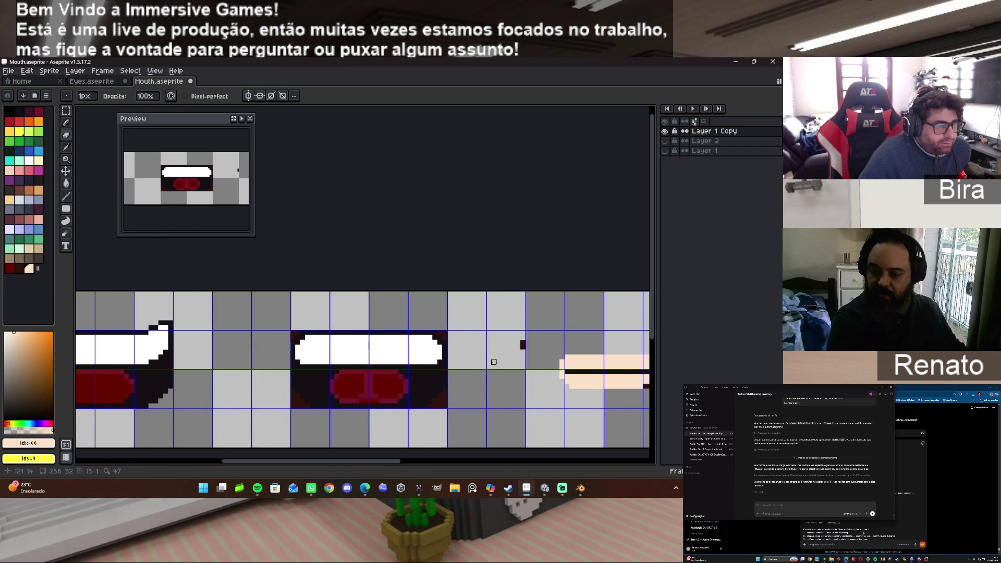
{"action": "scroll", "coordinate": [430, 411], "scroll_direction": "up", "scroll_amount": 1}
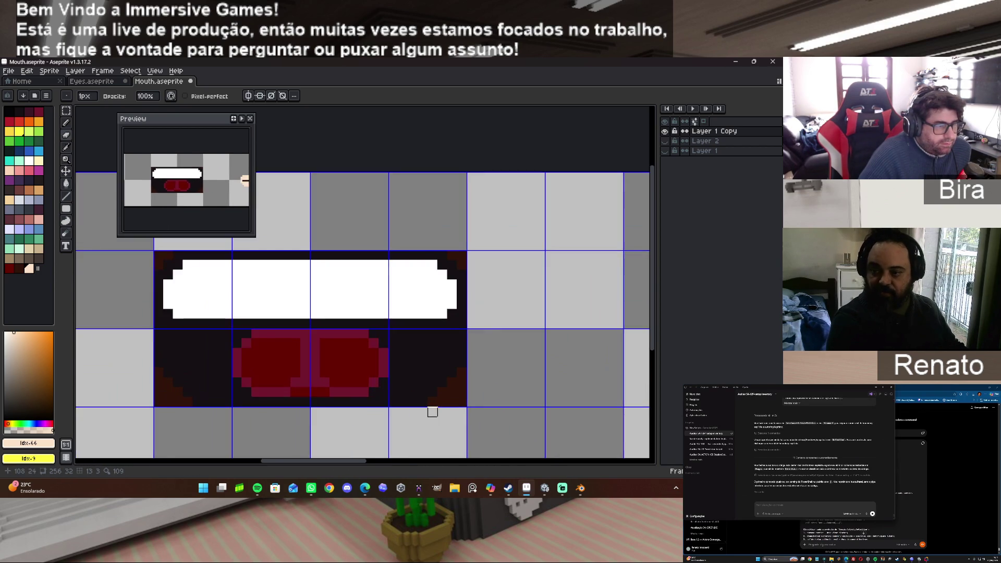
{"action": "scroll", "coordinate": [431, 409], "scroll_direction": "up", "scroll_amount": 1}
{"action": "mouse_move", "coordinate": [433, 399]}
{"action": "left_mouse_down"}
{"action": "mouse_move", "coordinate": [473, 399]}
{"action": "mouse_move", "coordinate": [473, 360]}
{"action": "mouse_move", "coordinate": [460, 386]}
{"action": "mouse_move", "coordinate": [447, 386]}
{"action": "left_mouse_up"}
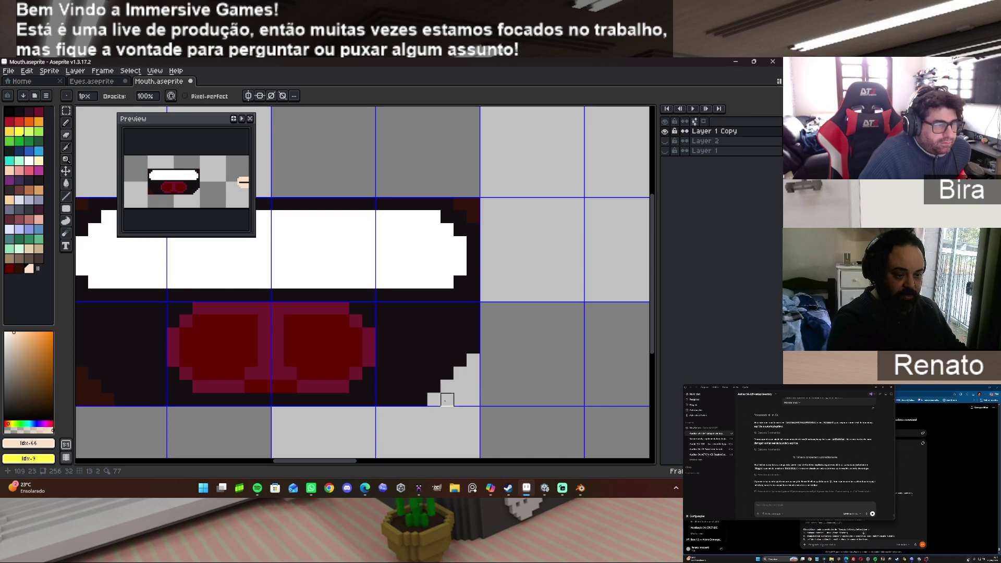
{"action": "left_click_drag", "start_coordinate": [355, 461], "coordinate": [315, 462]}
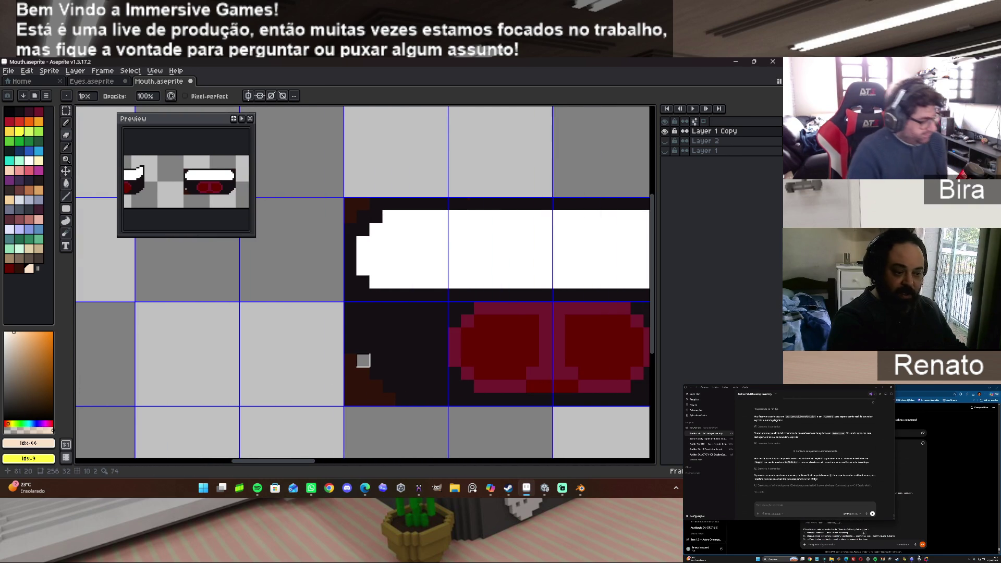
Erase dark pixels along the mouth's left edge, lower-left corner and top outline corners.
{"action": "key", "text": "v"}
{"action": "key", "text": "e"}
{"action": "left_click", "coordinate": [350, 360]}
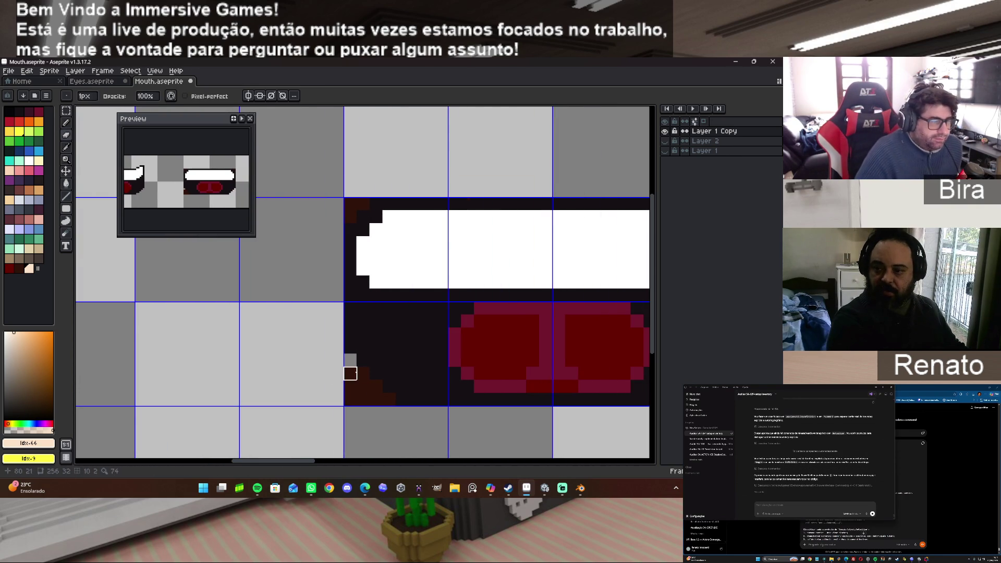
{"action": "left_click", "coordinate": [363, 373]}
{"action": "mouse_move", "coordinate": [376, 386]}
{"action": "left_mouse_down"}
{"action": "mouse_move", "coordinate": [388, 400]}
{"action": "mouse_move", "coordinate": [351, 399]}
{"action": "mouse_move", "coordinate": [350, 373]}
{"action": "mouse_move", "coordinate": [363, 386]}
{"action": "left_mouse_up"}
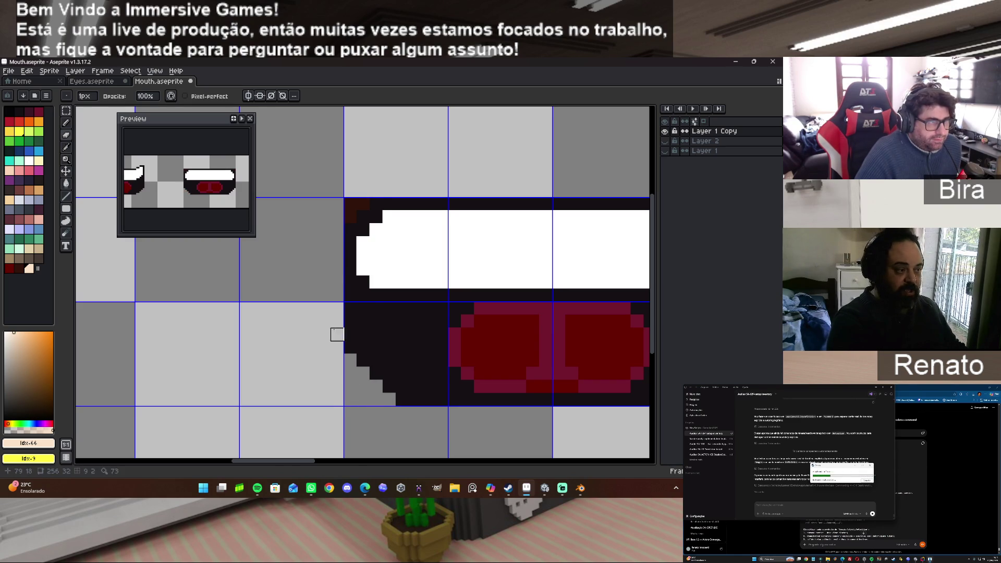
{"action": "left_click_drag", "start_coordinate": [363, 203], "coordinate": [350, 203]}
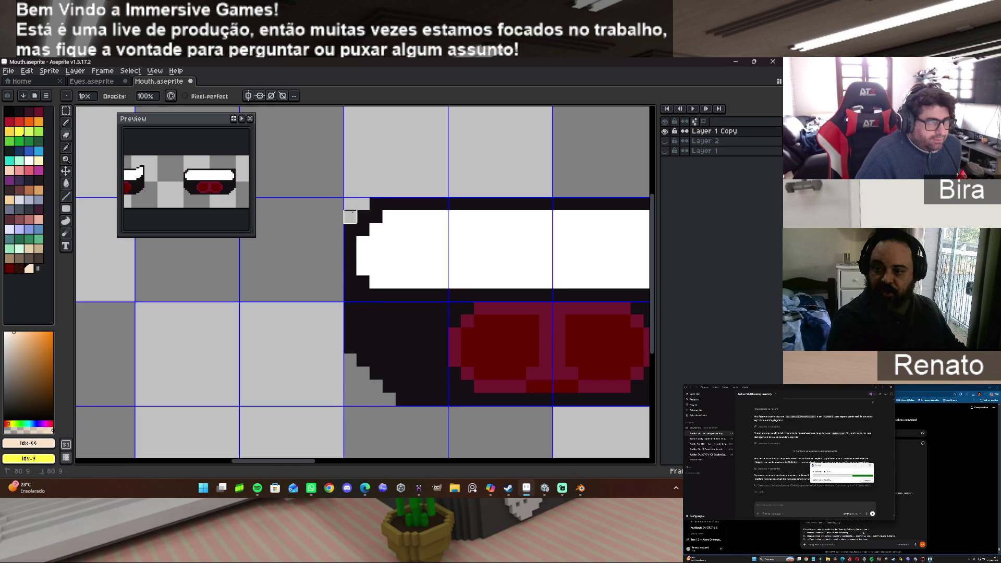
{"action": "left_click_drag", "start_coordinate": [311, 460], "coordinate": [364, 461]}
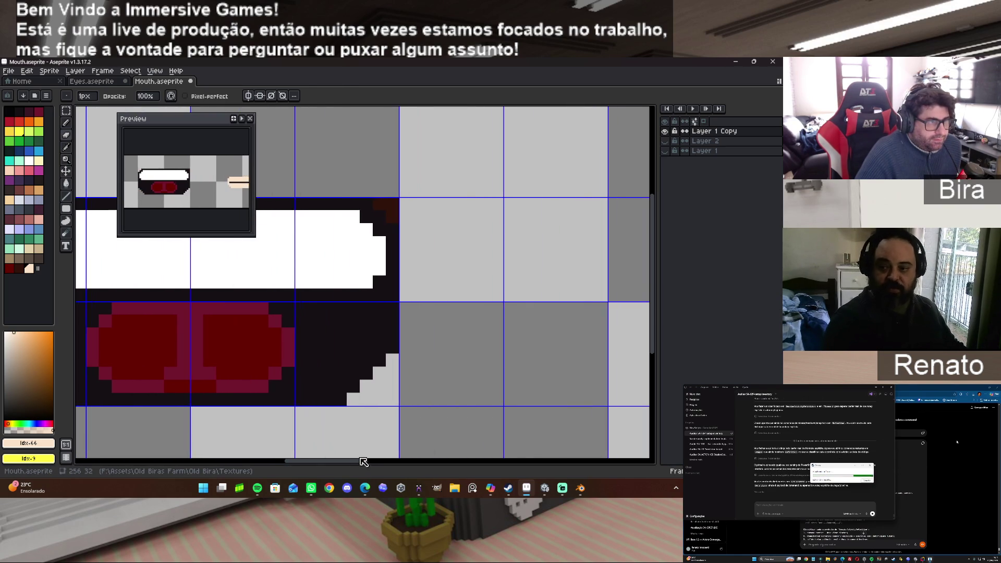
{"action": "left_click_drag", "start_coordinate": [393, 203], "coordinate": [379, 204]}
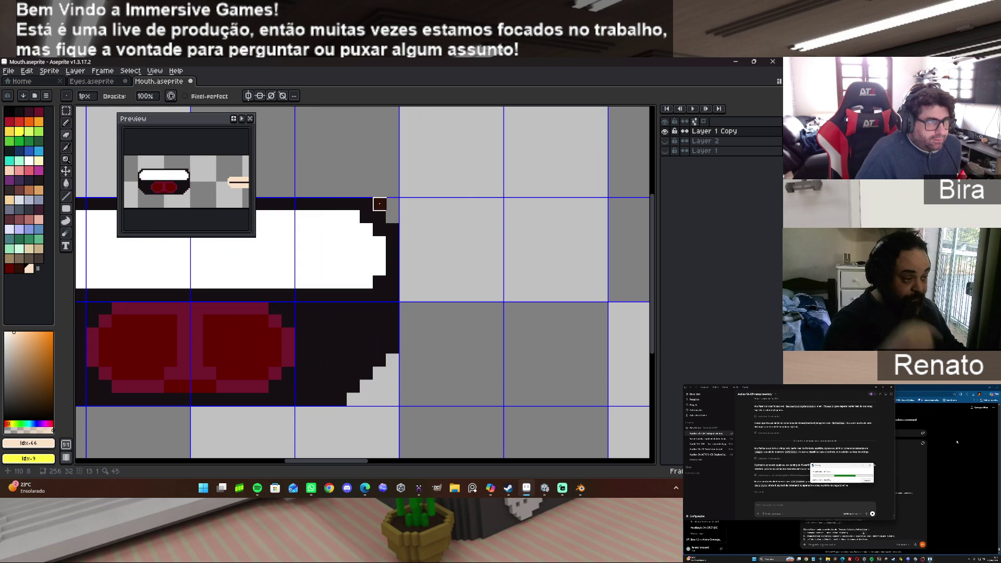
Make Layer 2 the active layer again.
{"action": "scroll", "coordinate": [461, 364], "scroll_direction": "down", "scroll_amount": 1}
{"action": "scroll", "coordinate": [461, 364], "scroll_direction": "down", "scroll_amount": 1}
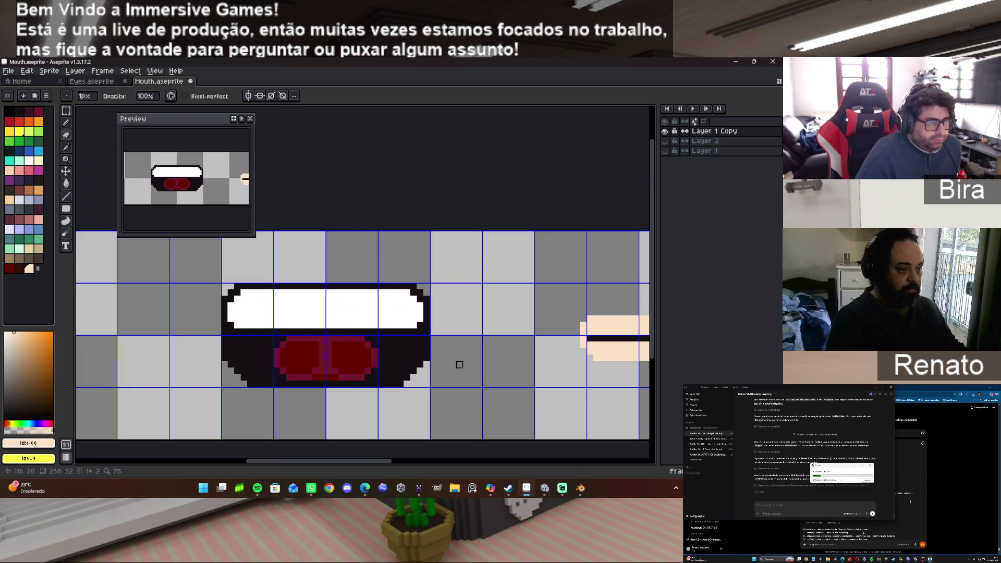
{"action": "mouse_move", "coordinate": [363, 461]}
{"action": "left_mouse_down"}
{"action": "mouse_move", "coordinate": [494, 462]}
{"action": "mouse_move", "coordinate": [450, 448]}
{"action": "mouse_move", "coordinate": [559, 447]}
{"action": "mouse_move", "coordinate": [243, 449]}
{"action": "left_mouse_up"}
{"action": "left_click", "coordinate": [711, 141]}
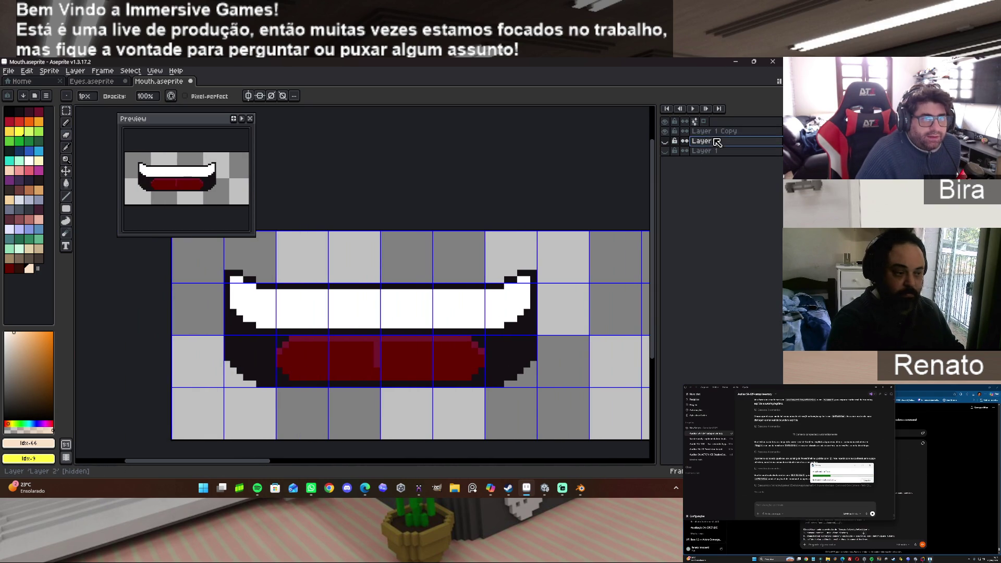
Show Layer 2 and pencil dark brown #2F1309 over the border's bottom-right and top-left corner pixels.
{"action": "left_click", "coordinate": [665, 141]}
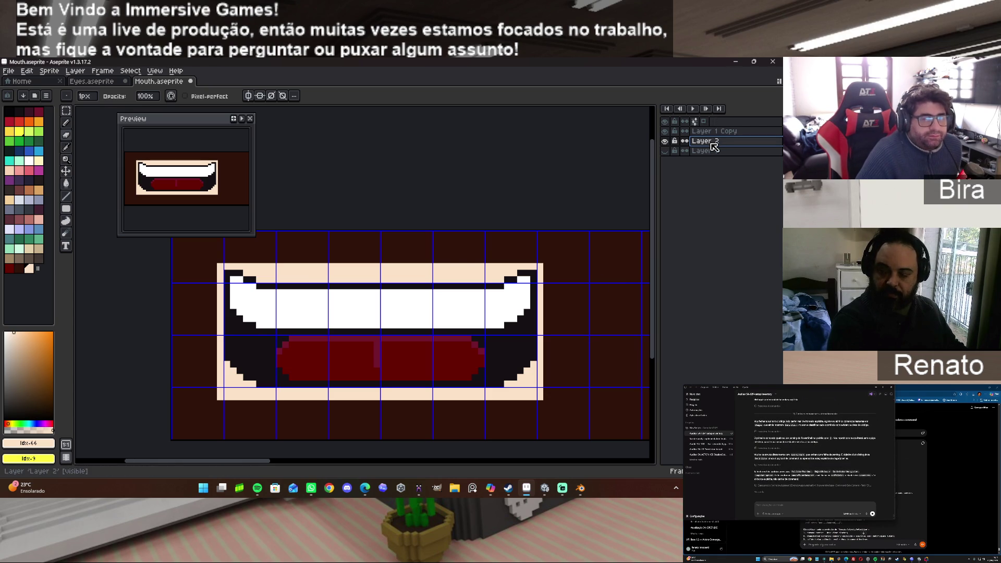
{"action": "left_click", "coordinate": [566, 404], "text": "alt"}
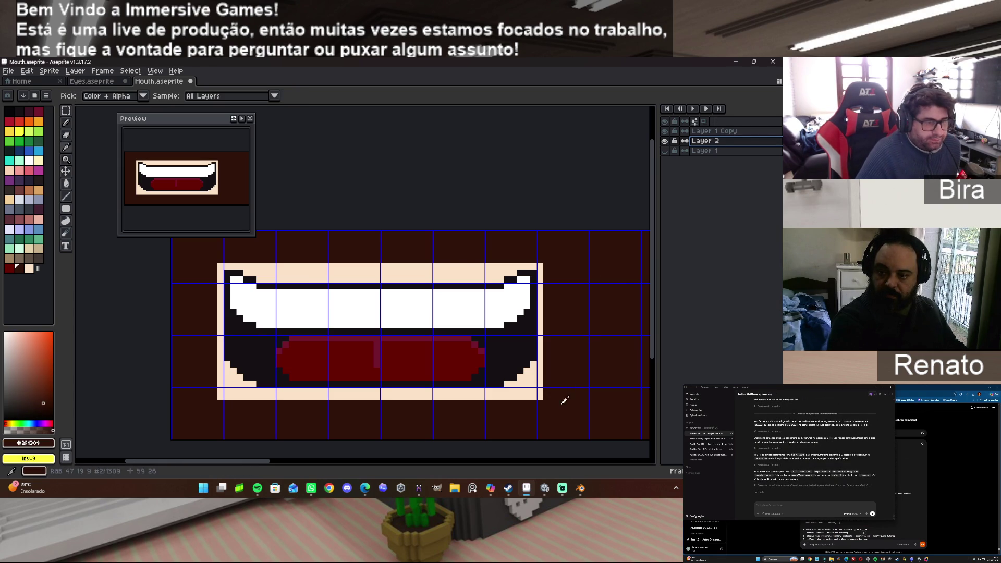
{"action": "left_click", "coordinate": [66, 123]}
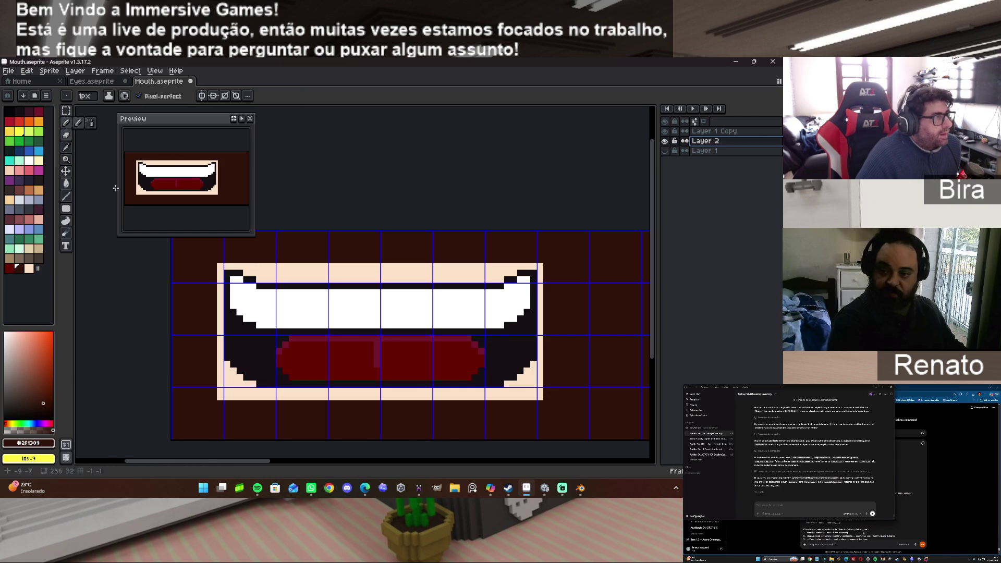
{"action": "left_click", "coordinate": [533, 396]}
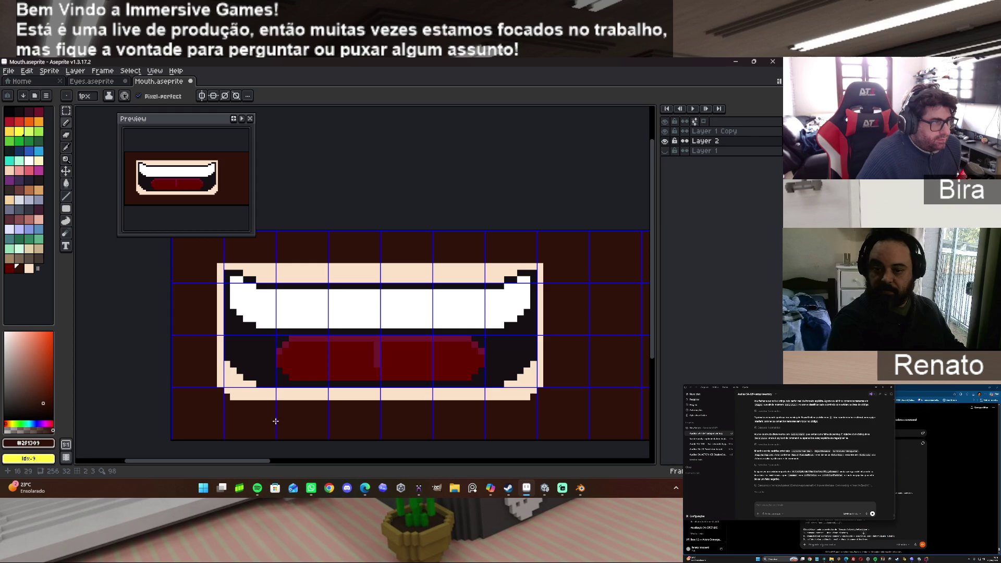
{"action": "left_click_drag", "start_coordinate": [222, 265], "coordinate": [219, 270]}
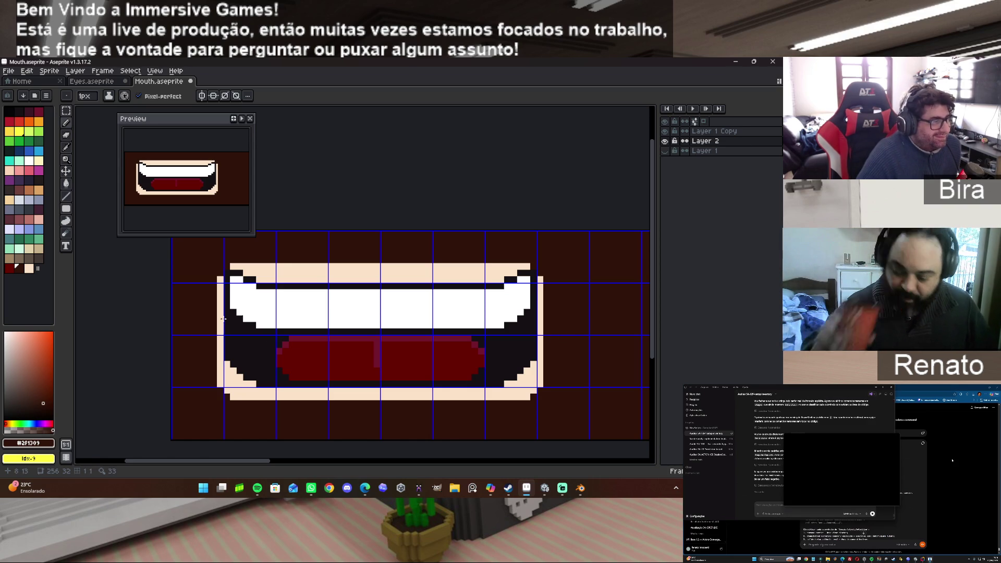
Using skin colour #fbe2c8, add border columns along the mouth's left and right edges.
{"action": "left_click", "coordinate": [214, 364], "text": "alt"}
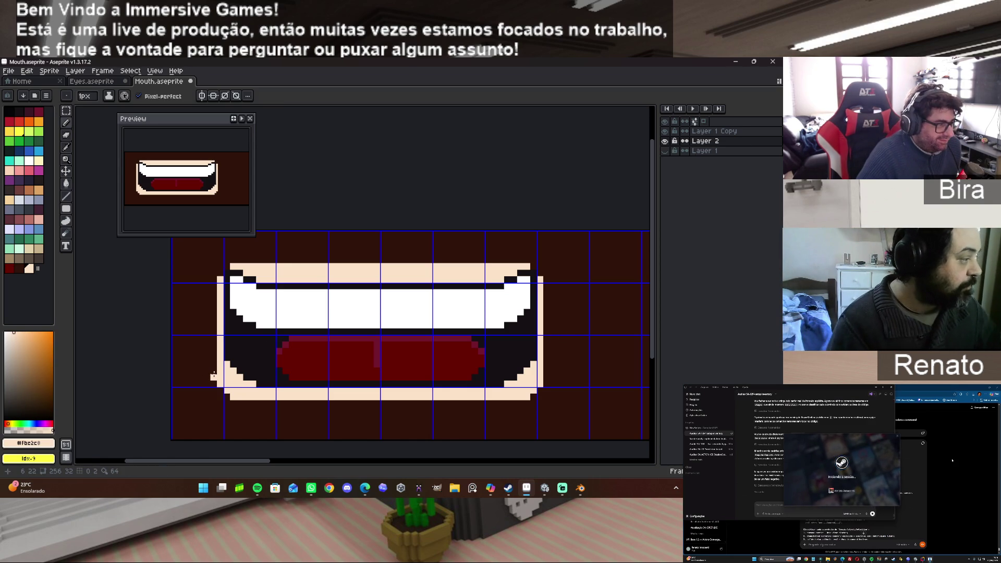
{"action": "left_click_drag", "start_coordinate": [213, 376], "coordinate": [214, 302]}
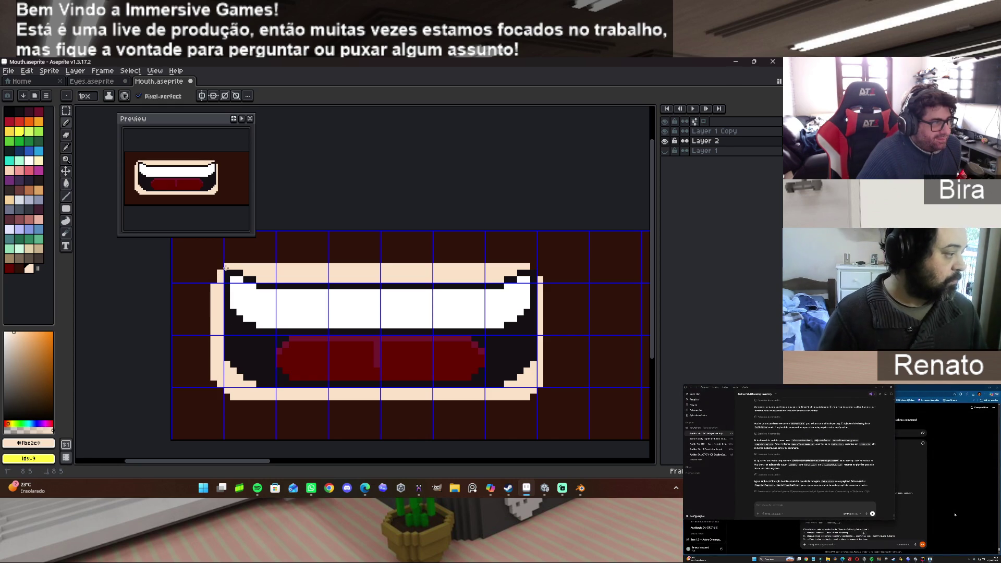
{"action": "left_click", "coordinate": [538, 271]}
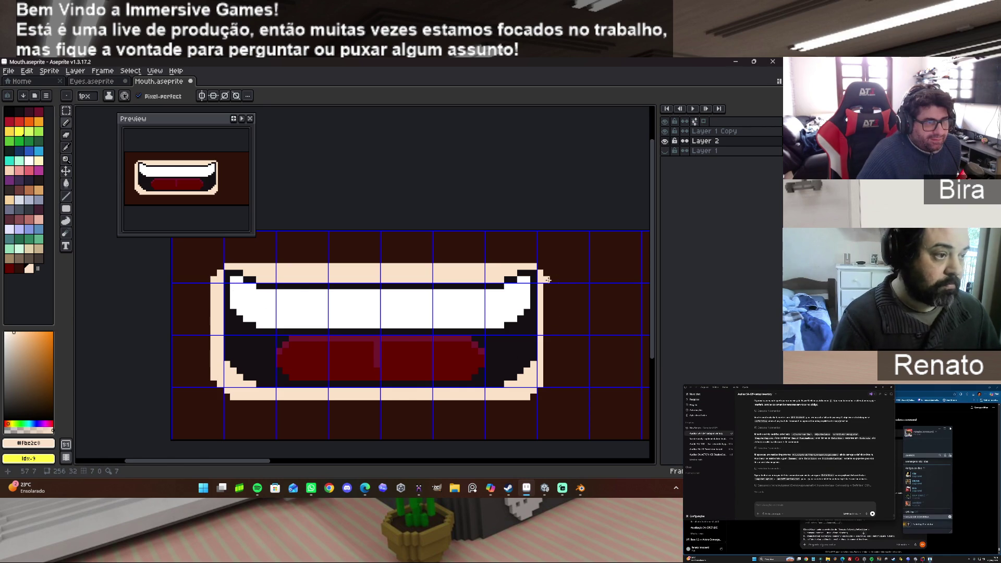
{"action": "left_click_drag", "start_coordinate": [546, 277], "coordinate": [546, 385]}
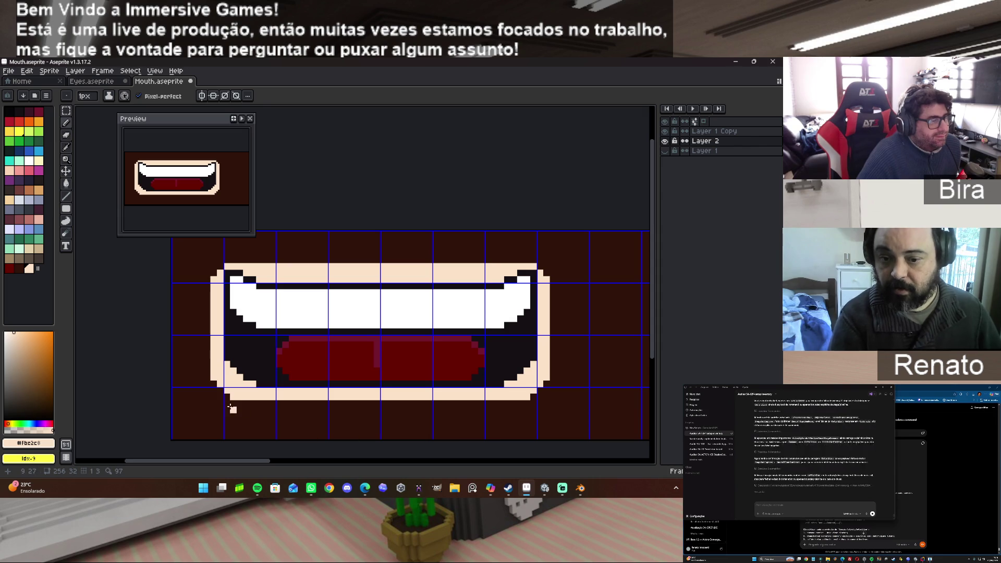
Thicken the bottom lip border on both sides, leaving a one-pixel-deeper notch at the centre.
{"action": "left_click_drag", "start_coordinate": [237, 405], "coordinate": [323, 400]}
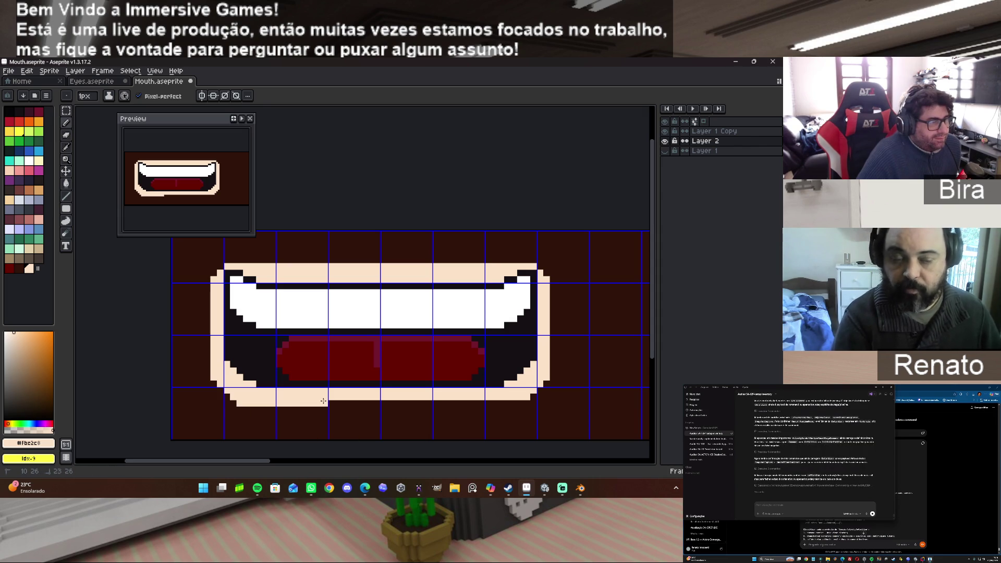
{"action": "left_click_drag", "start_coordinate": [434, 402], "coordinate": [522, 403]}
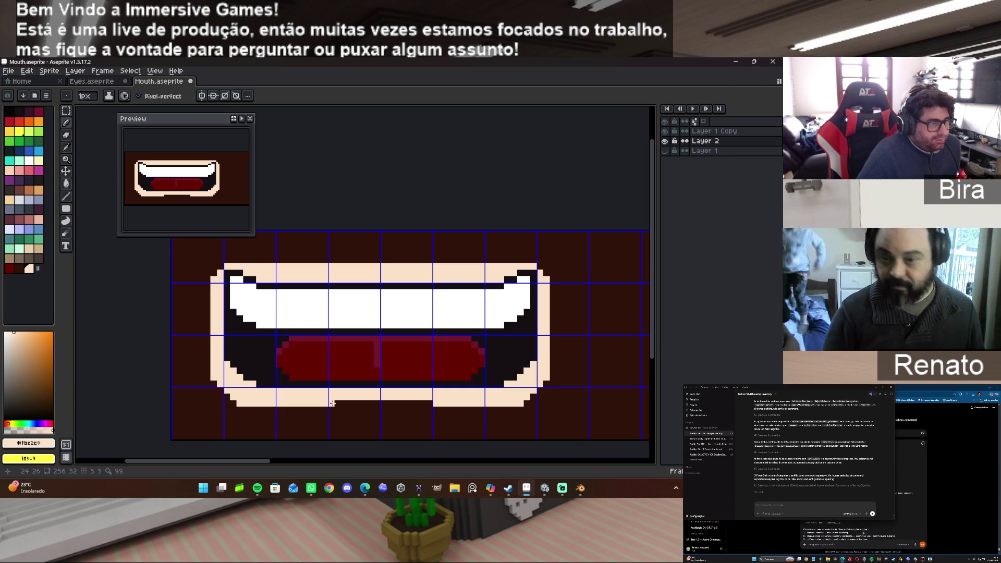
{"action": "mouse_move", "coordinate": [332, 403]}
{"action": "left_mouse_down"}
{"action": "mouse_move", "coordinate": [344, 402]}
{"action": "mouse_move", "coordinate": [329, 404]}
{"action": "left_mouse_up"}
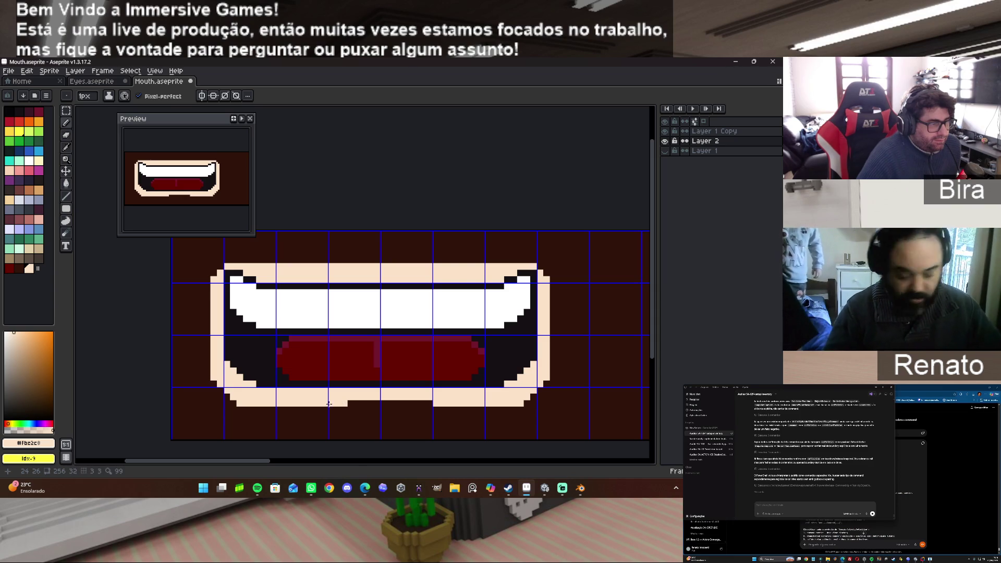
{"action": "left_click_drag", "start_coordinate": [430, 403], "coordinate": [417, 404]}
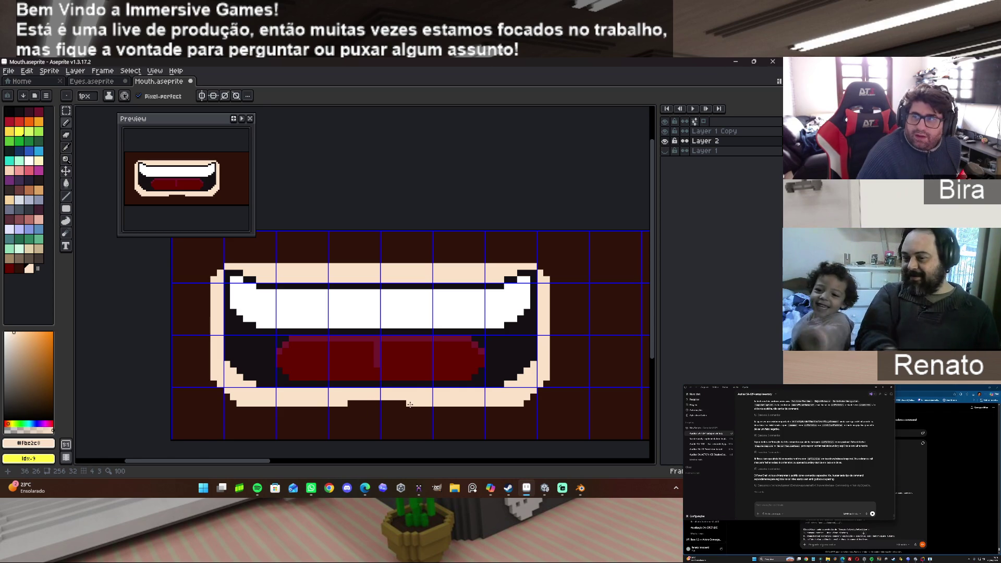
{"action": "right_click", "coordinate": [410, 404]}
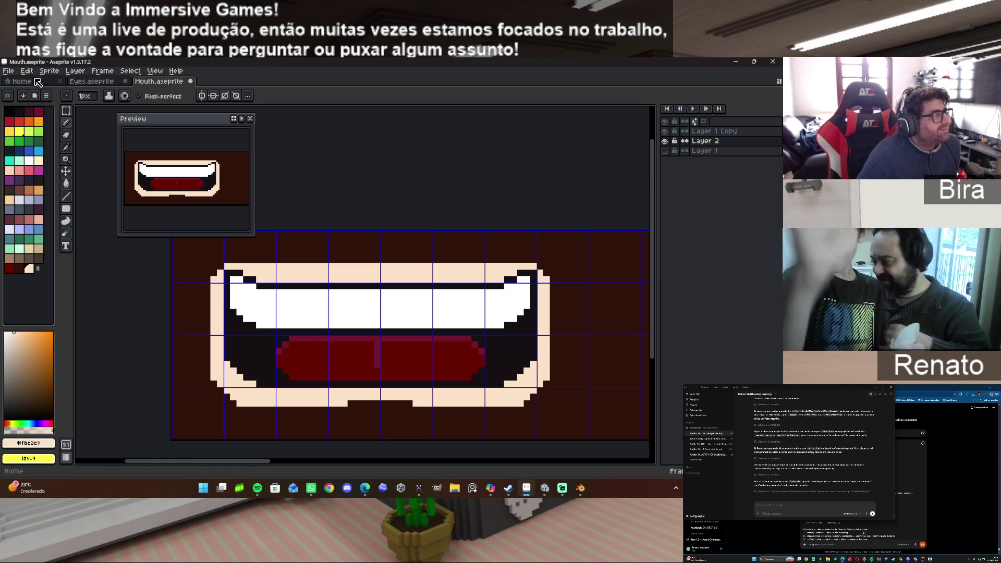
Save the mouth sprite, export it as Mouth.png, and return to Blender.
{"action": "left_click", "coordinate": [11, 71]}
{"action": "left_click", "coordinate": [29, 115]}
{"action": "left_click", "coordinate": [10, 72]}
{"action": "mouse_move", "coordinate": [40, 155]}
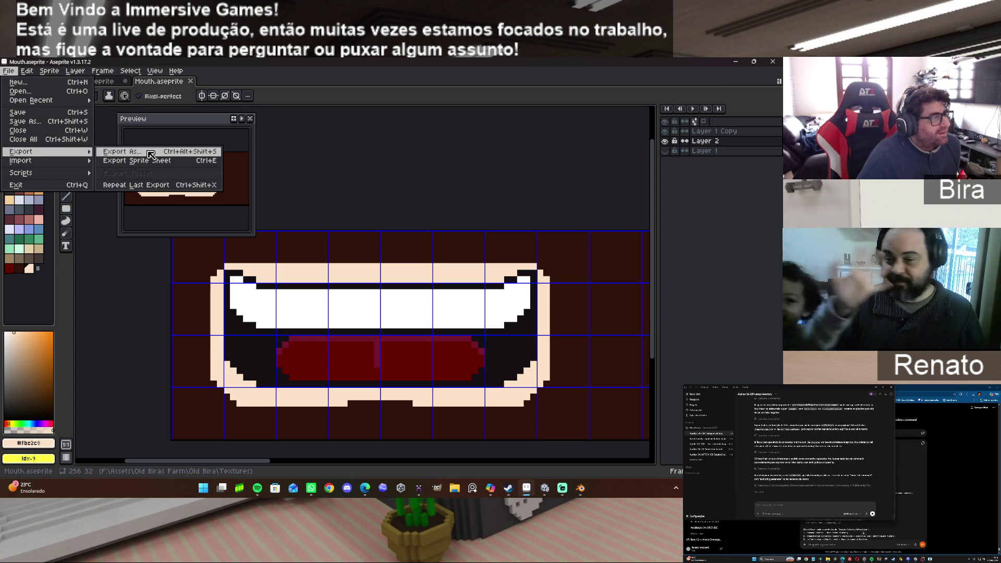
{"action": "left_click", "coordinate": [150, 155]}
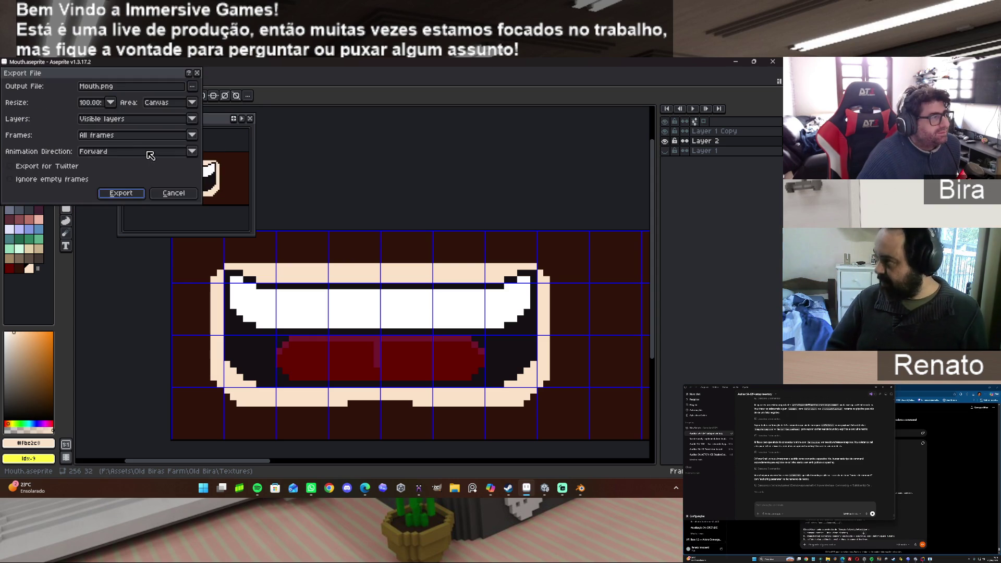
{"action": "left_click", "coordinate": [130, 194]}
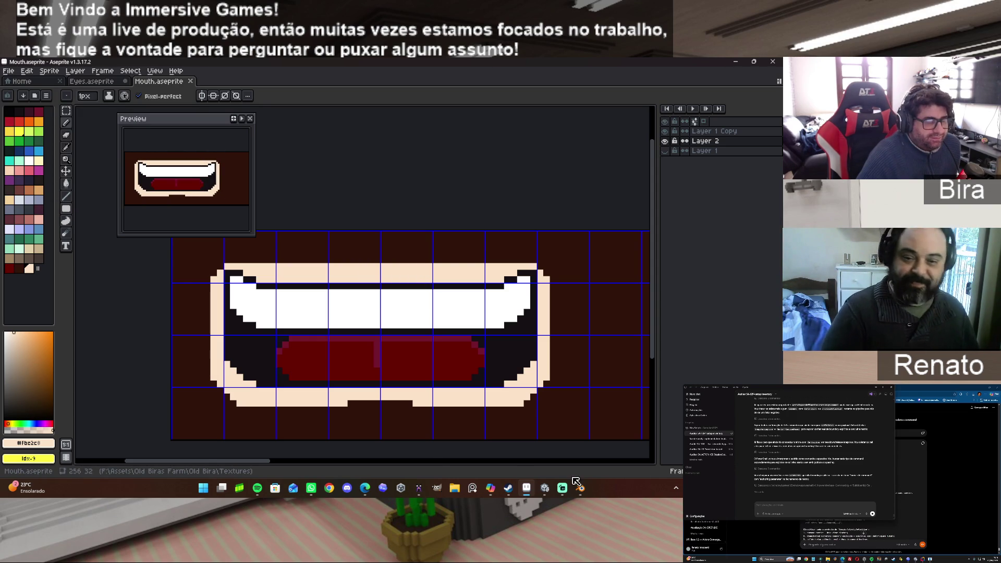
{"action": "left_click", "coordinate": [581, 492]}
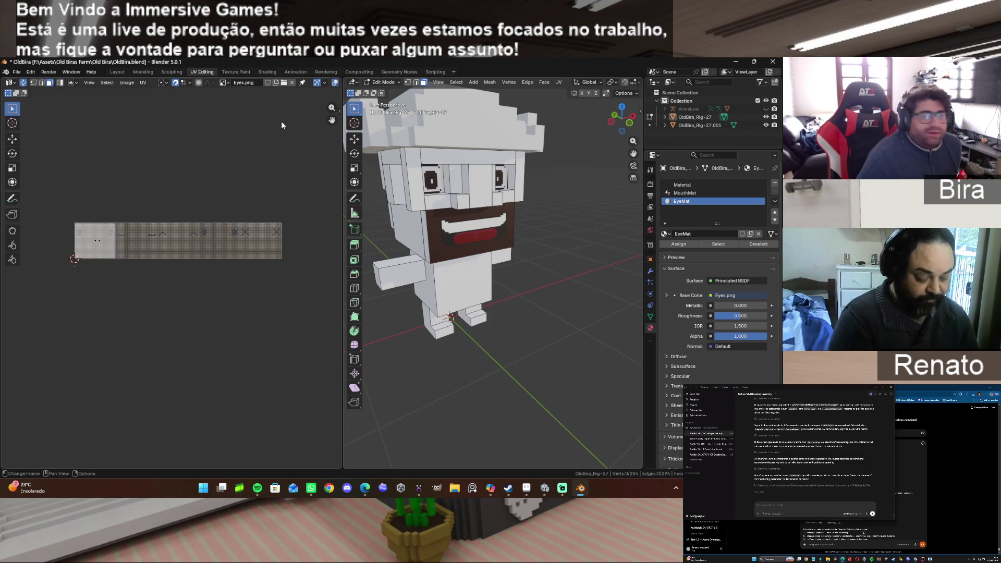
Display Mouth.png in the UV editor, reload it from disk, and return to Aseprite.
{"action": "left_click", "coordinate": [224, 82]}
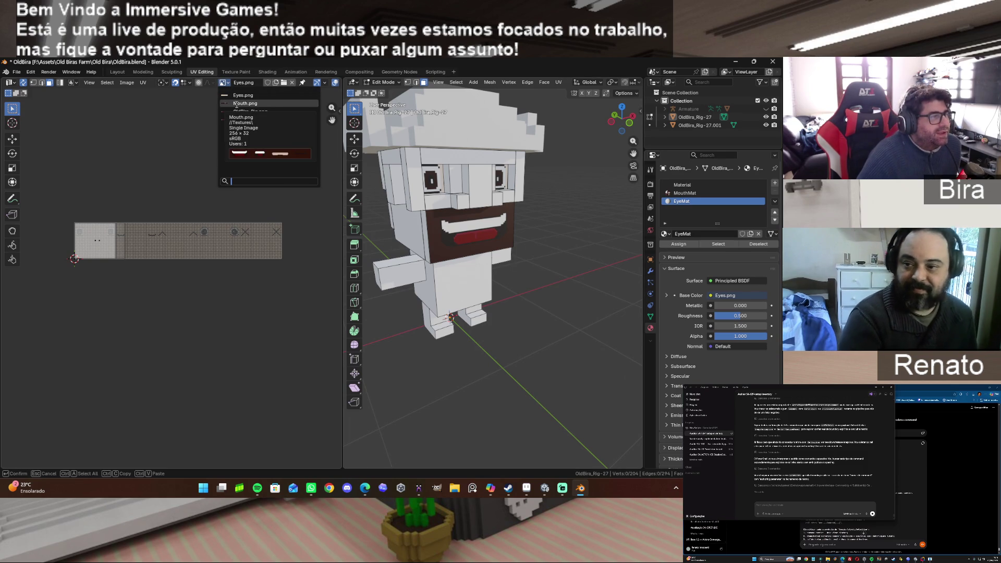
{"action": "left_click", "coordinate": [236, 103]}
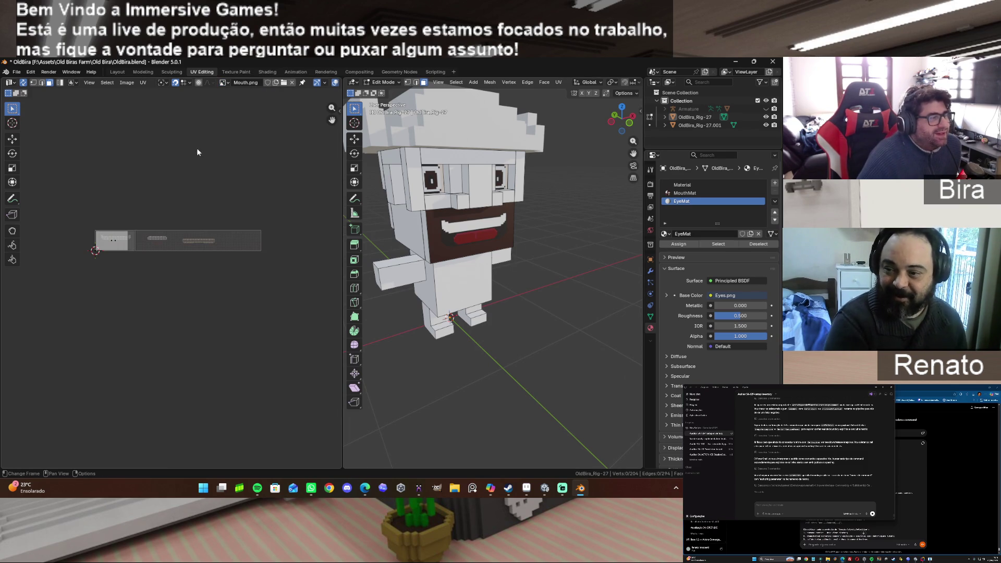
{"action": "left_click", "coordinate": [128, 82]}
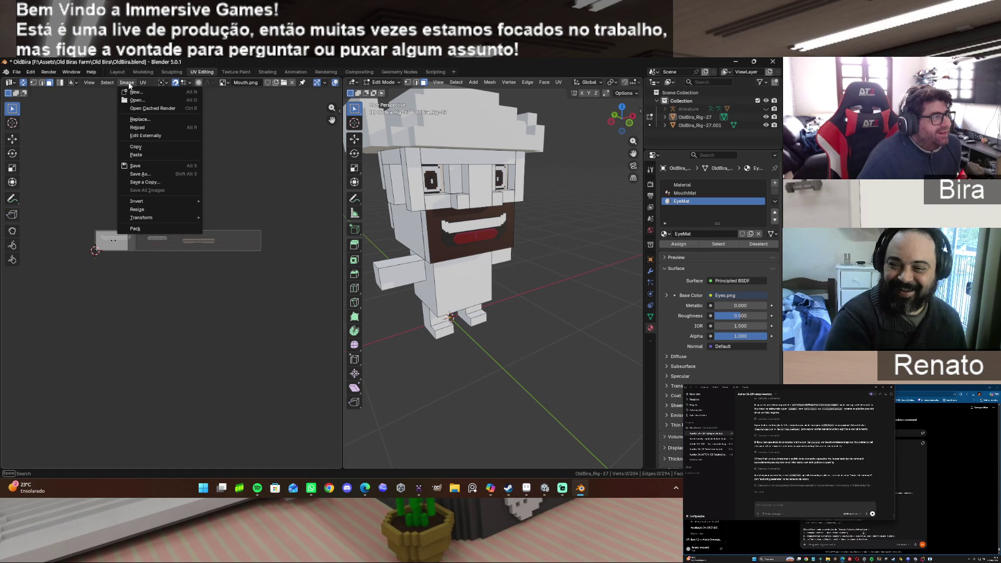
{"action": "left_click", "coordinate": [149, 127]}
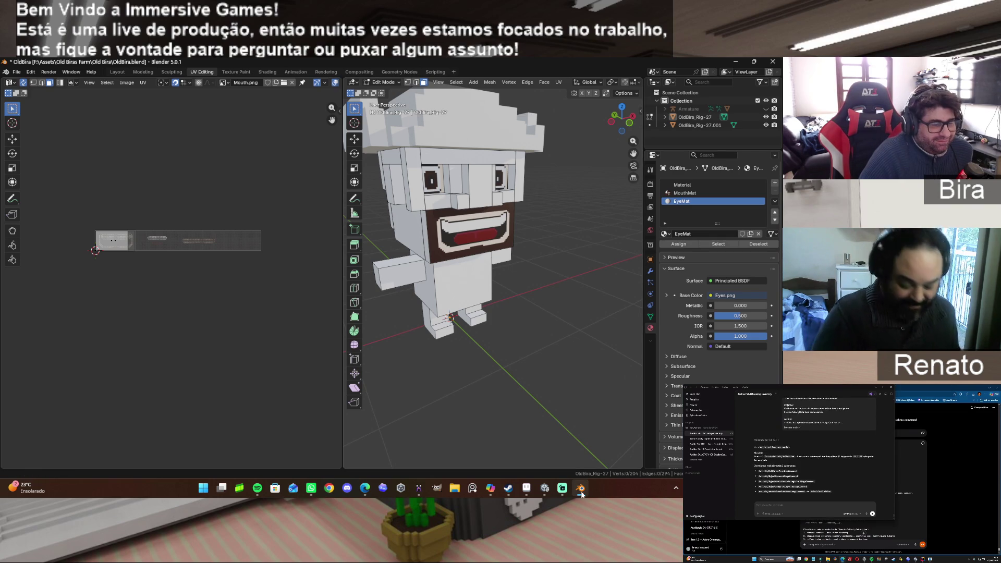
{"action": "left_click", "coordinate": [526, 489]}
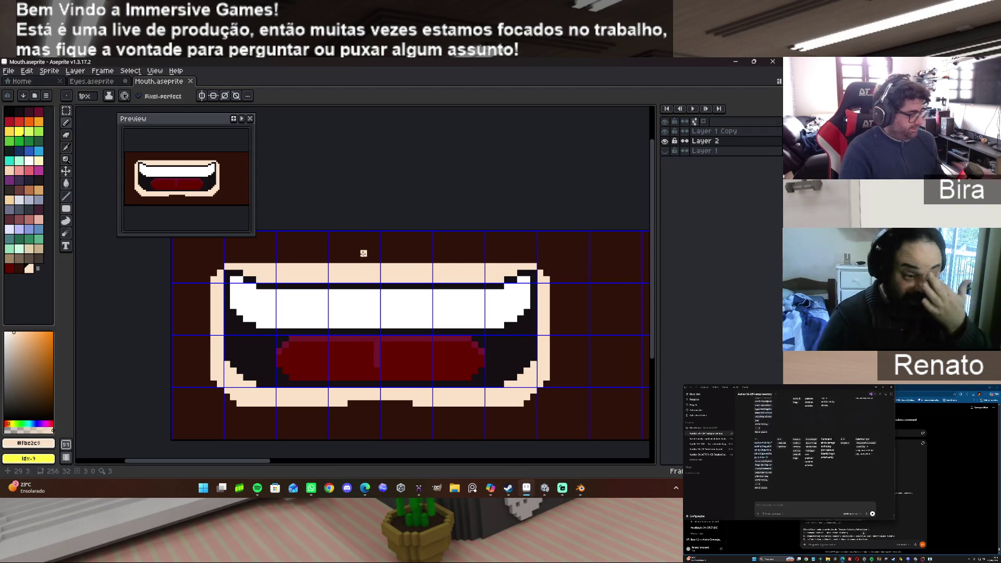
Paint dark brown #2f1309 along the top row of the mouth's peach lip border.
{"action": "left_click", "coordinate": [363, 253], "text": "alt"}
{"action": "left_click_drag", "start_coordinate": [279, 266], "coordinate": [481, 266]}
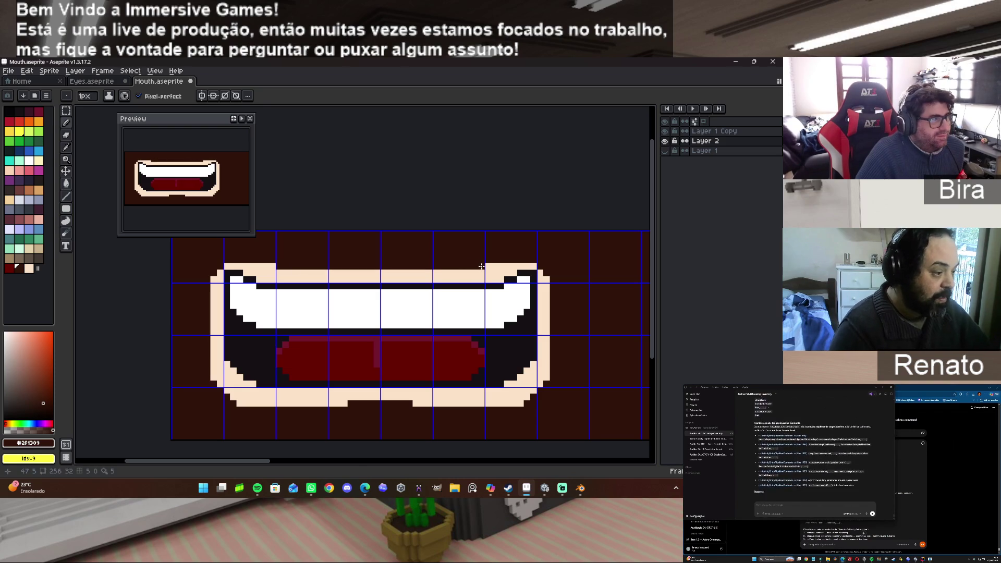
{"action": "left_click", "coordinate": [332, 272]}
{"action": "left_click_drag", "start_coordinate": [332, 272], "coordinate": [433, 272]}
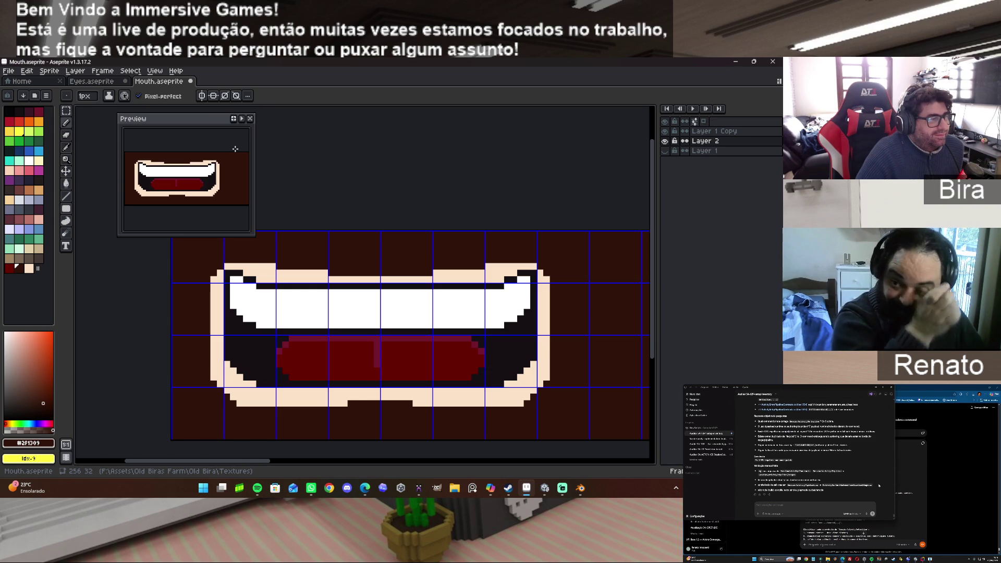
{"action": "left_click_drag", "start_coordinate": [249, 265], "coordinate": [271, 265]}
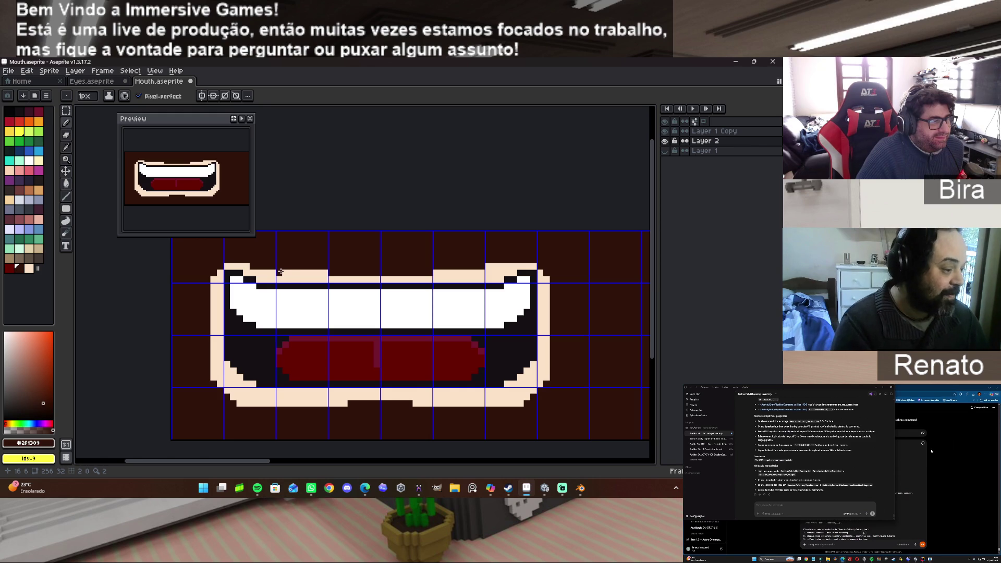
{"action": "left_click_drag", "start_coordinate": [292, 271], "coordinate": [322, 273]}
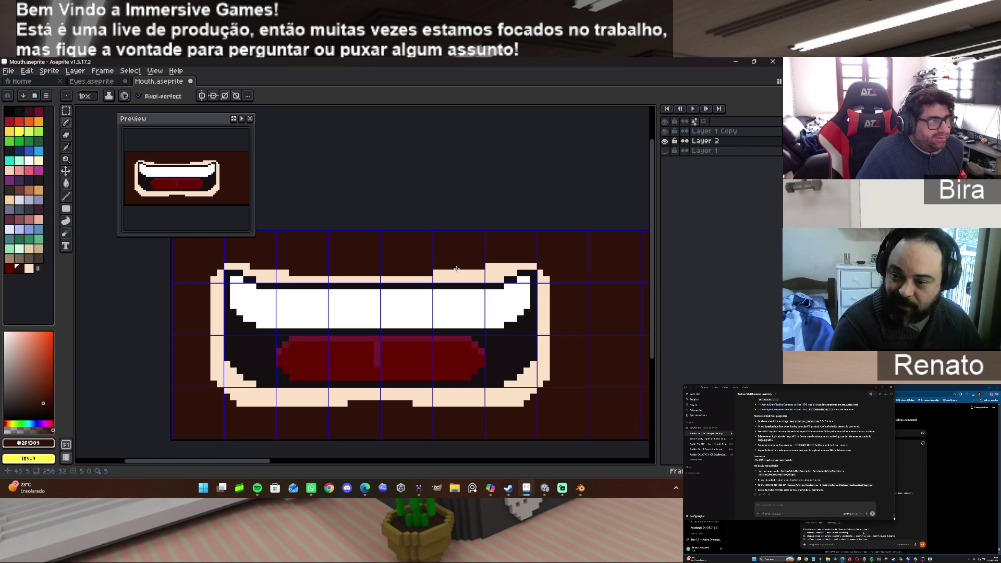
{"action": "left_click_drag", "start_coordinate": [472, 271], "coordinate": [432, 271]}
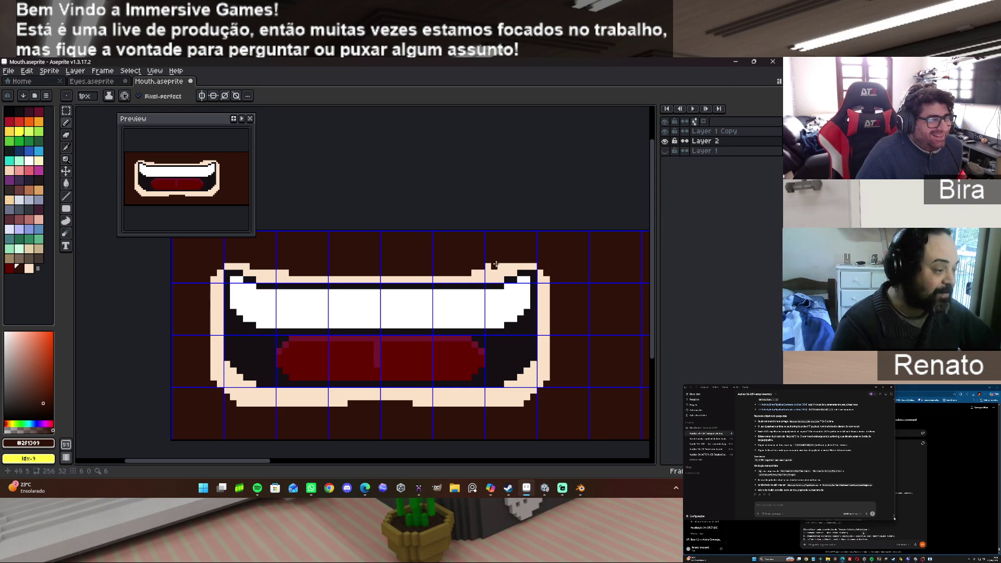
{"action": "left_click_drag", "start_coordinate": [490, 266], "coordinate": [500, 267]}
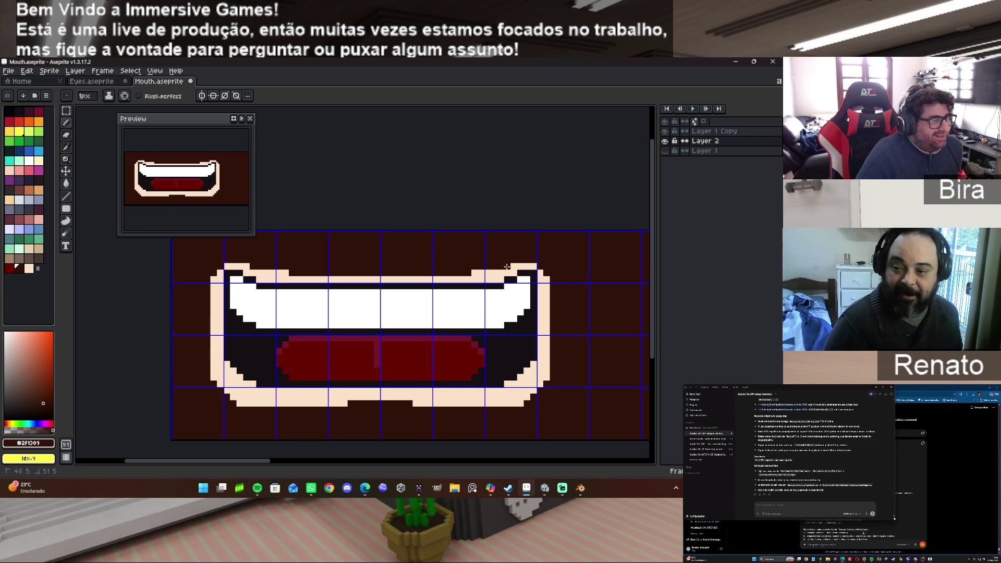
{"action": "left_click_drag", "start_coordinate": [507, 266], "coordinate": [508, 266]}
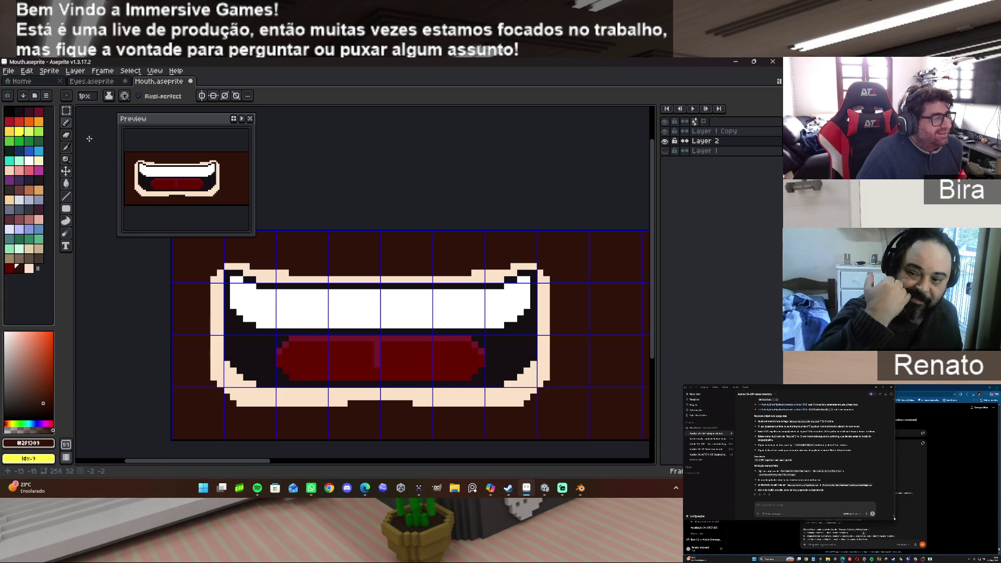
{"action": "left_click", "coordinate": [9, 71]}
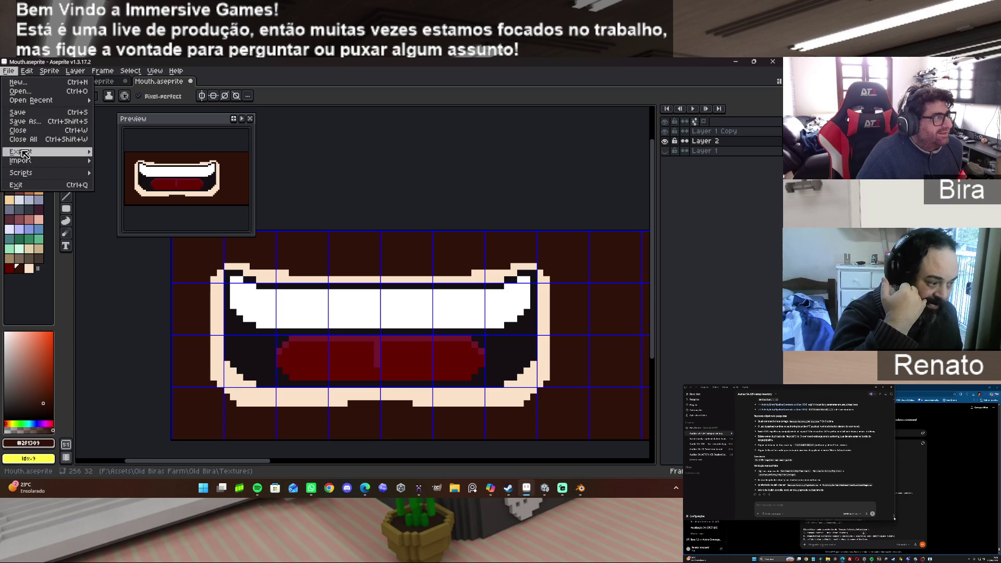
Paint a cream stepped triangle into the texture's top-left corner and box-select it.
{"action": "left_click", "coordinate": [12, 73]}
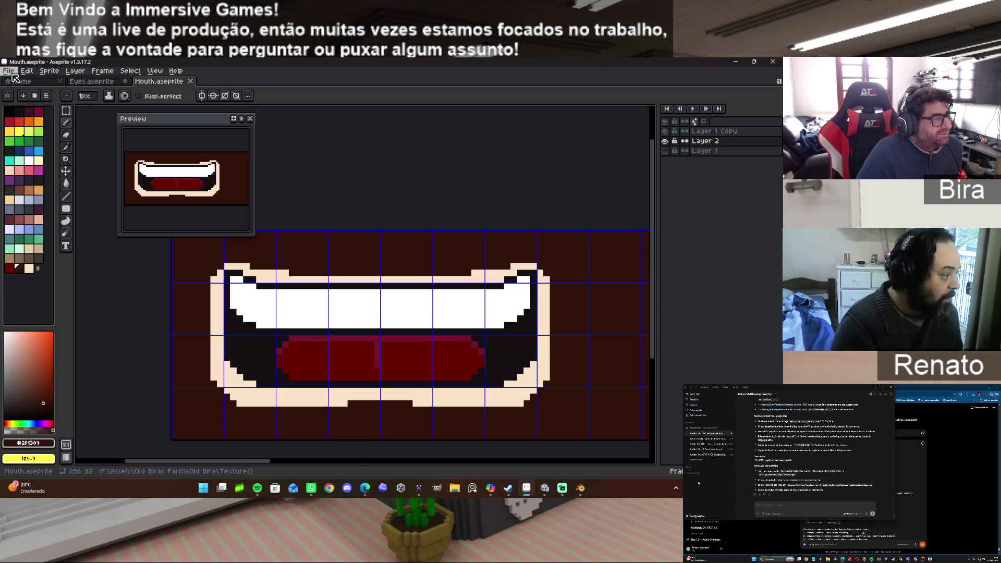
{"action": "left_click_drag", "start_coordinate": [655, 267], "coordinate": [654, 243]}
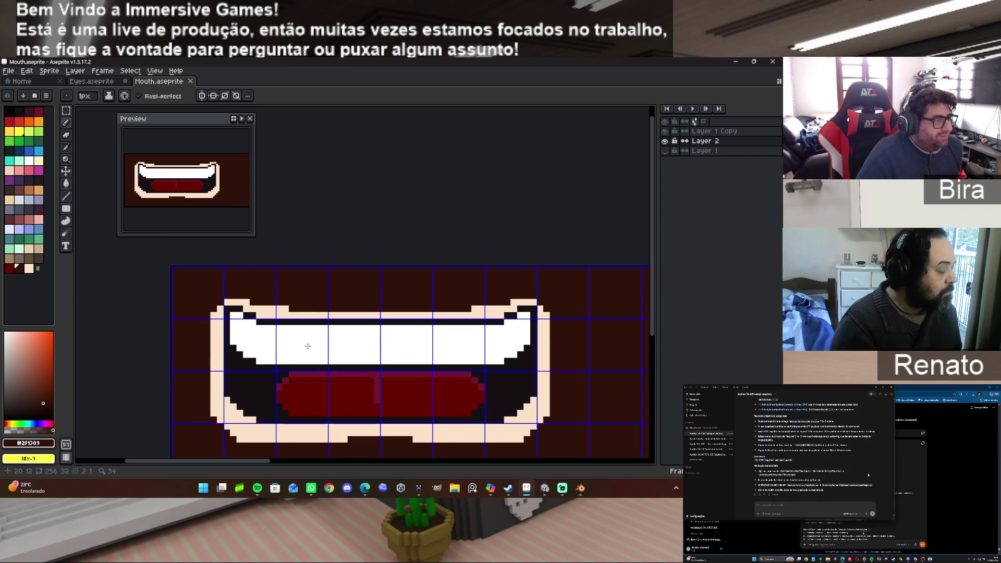
{"action": "left_click", "coordinate": [217, 310], "text": "alt"}
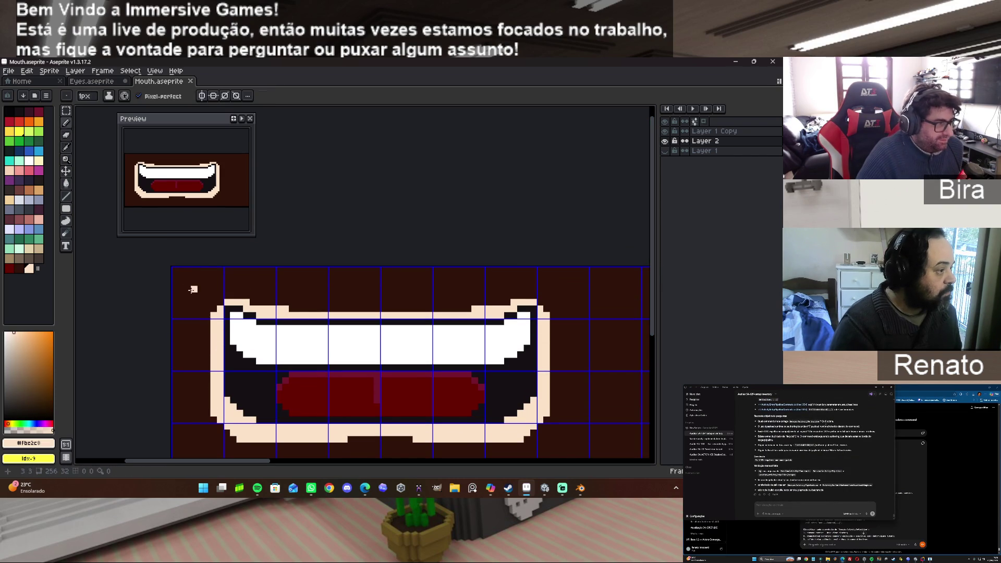
{"action": "left_click", "coordinate": [176, 270]}
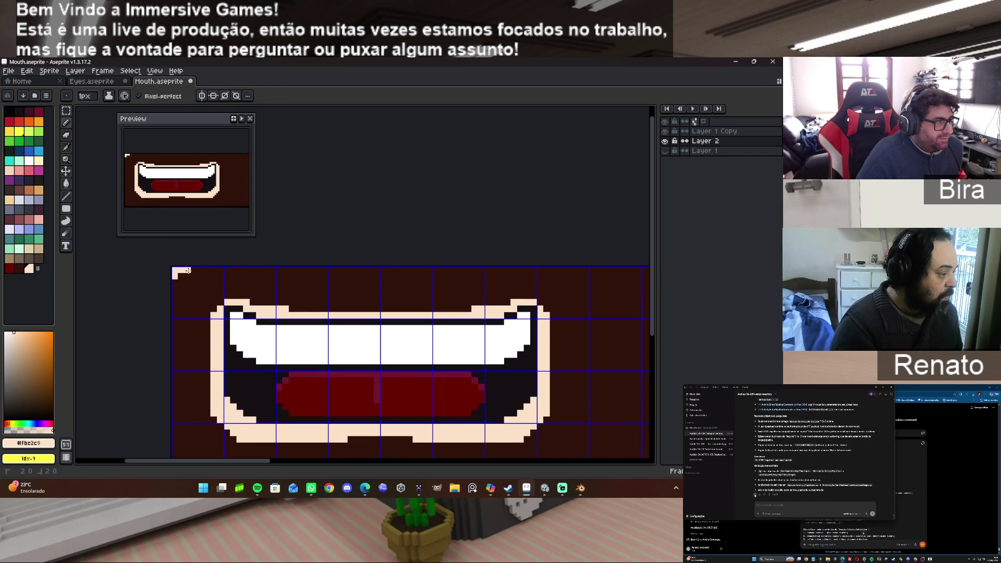
{"action": "left_click_drag", "start_coordinate": [188, 271], "coordinate": [178, 278]}
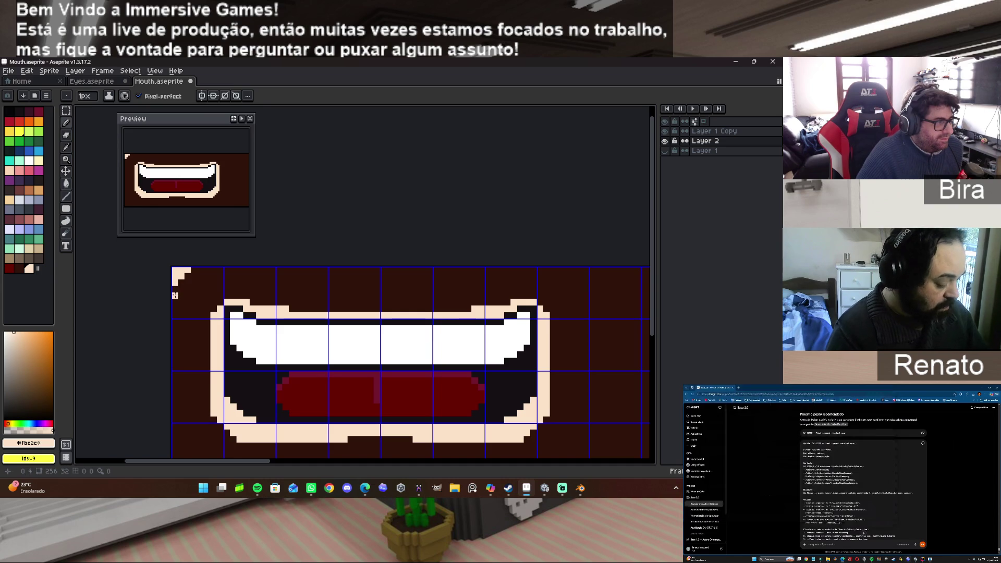
{"action": "left_click", "coordinate": [175, 289]}
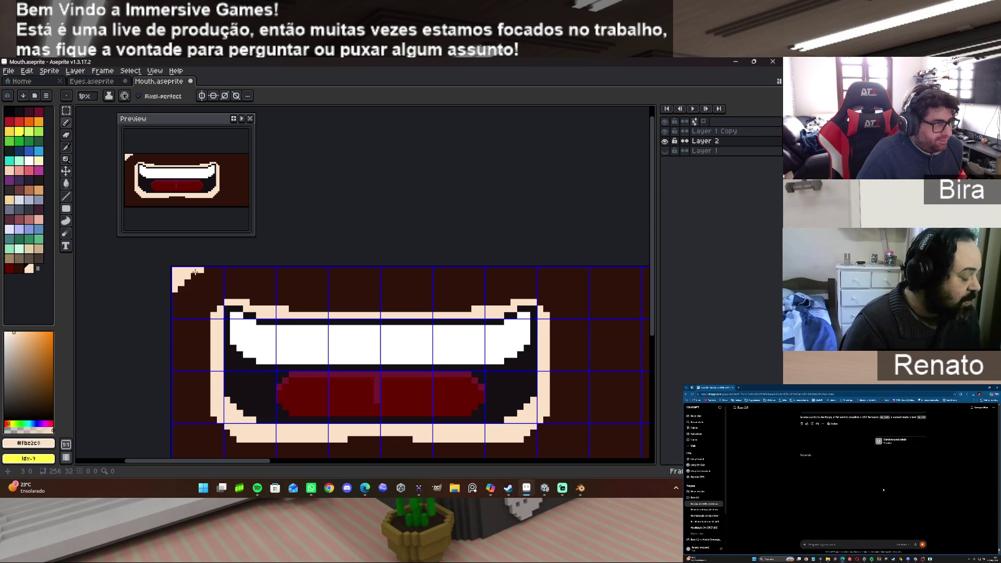
{"action": "left_click_drag", "start_coordinate": [191, 278], "coordinate": [177, 298]}
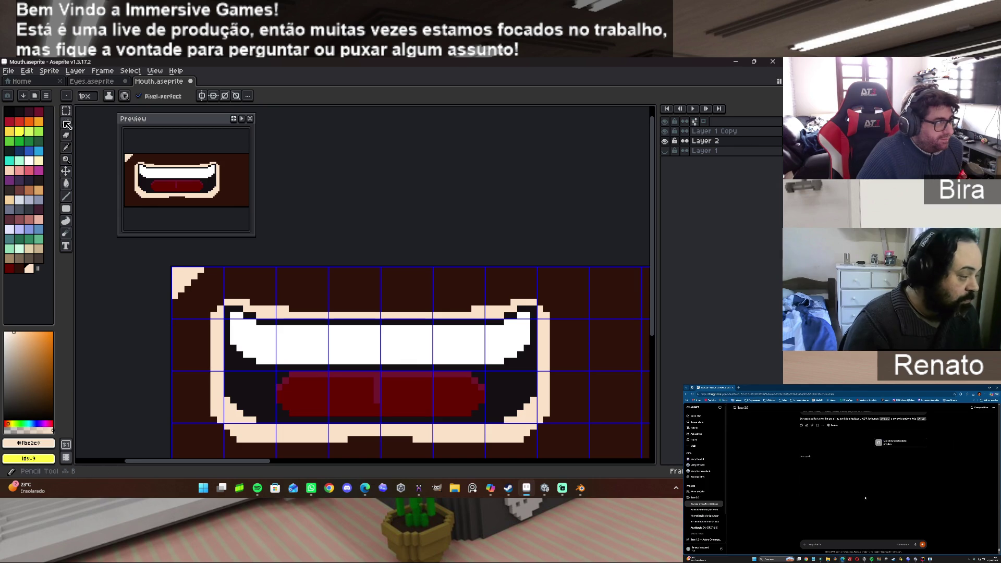
{"action": "left_click", "coordinate": [66, 110]}
{"action": "left_click_drag", "start_coordinate": [171, 268], "coordinate": [202, 296]}
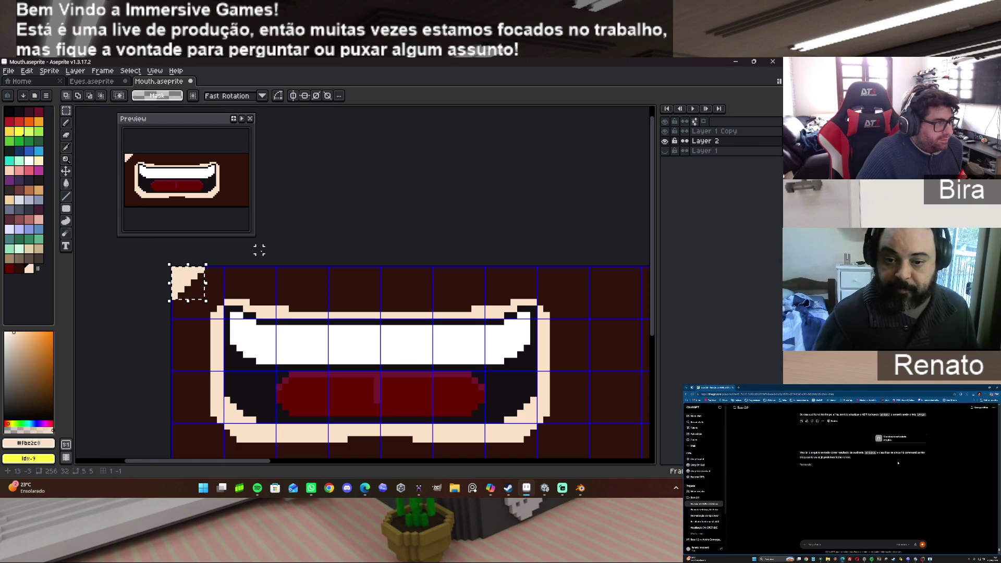
Copy the corner triangle, mirror it horizontally, and place it at the top-right corner.
{"action": "key", "text": "ctrl+c"}
{"action": "key", "text": "ctrl+v"}
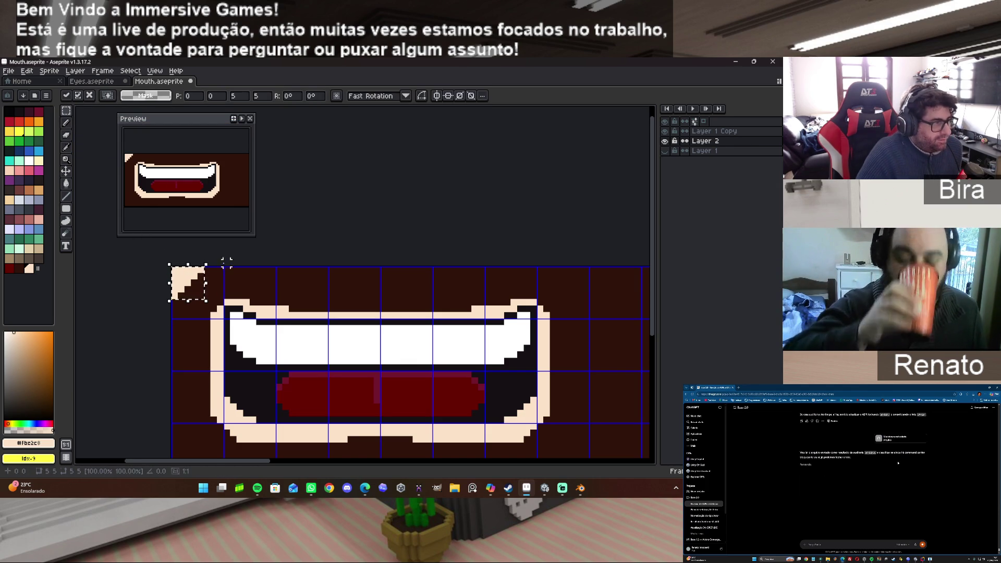
{"action": "left_click_drag", "start_coordinate": [190, 286], "coordinate": [583, 281]}
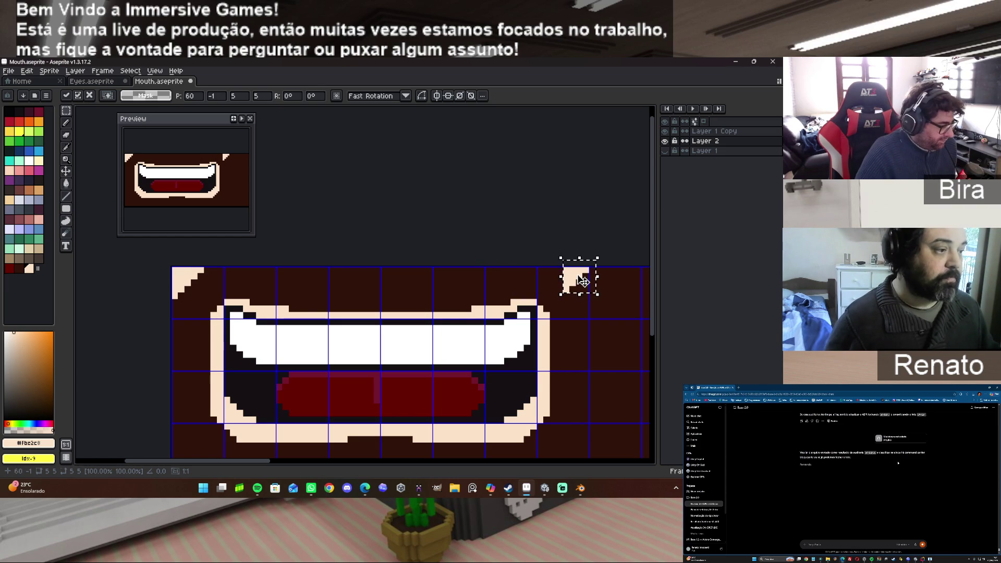
{"action": "key", "text": "shift+h"}
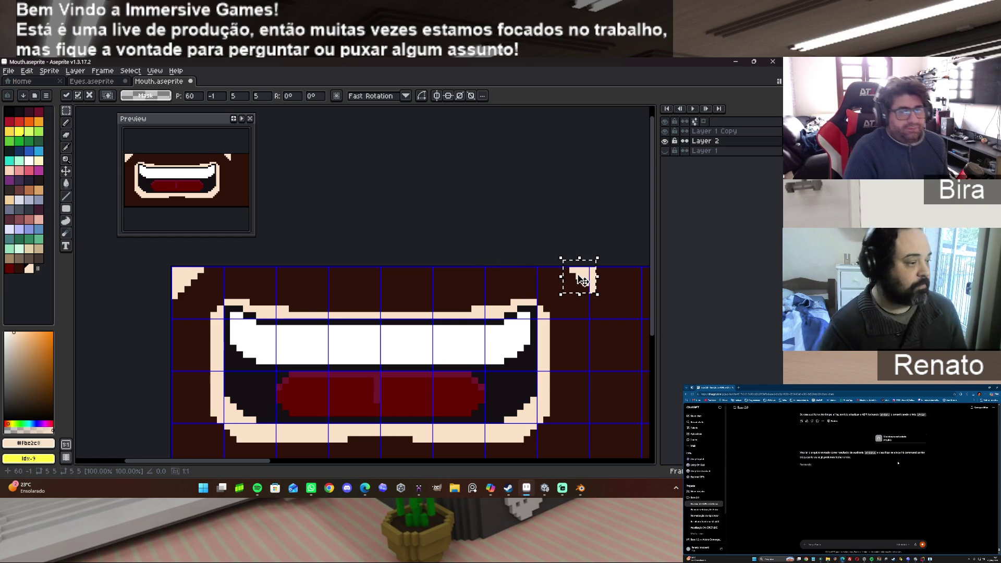
{"action": "key", "text": "Left"}
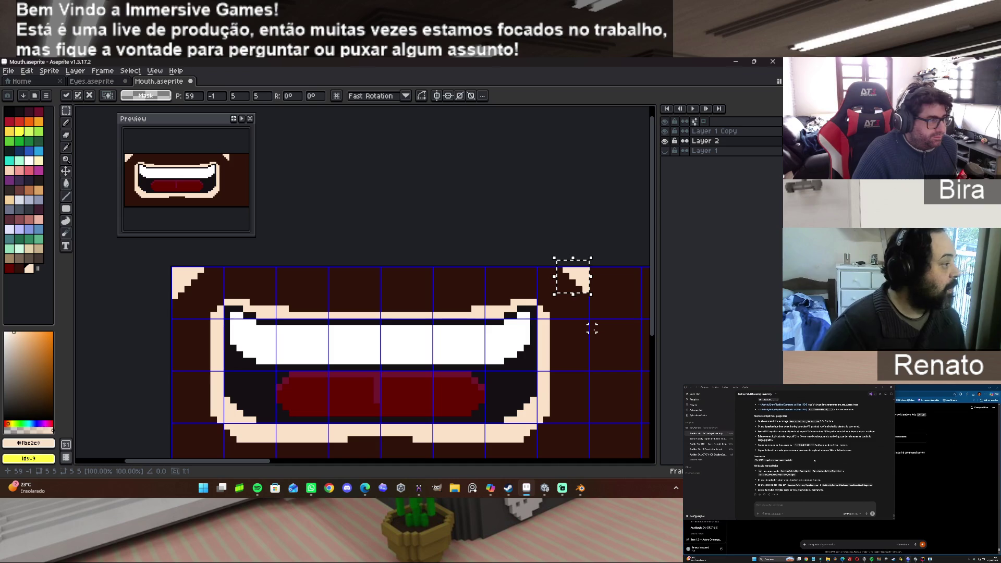
{"action": "key", "text": "Down"}
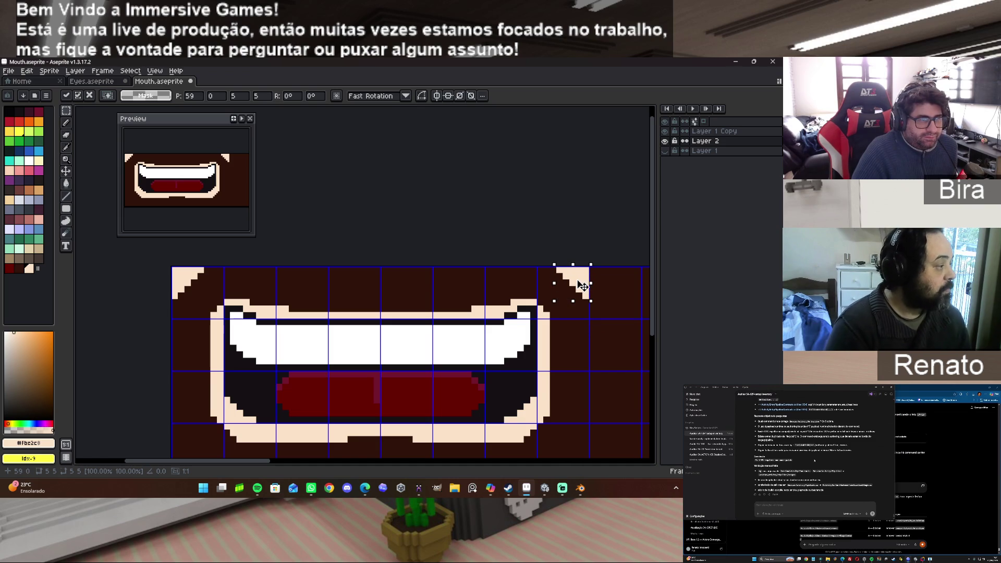
{"action": "key", "text": "Return"}
Paste another copy of the corner triangle and drop it into a bottom corner.
{"action": "scroll", "coordinate": [528, 232], "scroll_direction": "down", "scroll_amount": 1}
{"action": "scroll", "coordinate": [528, 231], "scroll_direction": "right", "scroll_amount": 3}
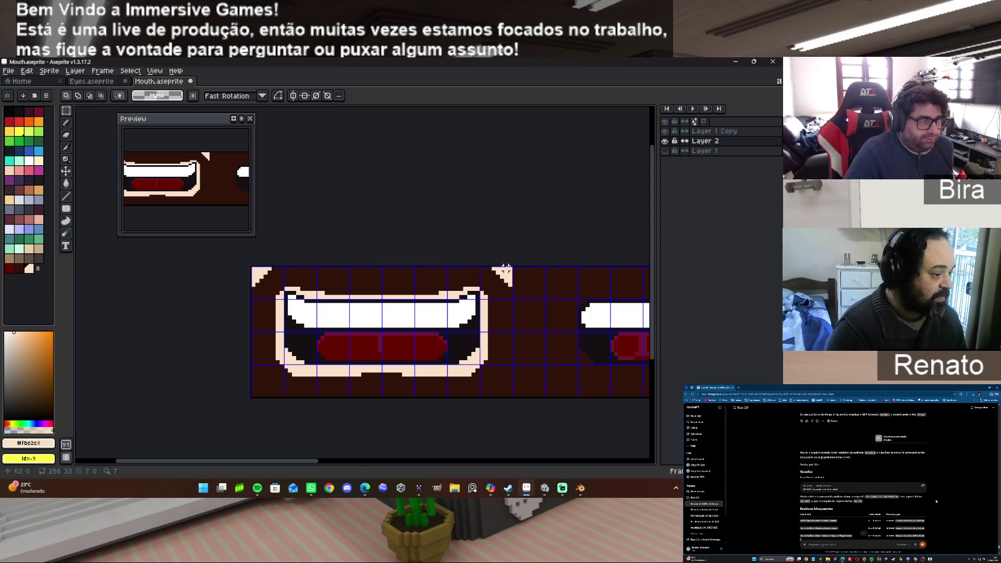
{"action": "key", "text": "ctrl+v"}
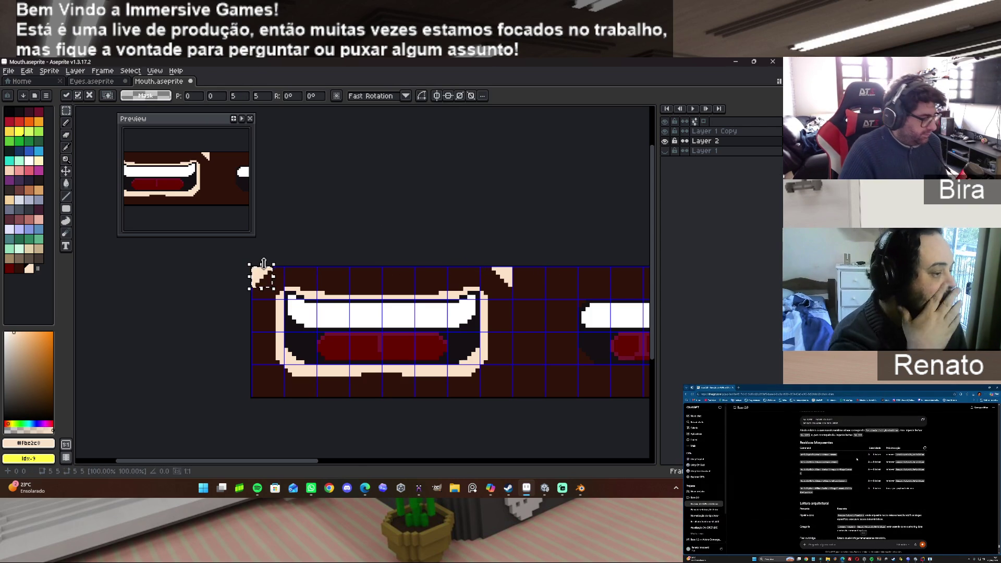
{"action": "mouse_move", "coordinate": [276, 276]}
{"action": "left_mouse_down"}
{"action": "mouse_move", "coordinate": [277, 293]}
{"action": "mouse_move", "coordinate": [490, 359]}
{"action": "mouse_move", "coordinate": [510, 388]}
{"action": "left_mouse_up"}
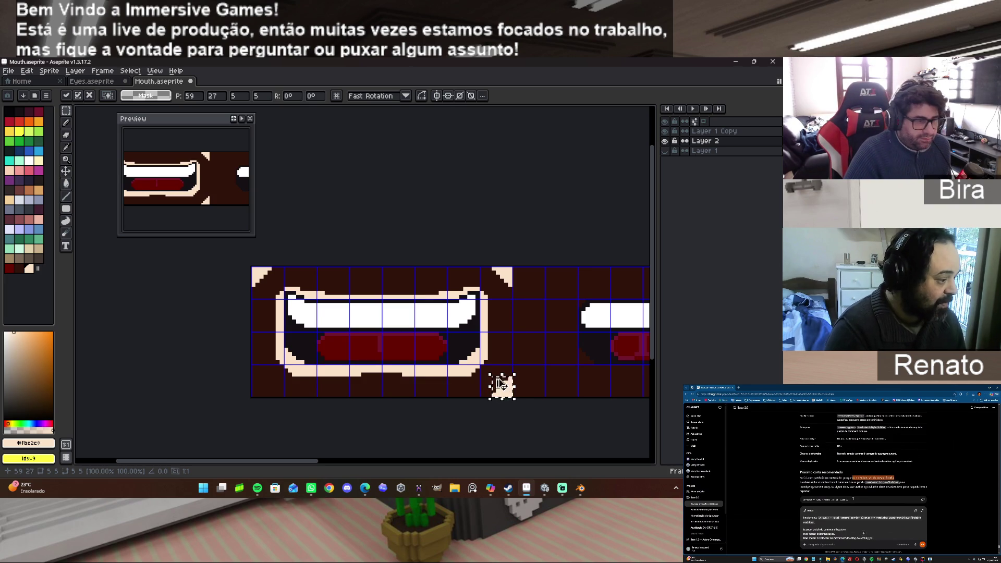
{"action": "left_click_drag", "start_coordinate": [496, 396], "coordinate": [265, 397]}
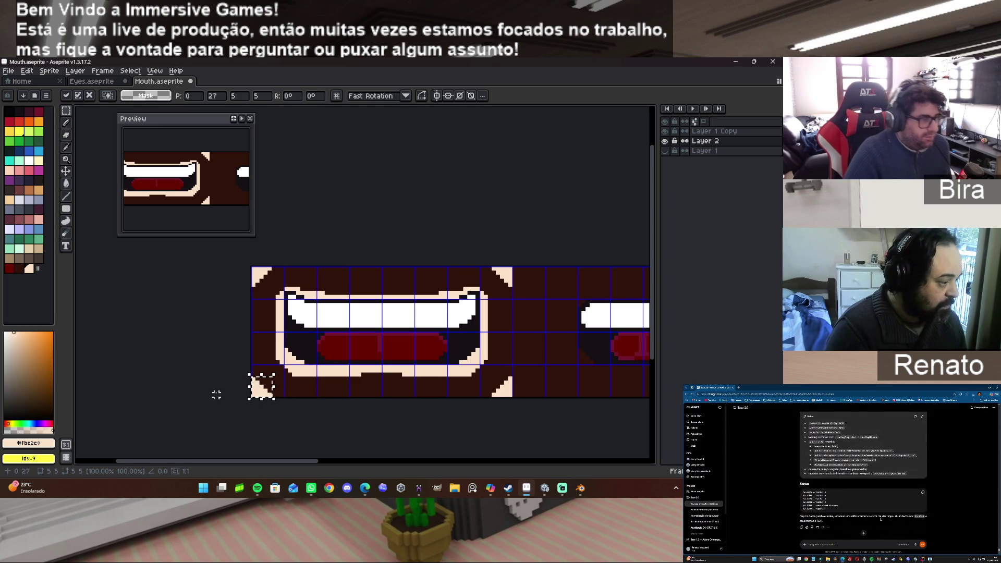
{"action": "left_click", "coordinate": [204, 386]}
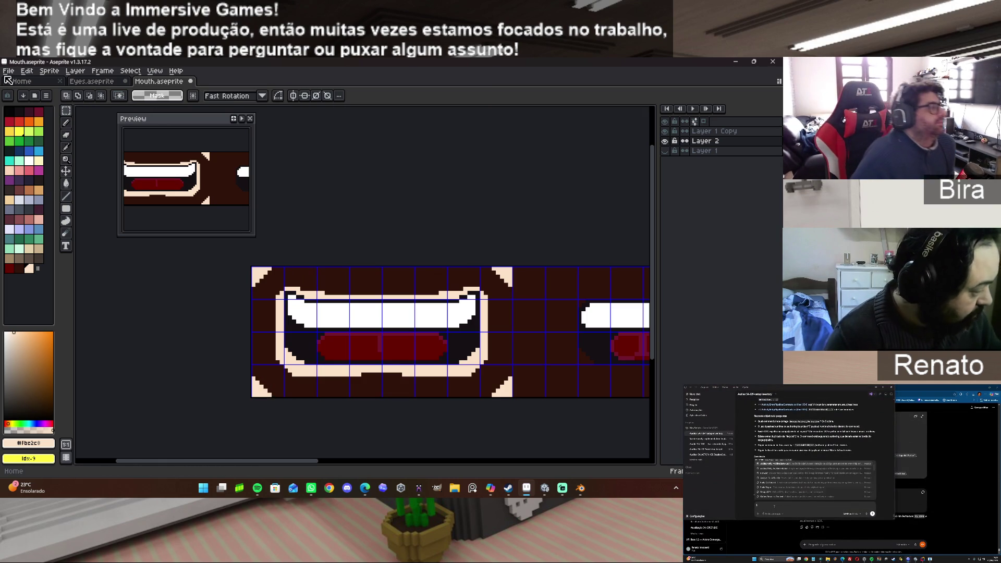
Save Mouth.aseprite, re-export the texture image, and switch back to Blender.
{"action": "left_click", "coordinate": [8, 70]}
{"action": "left_click", "coordinate": [29, 112]}
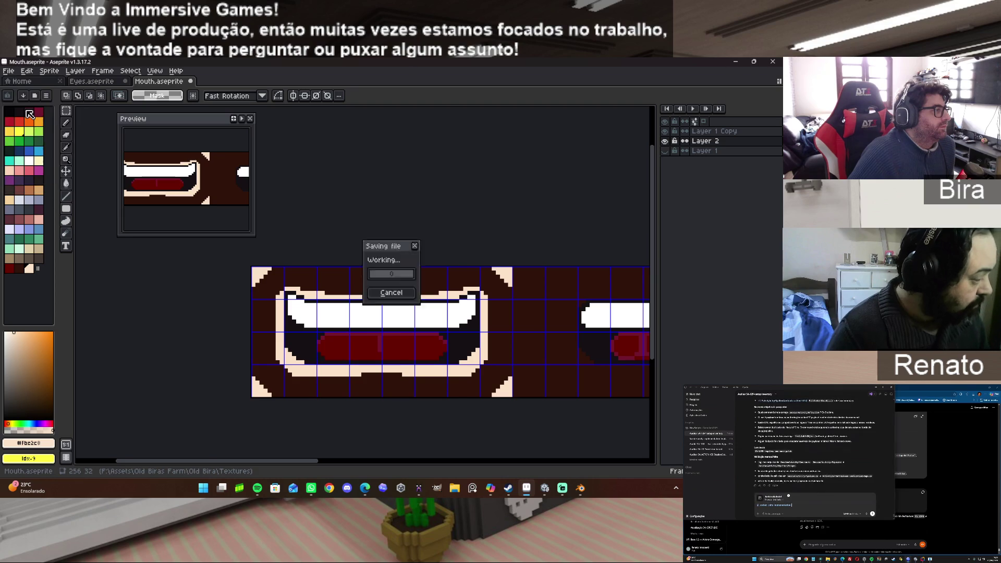
{"action": "left_click", "coordinate": [10, 74]}
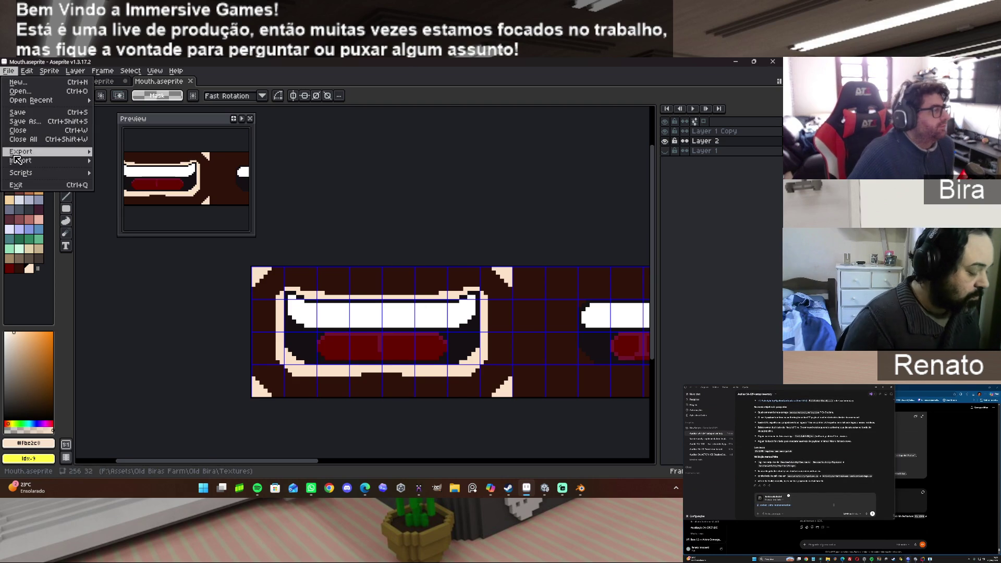
{"action": "mouse_move", "coordinate": [21, 151]}
{"action": "left_click", "coordinate": [128, 156]}
{"action": "left_click", "coordinate": [119, 193]}
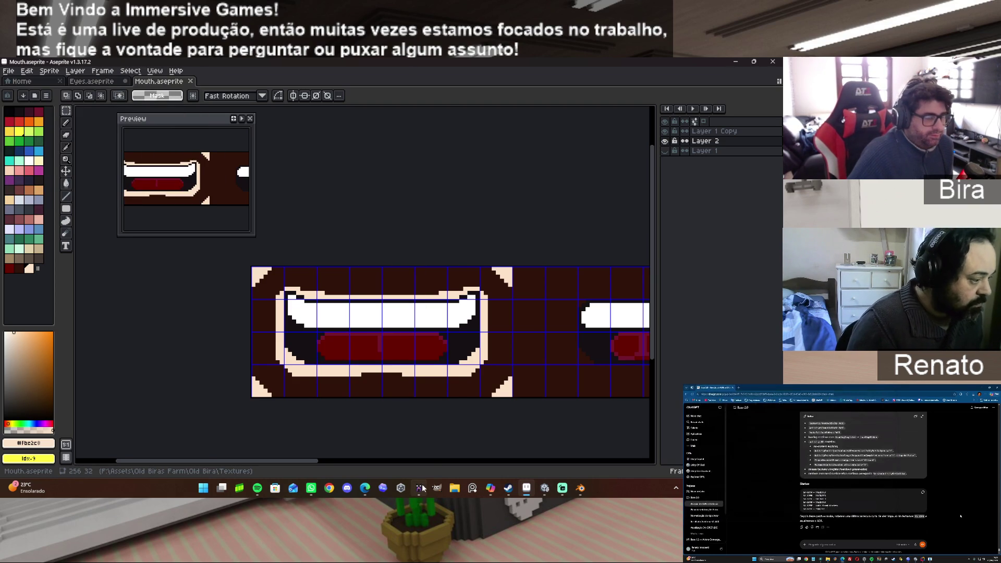
{"action": "mouse_move", "coordinate": [422, 489]}
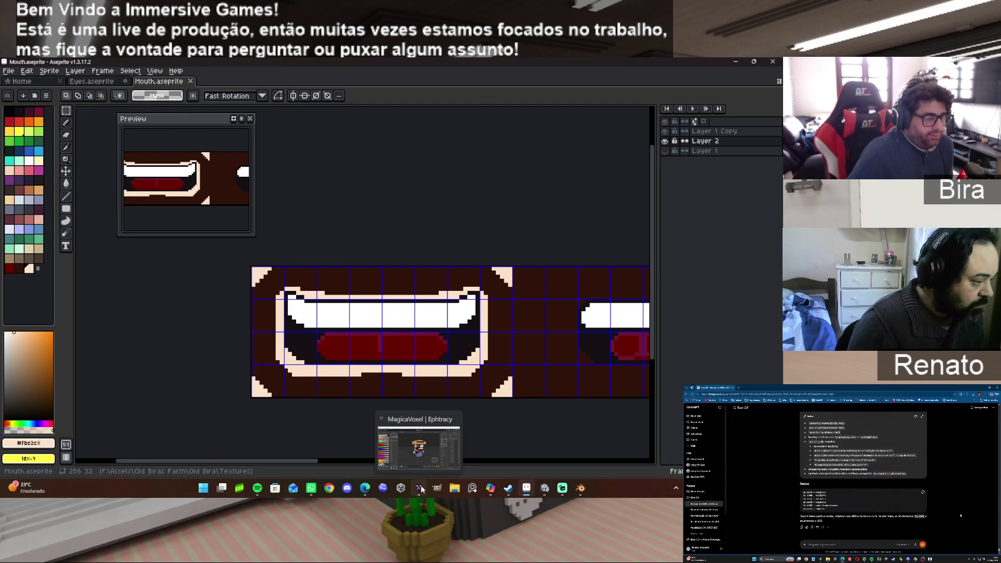
{"action": "left_click", "coordinate": [580, 489]}
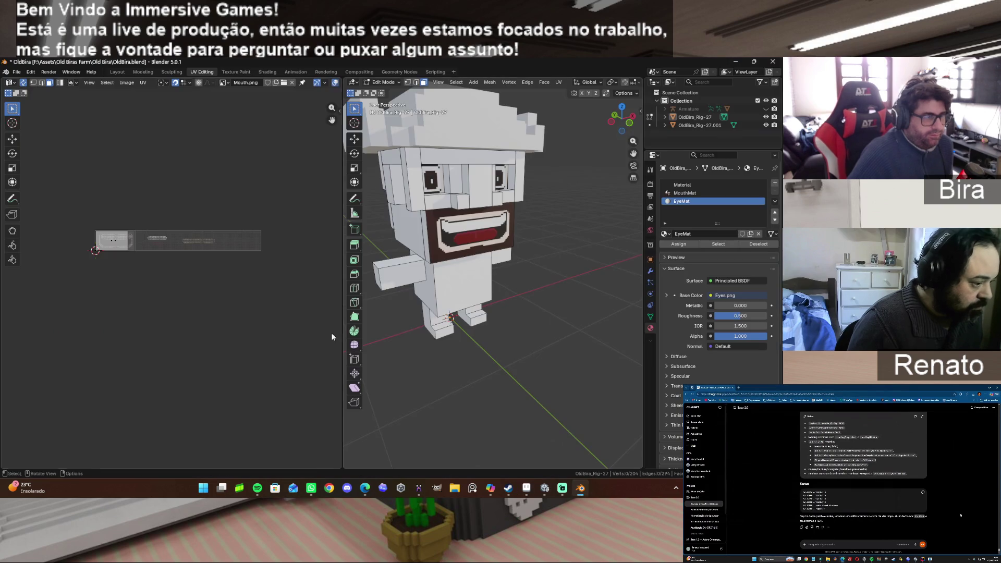
{"action": "left_click", "coordinate": [109, 83]}
{"action": "mouse_move", "coordinate": [126, 83]}
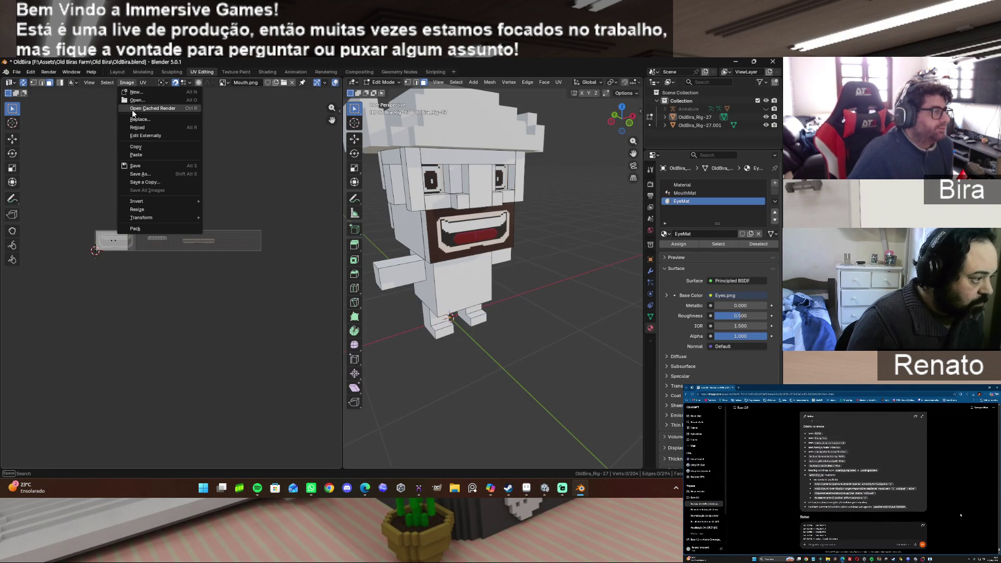
{"action": "left_click", "coordinate": [148, 136]}
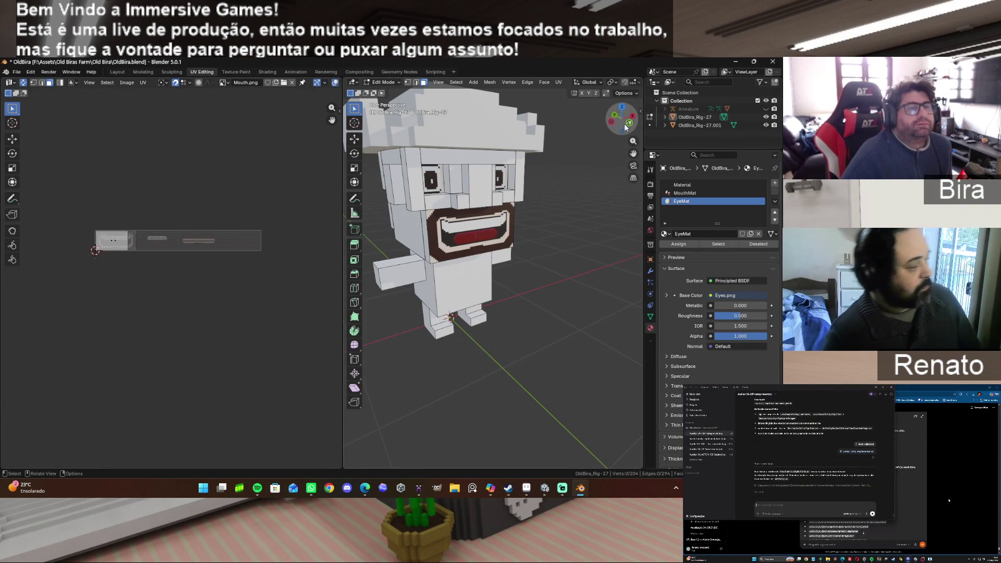
{"action": "mouse_move", "coordinate": [628, 133]}
{"action": "left_mouse_down"}
{"action": "mouse_move", "coordinate": [592, 138]}
{"action": "mouse_move", "coordinate": [612, 135]}
{"action": "left_mouse_up"}
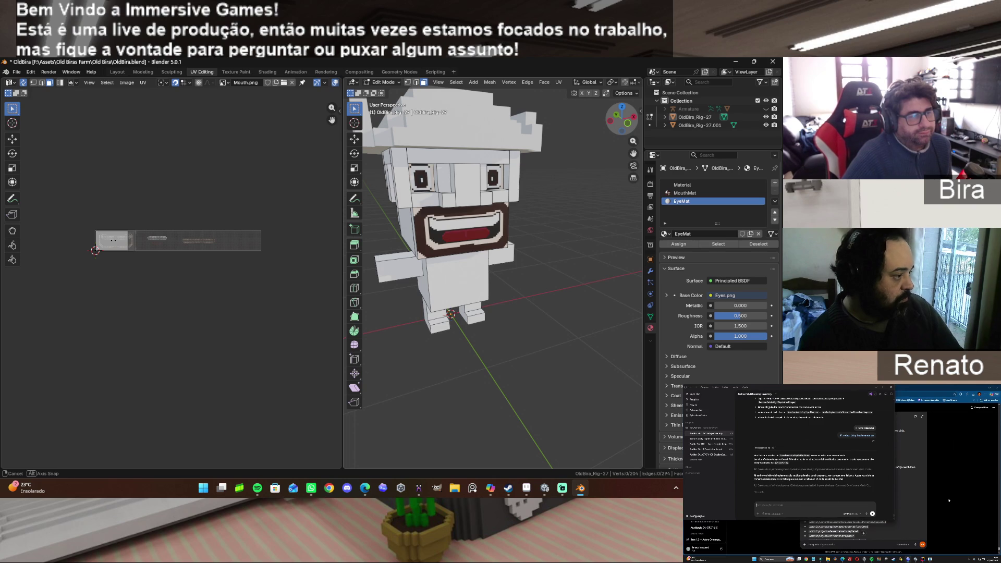
{"action": "left_click_drag", "start_coordinate": [613, 135], "coordinate": [623, 135]}
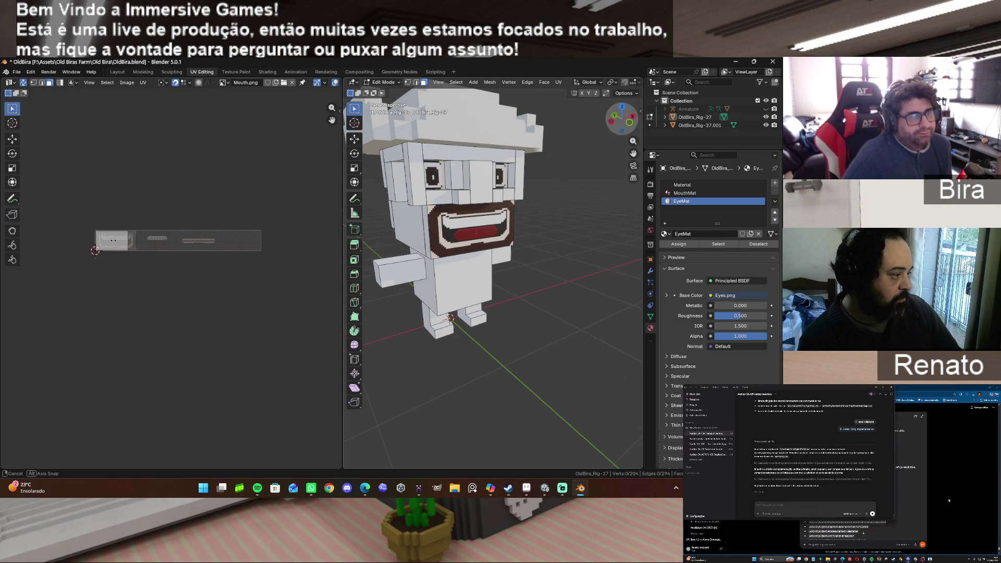
{"action": "left_click_drag", "start_coordinate": [623, 134], "coordinate": [613, 135]}
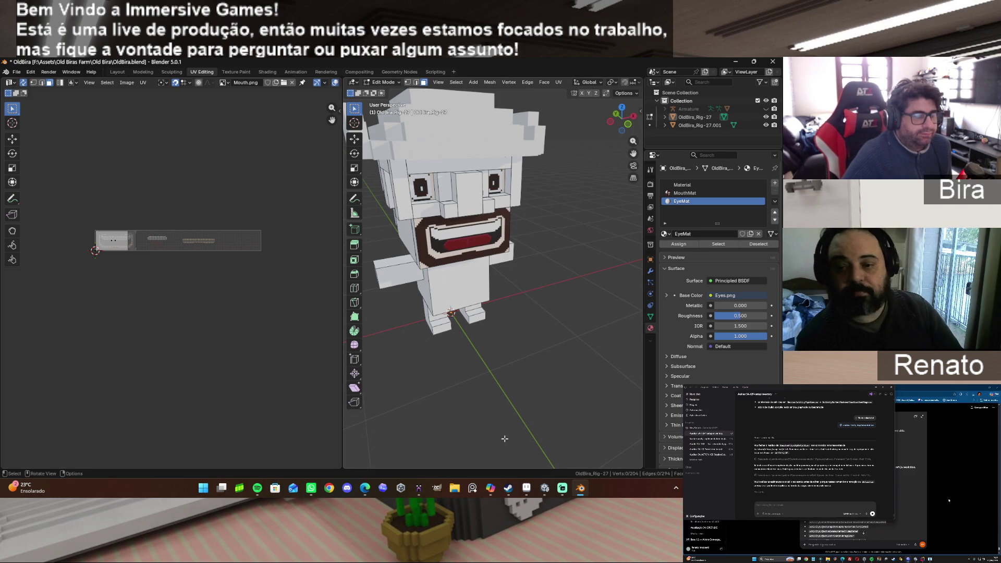
{"action": "mouse_move", "coordinate": [545, 489]}
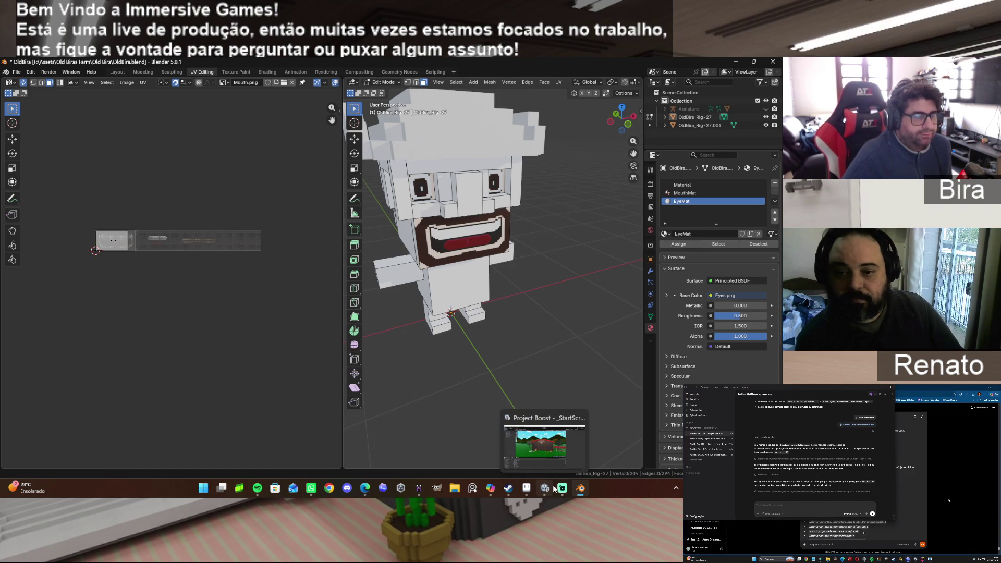
{"action": "mouse_move", "coordinate": [586, 493]}
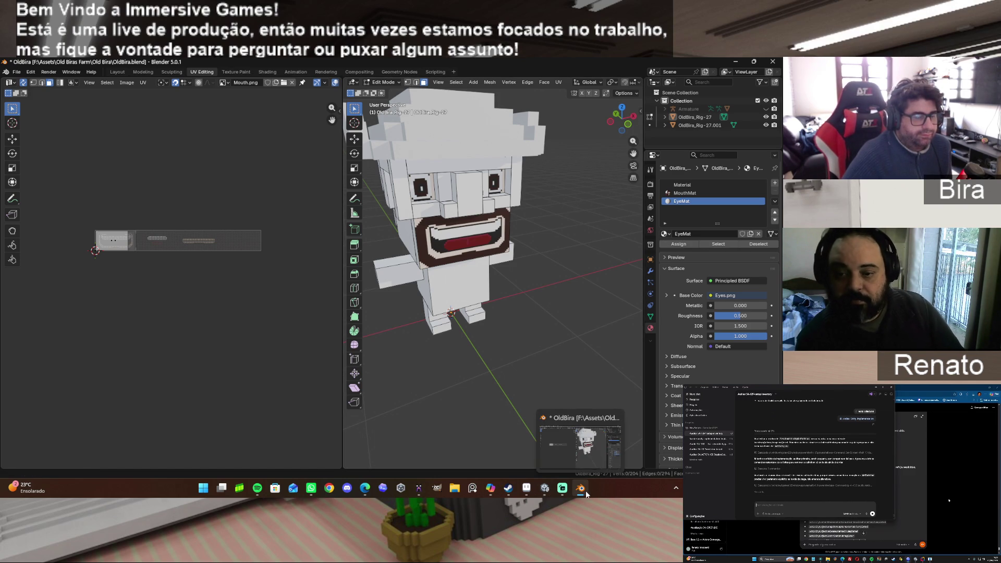
{"action": "left_click", "coordinate": [529, 492]}
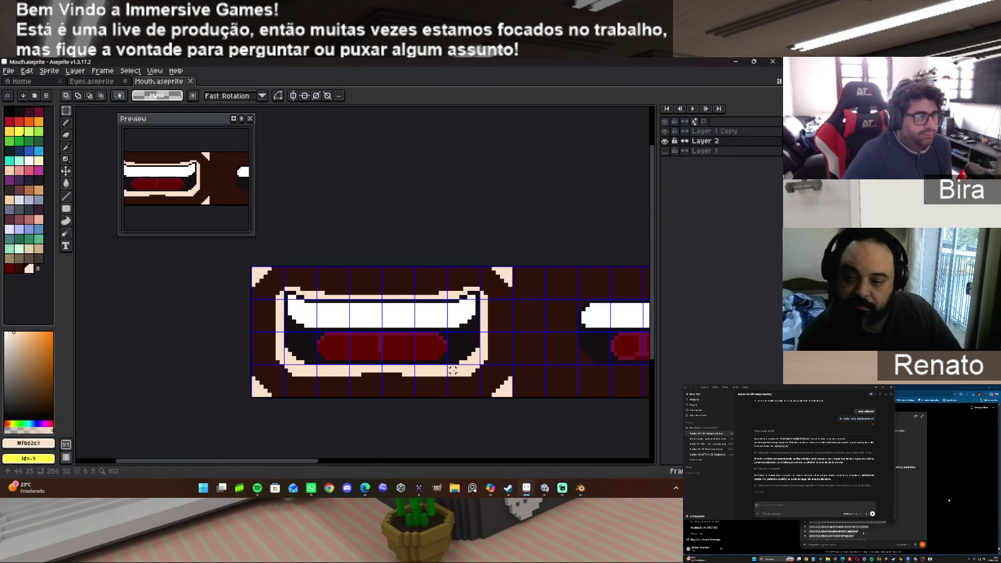
Select the first mouth frame and move it one 64-pixel frame to the right.
{"action": "left_click", "coordinate": [72, 114]}
{"action": "mouse_move", "coordinate": [252, 267]}
{"action": "left_mouse_down"}
{"action": "mouse_move", "coordinate": [509, 415]}
{"action": "mouse_move", "coordinate": [508, 390]}
{"action": "mouse_move", "coordinate": [511, 397]}
{"action": "left_mouse_up"}
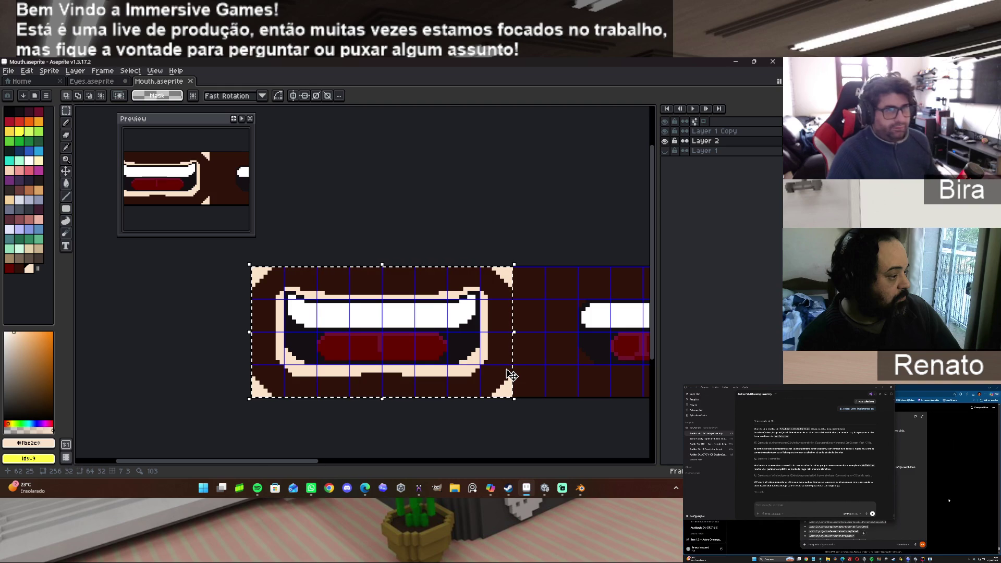
{"action": "left_click", "coordinate": [511, 374]}
{"action": "mouse_move", "coordinate": [511, 374]}
{"action": "left_mouse_down"}
{"action": "mouse_move", "coordinate": [653, 375]}
{"action": "mouse_move", "coordinate": [440, 384]}
{"action": "mouse_move", "coordinate": [465, 388]}
{"action": "left_mouse_up"}
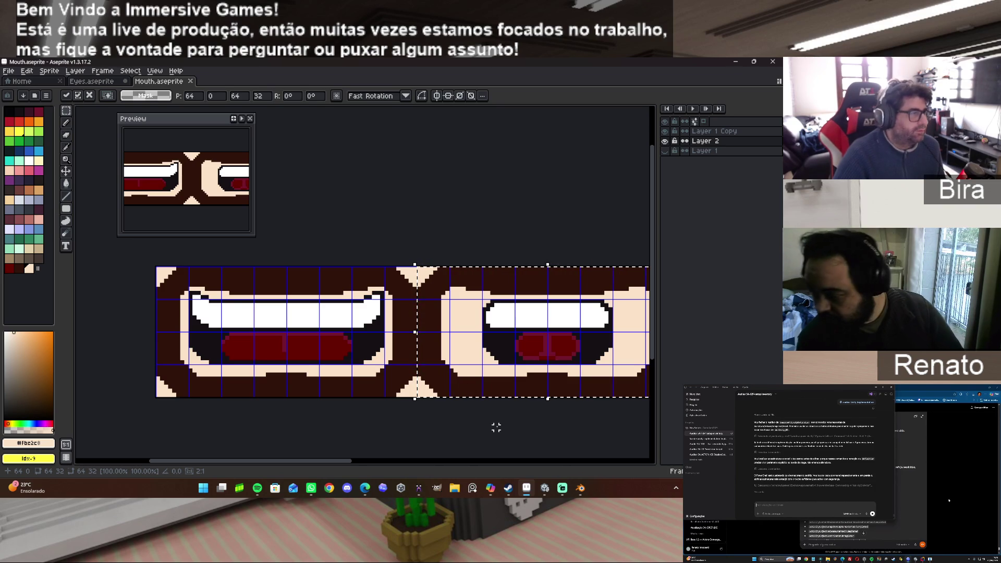
{"action": "left_click", "coordinate": [494, 425]}
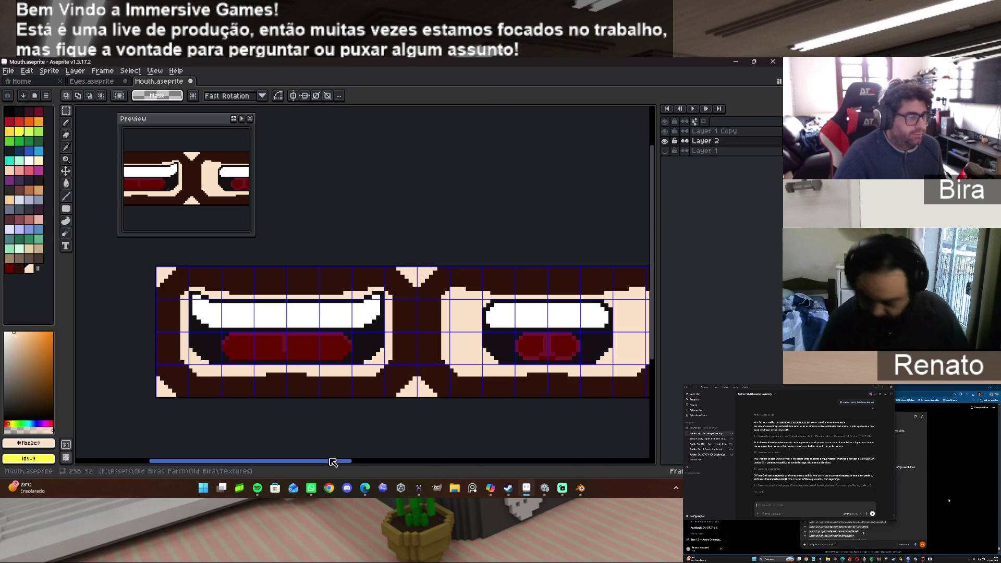
{"action": "left_click_drag", "start_coordinate": [337, 464], "coordinate": [397, 464]}
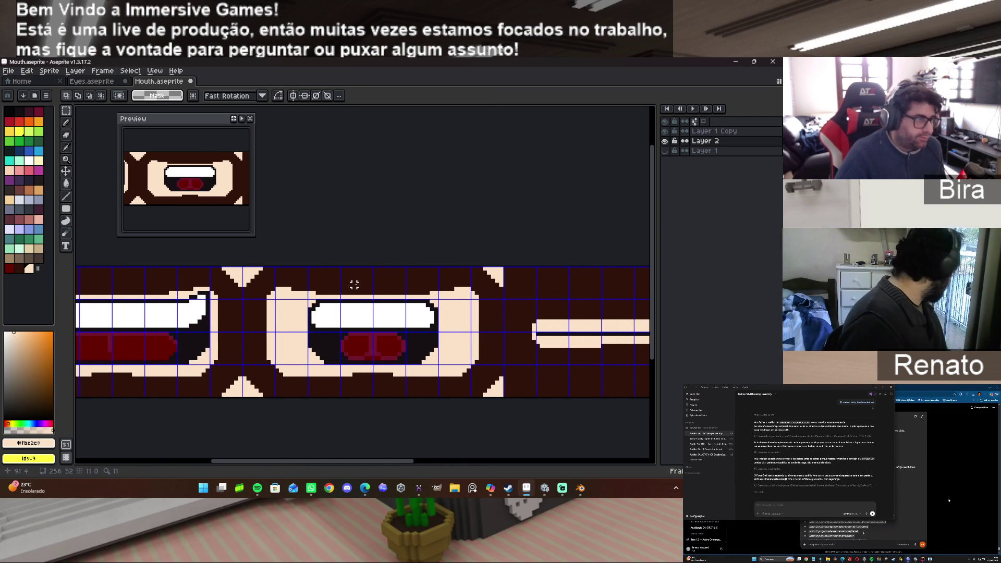
Eyedropper the dark brown from the texture and switch to the Pencil.
{"action": "left_click", "coordinate": [330, 291], "text": "alt"}
{"action": "scroll", "coordinate": [317, 294], "scroll_direction": "up", "scroll_amount": 1}
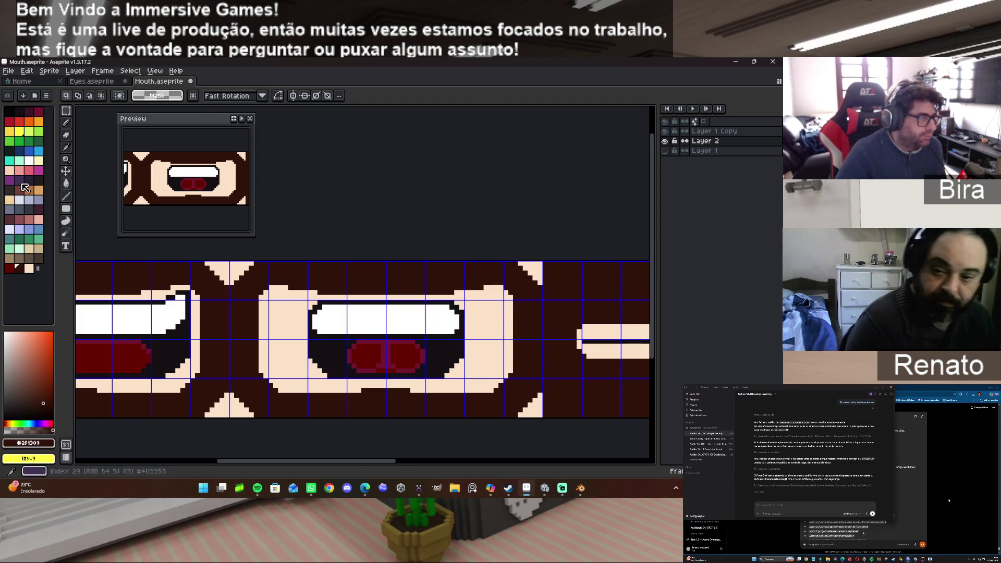
{"action": "left_click", "coordinate": [66, 122]}
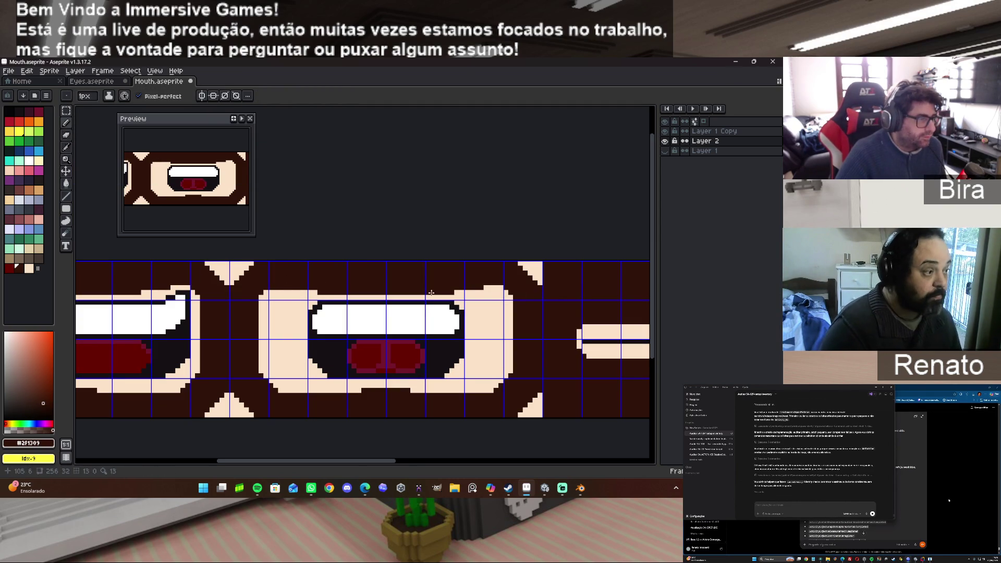
Paint dark brown over the light bumps above the mouth and down the left column.
{"action": "left_click_drag", "start_coordinate": [481, 286], "coordinate": [499, 289]}
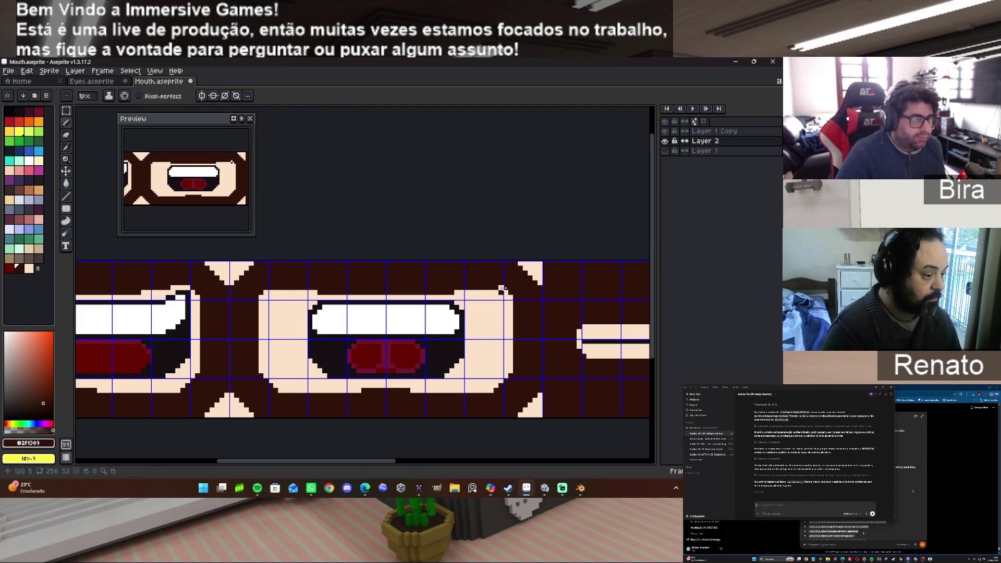
{"action": "left_click_drag", "start_coordinate": [501, 287], "coordinate": [474, 288]}
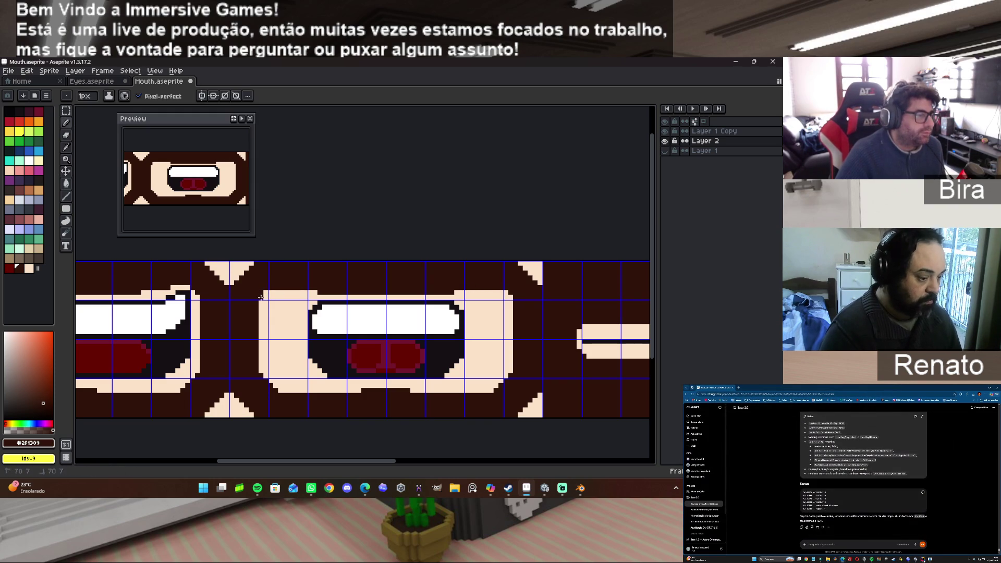
{"action": "left_click_drag", "start_coordinate": [261, 295], "coordinate": [259, 344]}
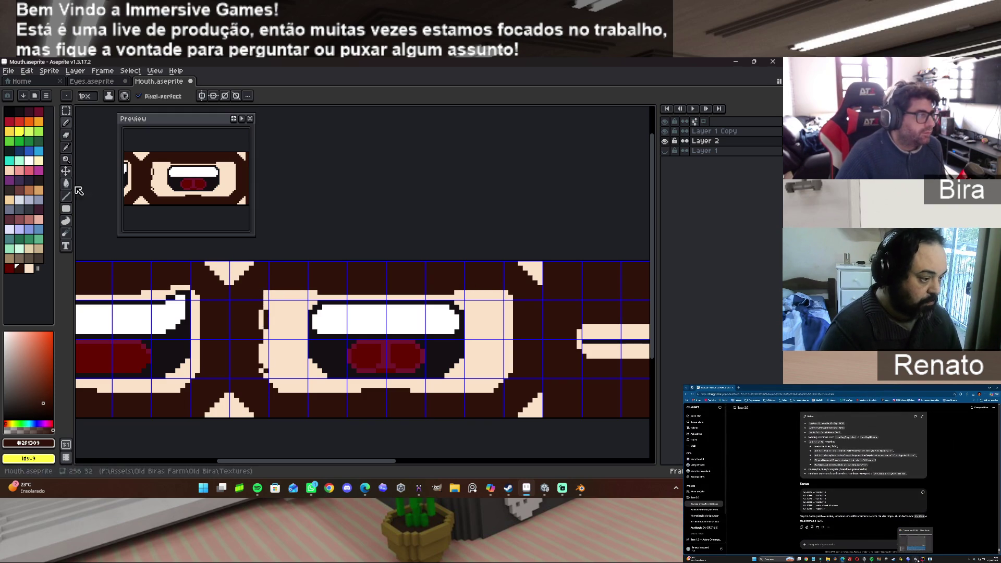
{"action": "key", "text": "u"}
{"action": "left_click_drag", "start_coordinate": [264, 290], "coordinate": [264, 372]}
{"action": "left_click_drag", "start_coordinate": [258, 312], "coordinate": [264, 326]}
{"action": "left_click_drag", "start_coordinate": [264, 375], "coordinate": [265, 374]}
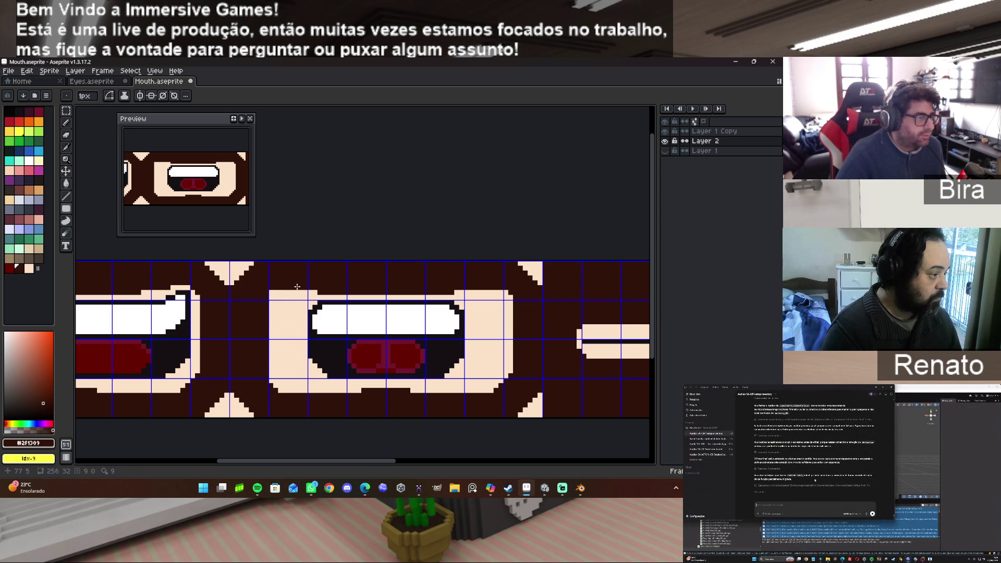
Fill the top peach rows and the peach block right of the mouth with dark brown.
{"action": "mouse_move", "coordinate": [271, 291]}
{"action": "left_mouse_down"}
{"action": "mouse_move", "coordinate": [328, 296]}
{"action": "mouse_move", "coordinate": [316, 294]}
{"action": "mouse_move", "coordinate": [276, 370]}
{"action": "mouse_move", "coordinate": [280, 394]}
{"action": "left_mouse_up"}
{"action": "left_click_drag", "start_coordinate": [454, 291], "coordinate": [515, 294]}
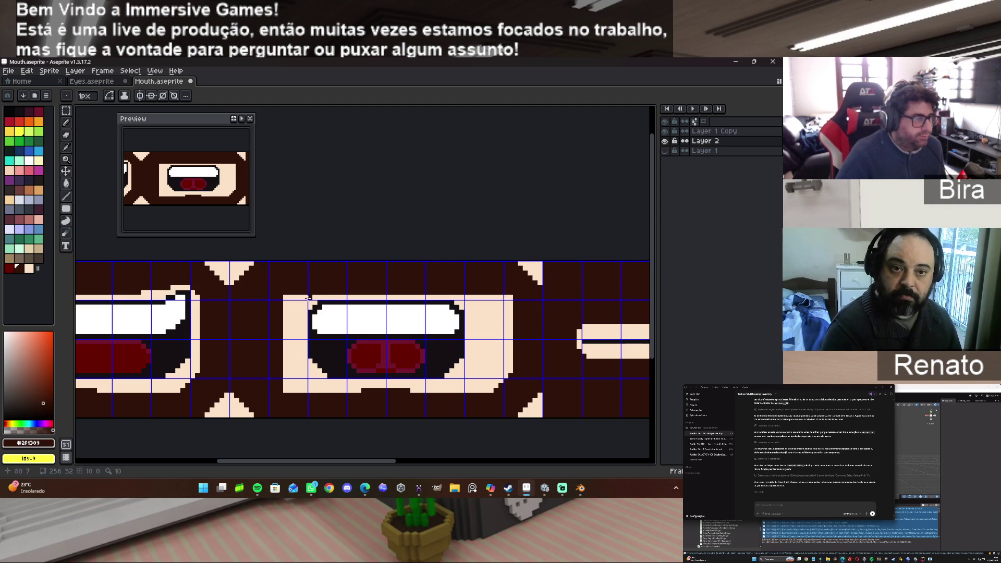
{"action": "left_click_drag", "start_coordinate": [285, 296], "coordinate": [285, 392]}
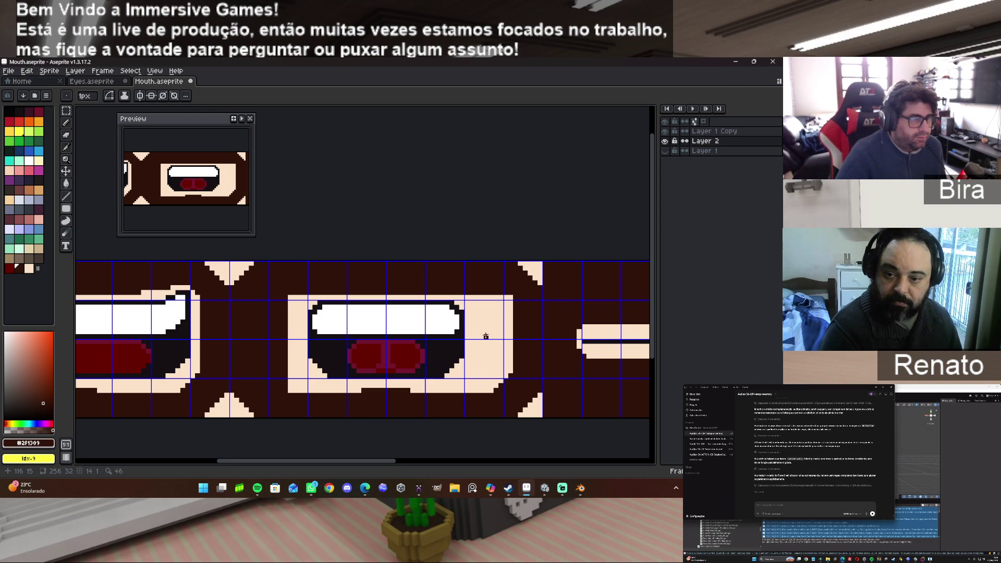
{"action": "left_click_drag", "start_coordinate": [508, 337], "coordinate": [511, 296]}
{"action": "mouse_move", "coordinate": [485, 341]}
{"action": "left_mouse_down"}
{"action": "mouse_move", "coordinate": [495, 388]}
{"action": "mouse_move", "coordinate": [511, 378]}
{"action": "mouse_move", "coordinate": [510, 391]}
{"action": "left_mouse_up"}
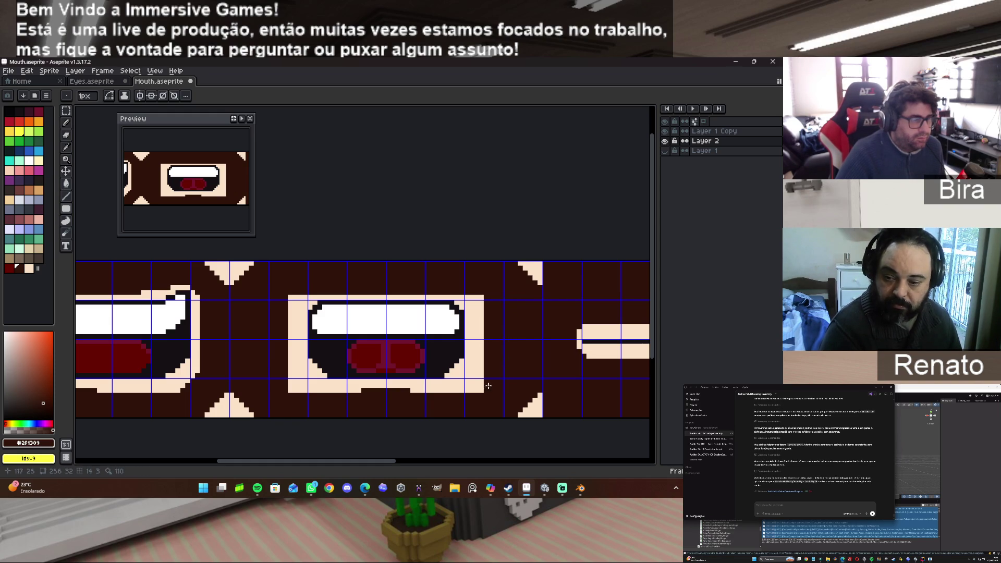
{"action": "left_click", "coordinate": [475, 308], "text": "alt"}
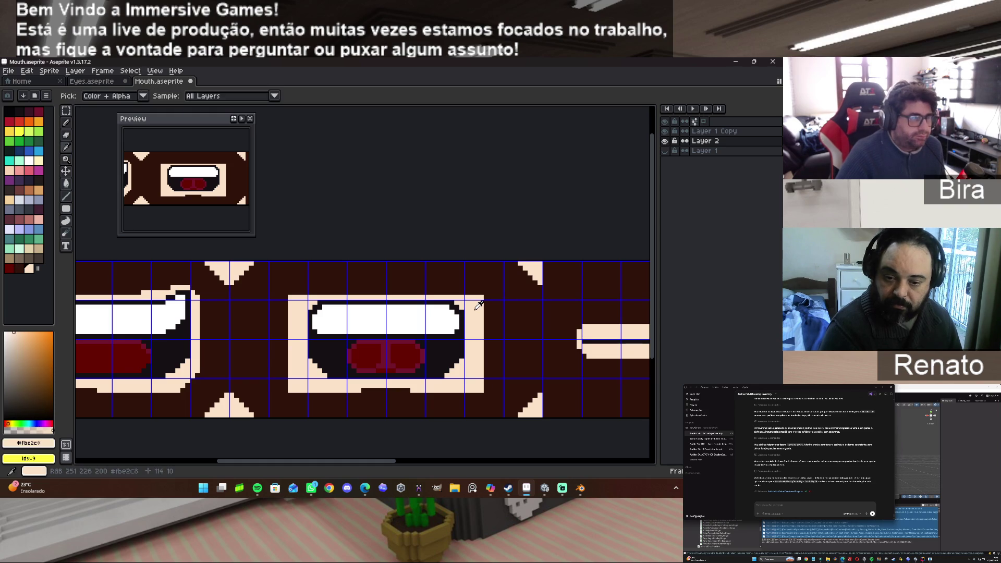
Pick dark brown again and touch up one pixel on the middle mouth's peach border.
{"action": "left_click", "coordinate": [496, 298], "text": "alt"}
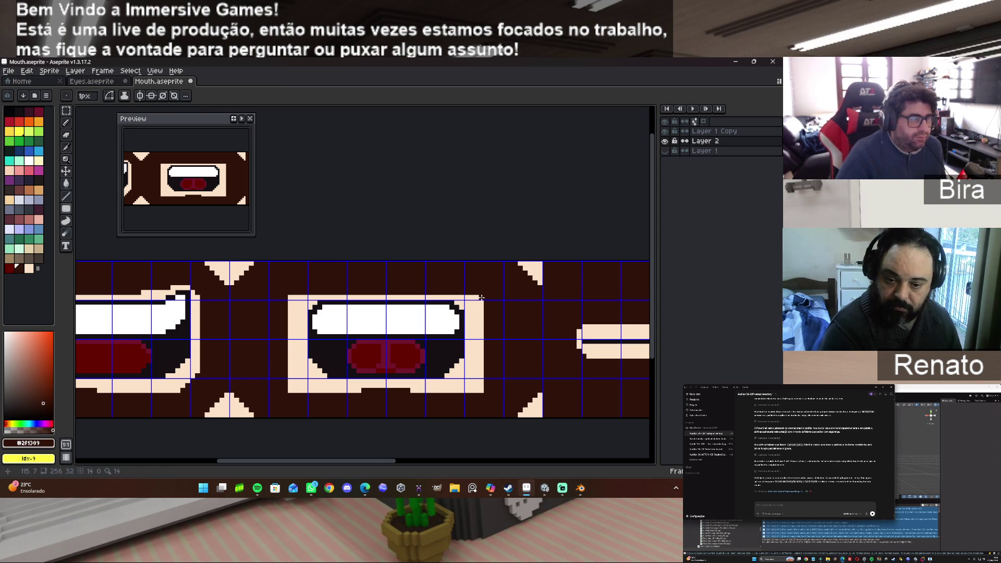
{"action": "scroll", "coordinate": [479, 296], "scroll_direction": "up", "scroll_amount": 2}
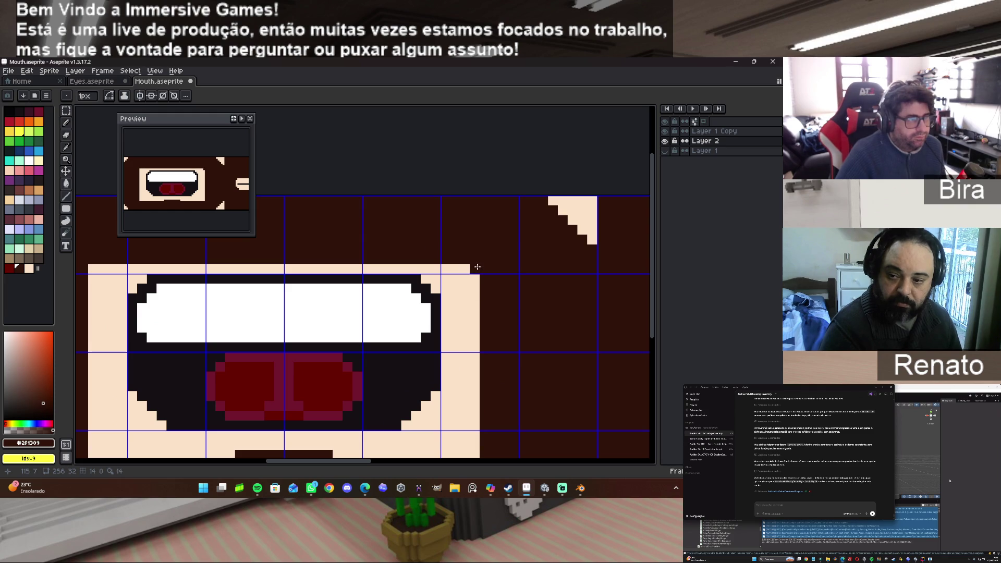
{"action": "scroll", "coordinate": [476, 337], "scroll_direction": "down", "scroll_amount": 3}
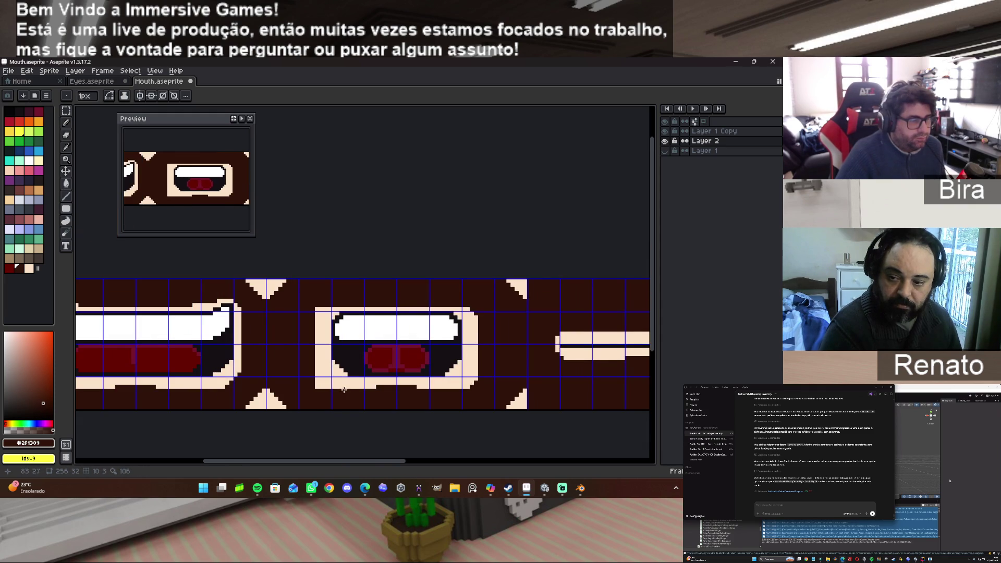
{"action": "left_click", "coordinate": [317, 386]}
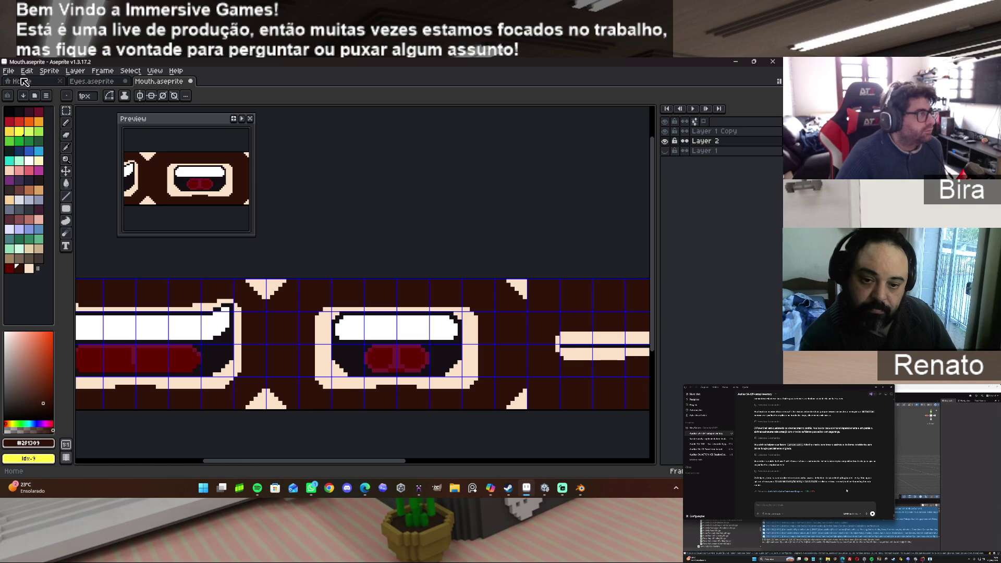
Save the mouth sprite, export it as Mouth.png, and return to Blender.
{"action": "left_click", "coordinate": [9, 71]}
{"action": "left_click", "coordinate": [21, 112]}
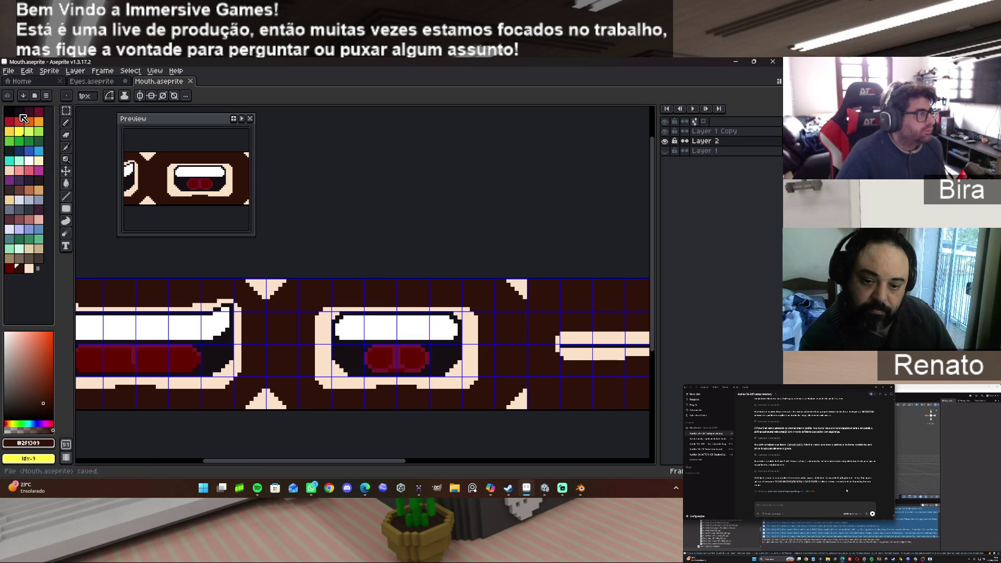
{"action": "left_click", "coordinate": [9, 70]}
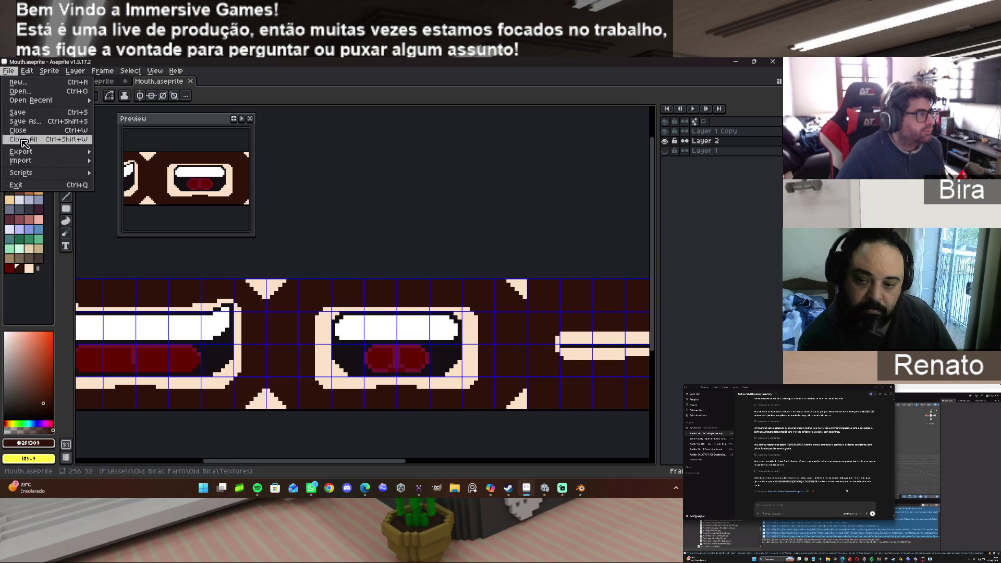
{"action": "mouse_move", "coordinate": [63, 151]}
{"action": "left_click", "coordinate": [142, 154]}
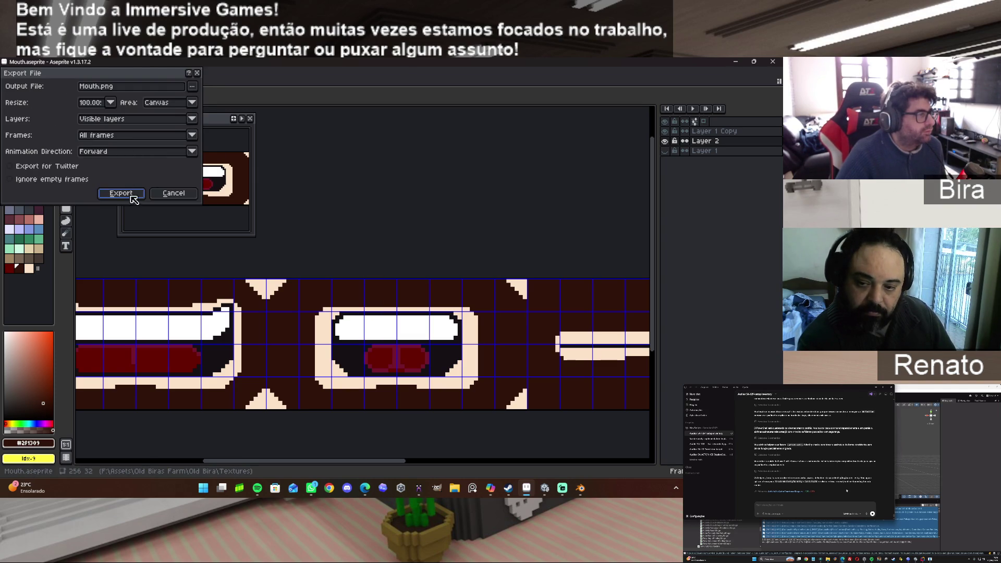
{"action": "left_click", "coordinate": [132, 197]}
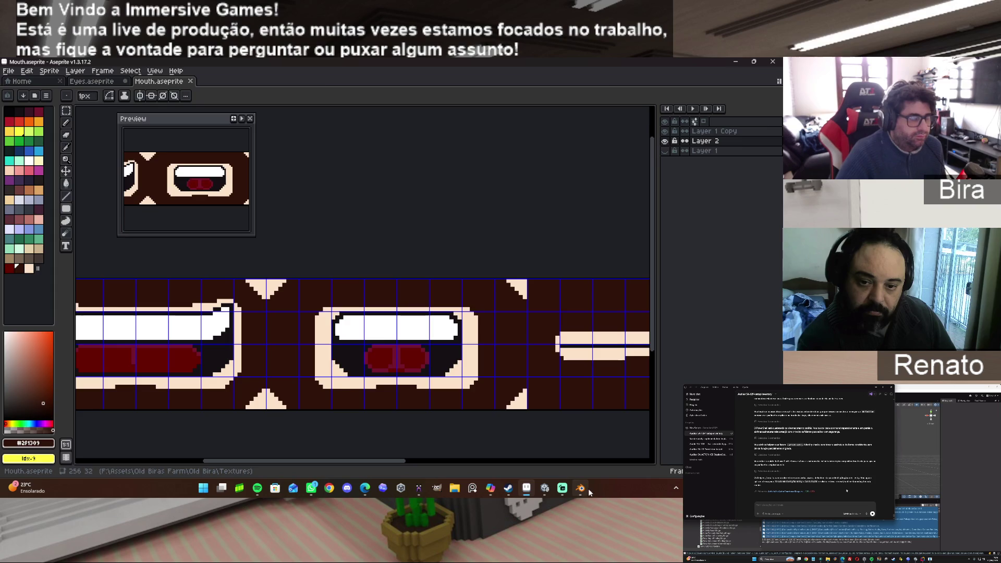
{"action": "left_click", "coordinate": [580, 488]}
{"action": "left_click", "coordinate": [130, 82]}
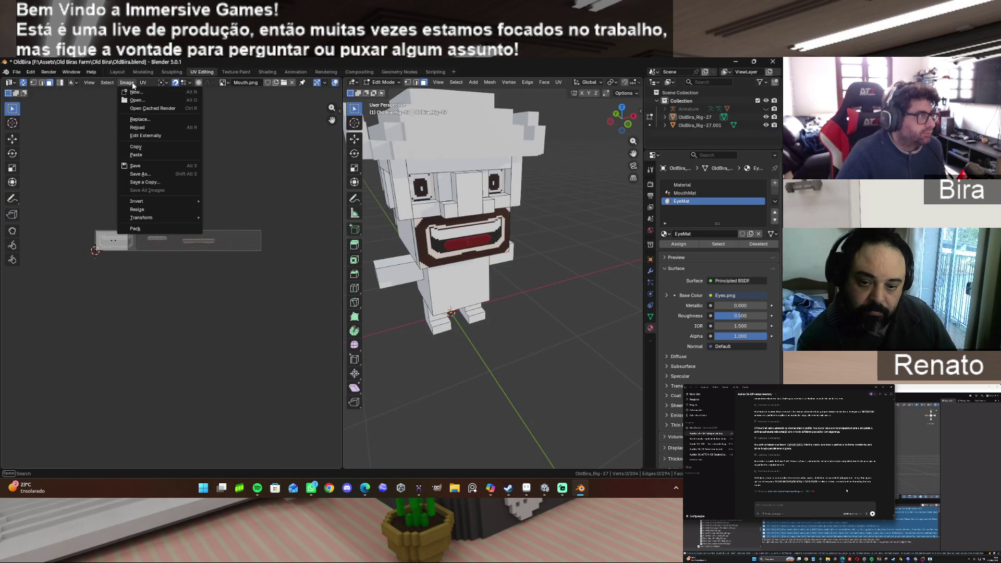
Reload the mouth texture and test-move the mouth's left UV island, then cancel.
{"action": "left_click", "coordinate": [144, 127]}
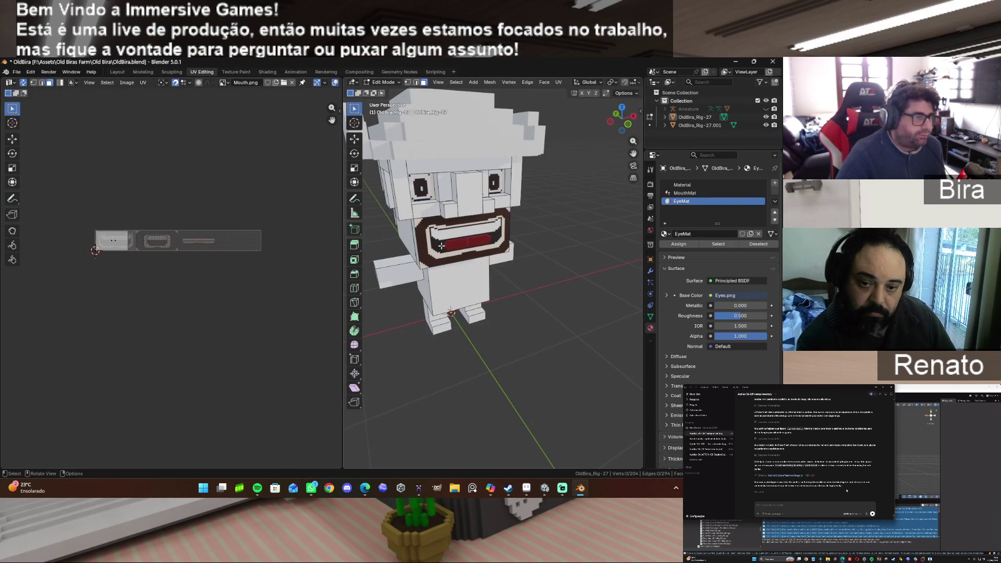
{"action": "left_click", "coordinate": [115, 241]}
{"action": "mouse_move", "coordinate": [108, 243]}
{"action": "left_mouse_down"}
{"action": "mouse_move", "coordinate": [172, 241]}
{"action": "mouse_move", "coordinate": [169, 253]}
{"action": "left_mouse_up"}
{"action": "key", "text": "Escape"}
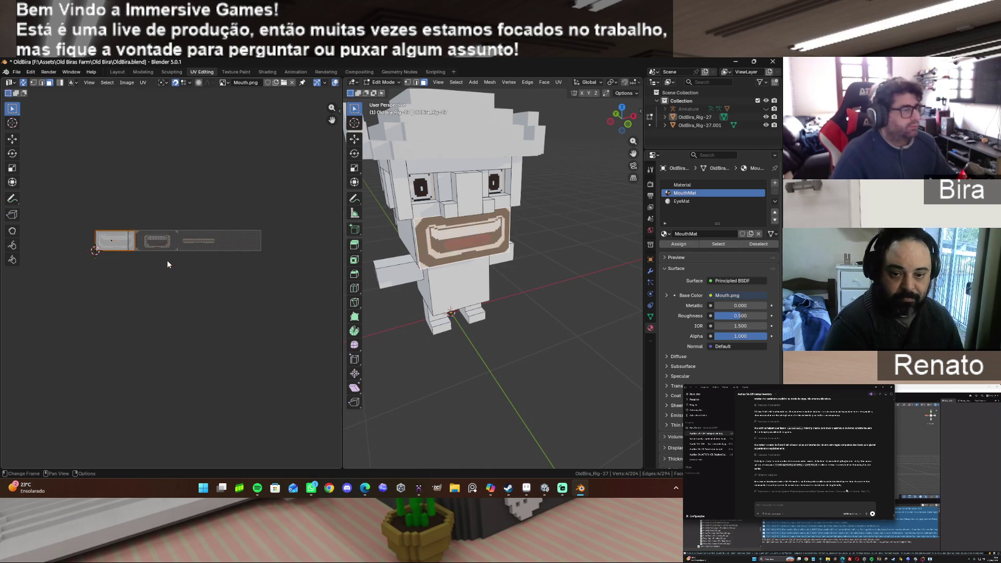
Split the selected UV island off, then split the whole mesh's UVs as well.
{"action": "key", "text": "u"}
{"action": "mouse_move", "coordinate": [114, 244]}
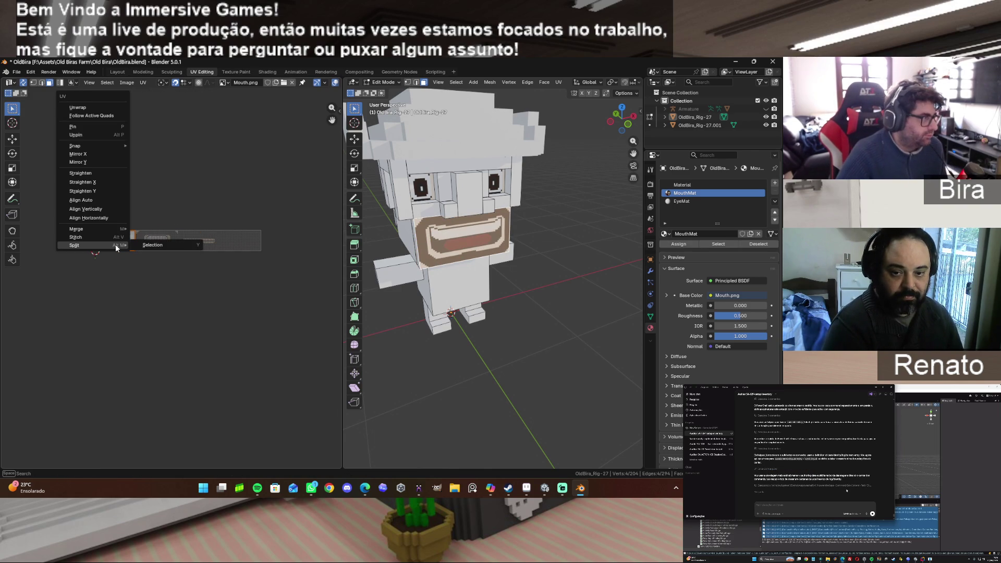
{"action": "left_click", "coordinate": [156, 246]}
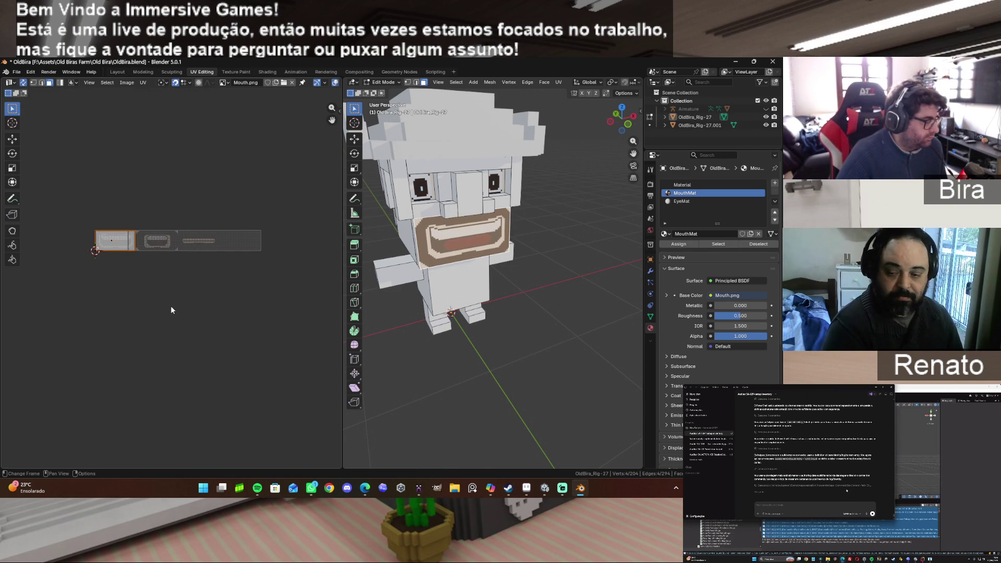
{"action": "key", "text": "a"}
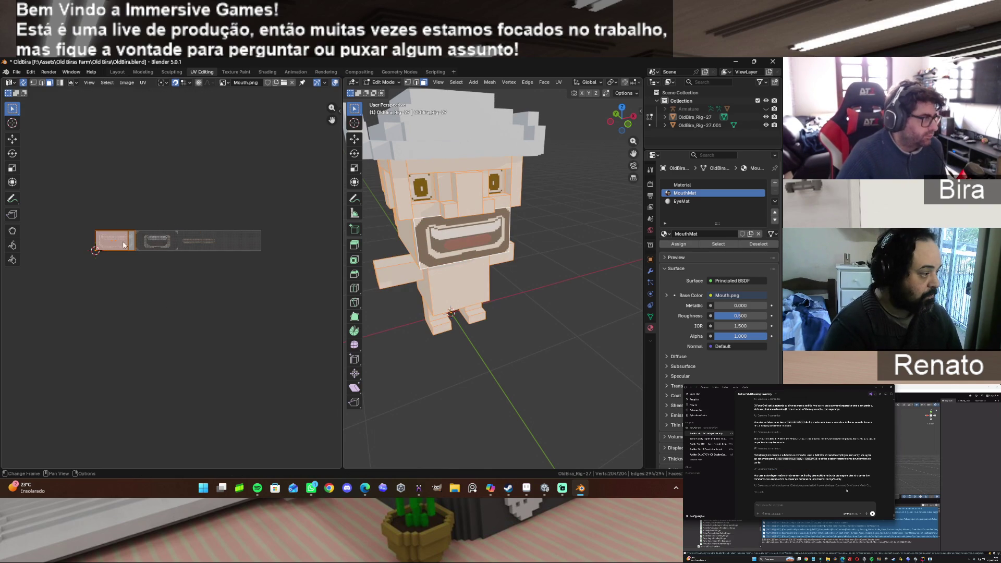
{"action": "key", "text": "u"}
{"action": "mouse_move", "coordinate": [124, 243]}
{"action": "left_click", "coordinate": [182, 245]}
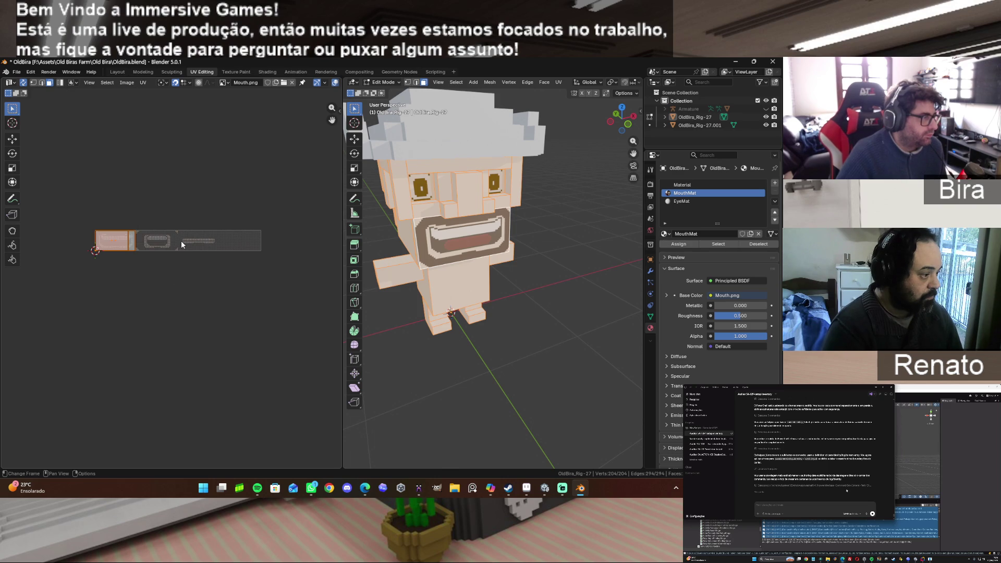
{"action": "left_click", "coordinate": [167, 292]}
Reselect the mouth island, test a move, then select only the mouth face on the model.
{"action": "left_click", "coordinate": [114, 240]}
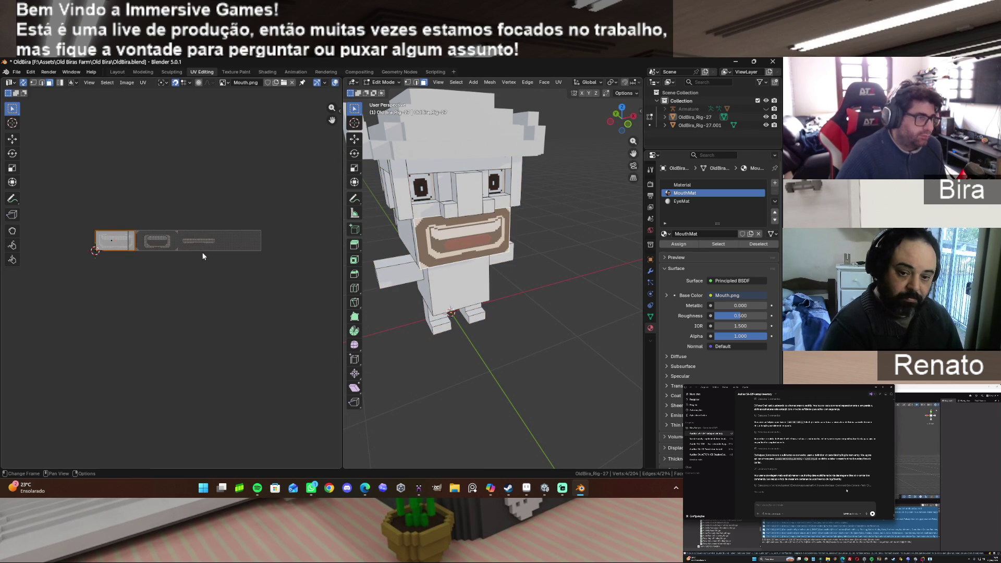
{"action": "key", "text": "g"}
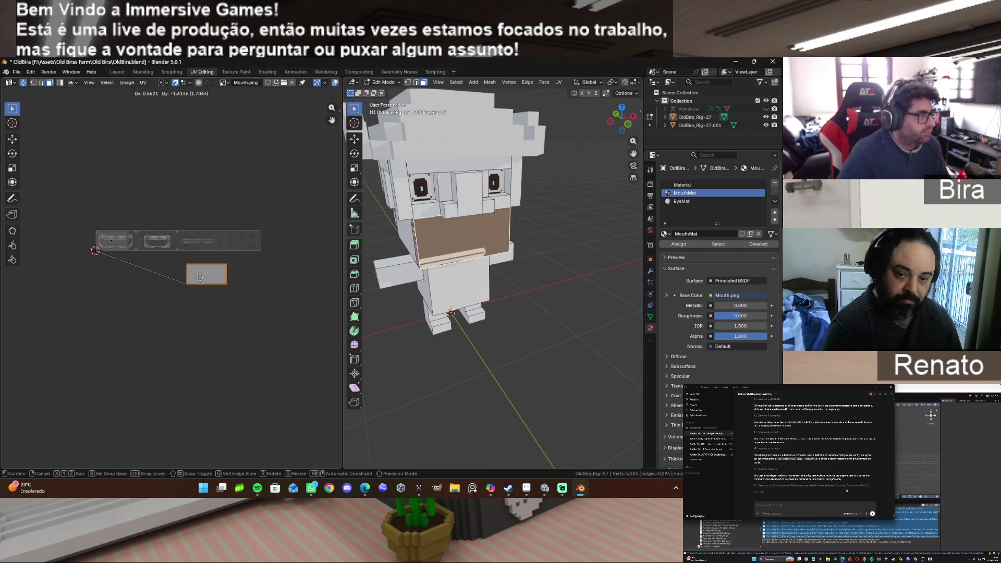
{"action": "right_click", "coordinate": [200, 277]}
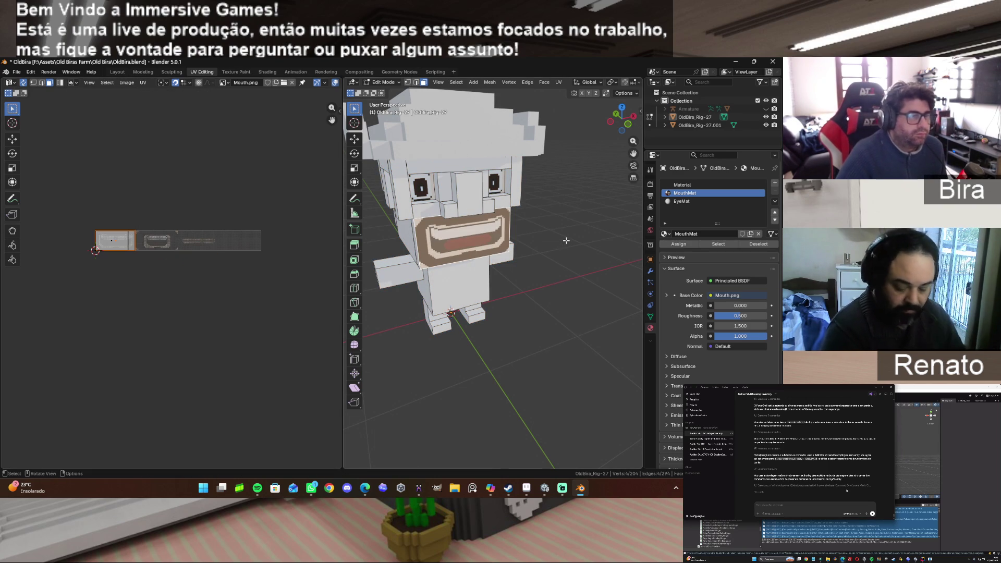
{"action": "key", "text": "alt+a"}
{"action": "left_click", "coordinate": [483, 238]}
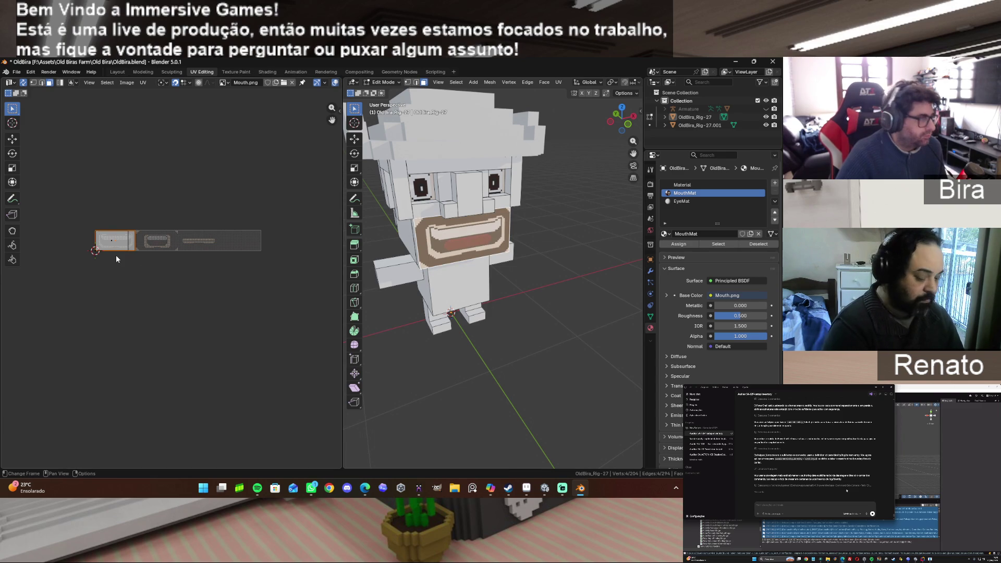
{"action": "key", "text": "u"}
{"action": "mouse_move", "coordinate": [123, 245]}
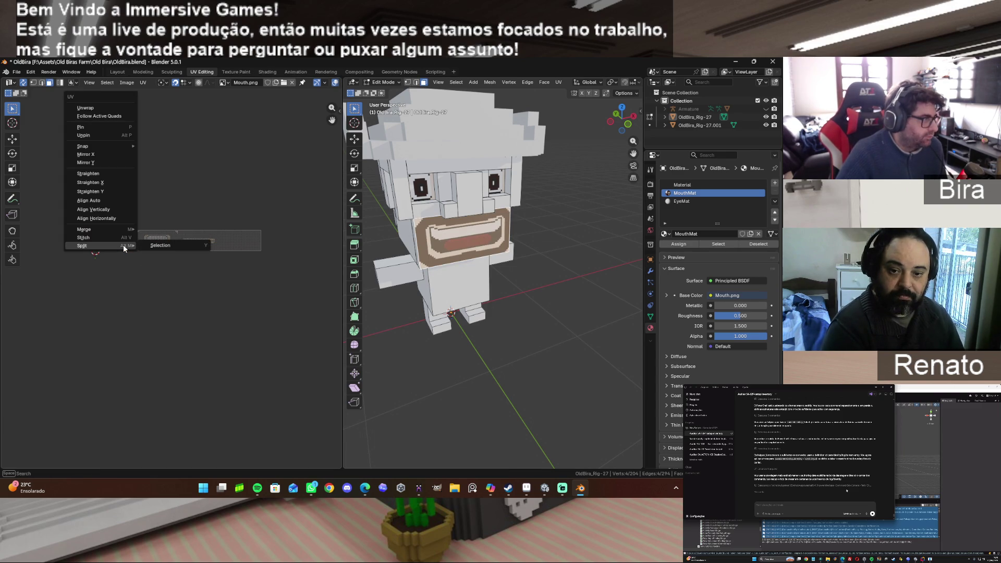
{"action": "left_click", "coordinate": [169, 248]}
{"action": "scroll", "coordinate": [150, 270], "scroll_direction": "up", "scroll_amount": 5}
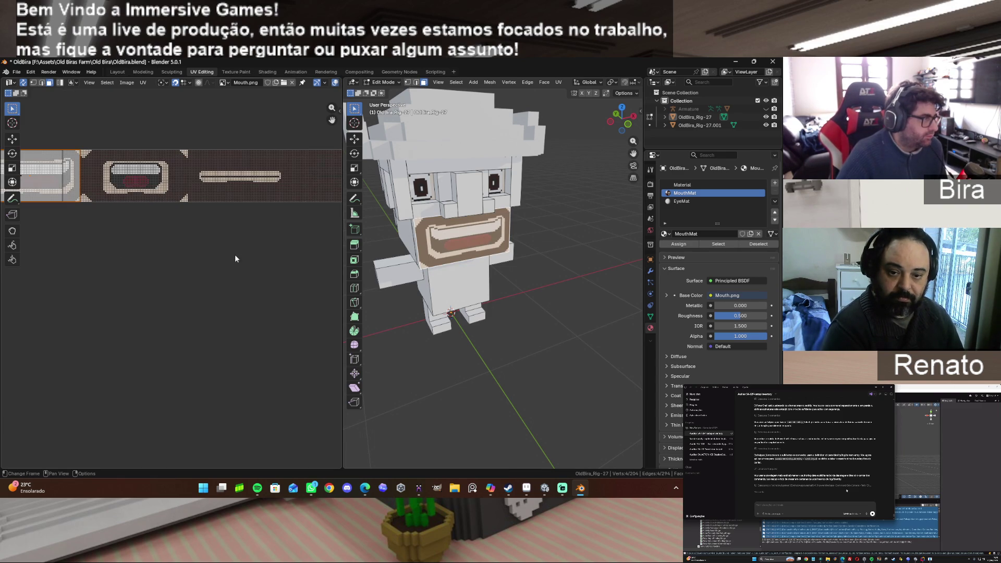
{"action": "left_click_drag", "start_coordinate": [27, 155], "coordinate": [92, 238]}
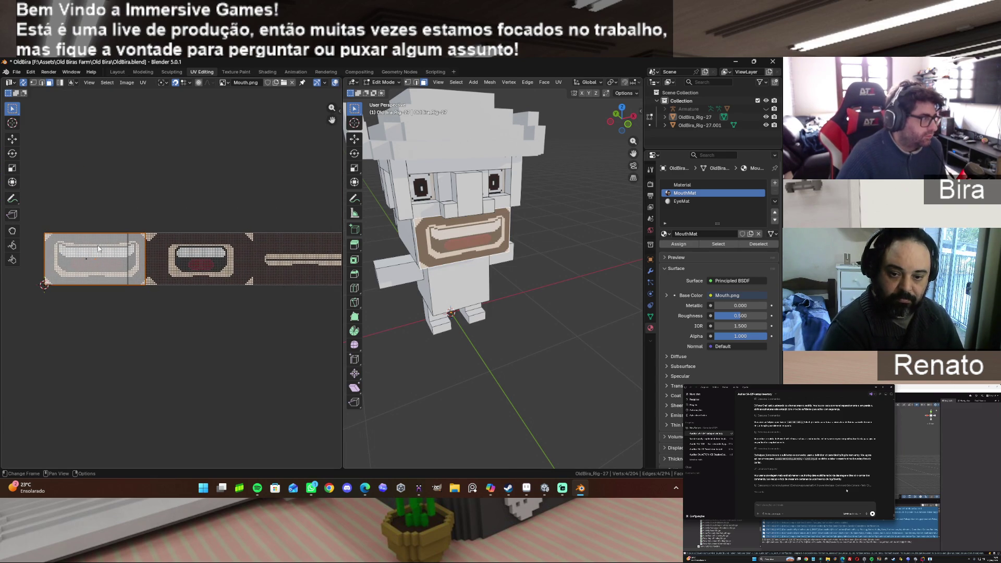
{"action": "key", "text": "g"}
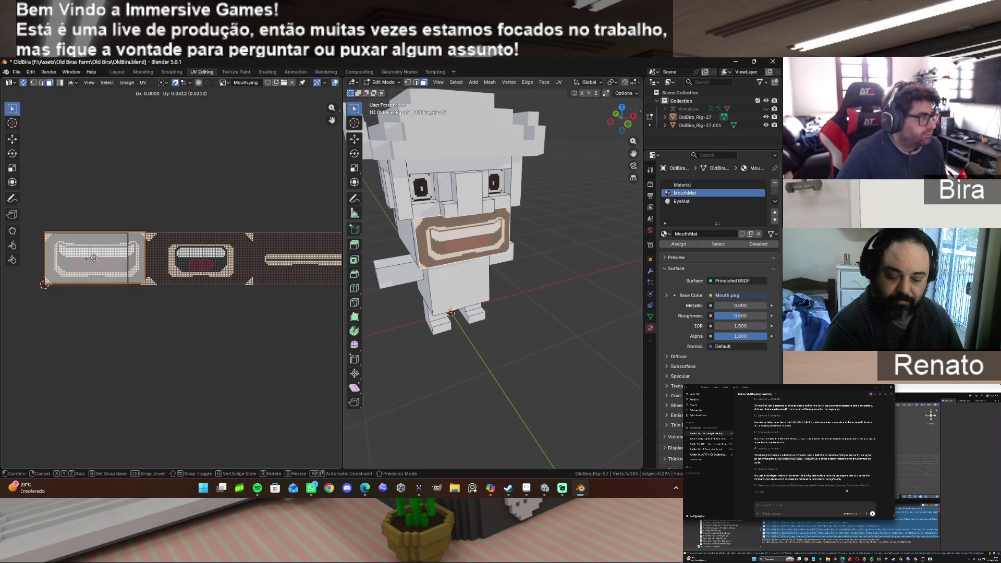
{"action": "key", "text": "x"}
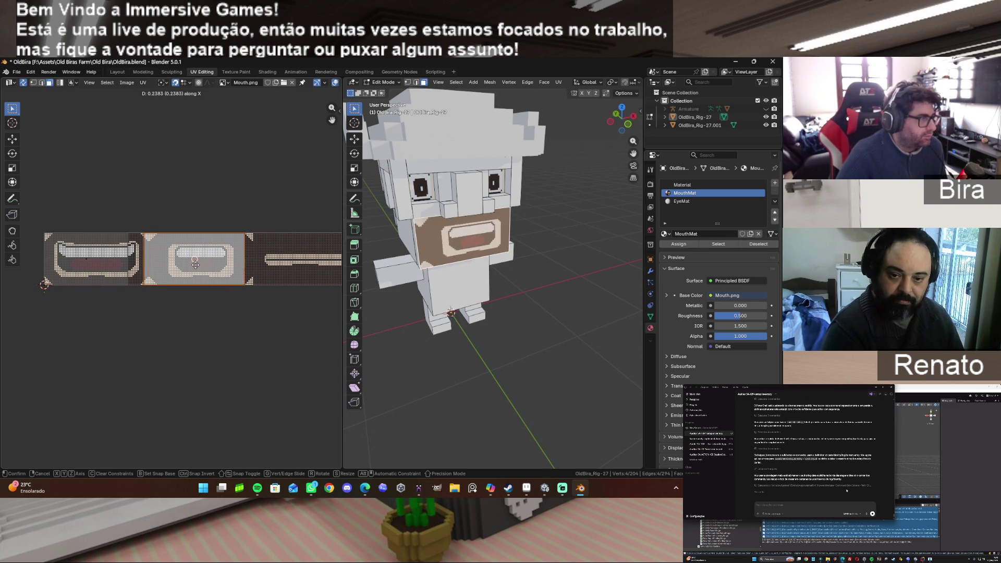
{"action": "left_click_drag", "start_coordinate": [203, 264], "coordinate": [200, 263]}
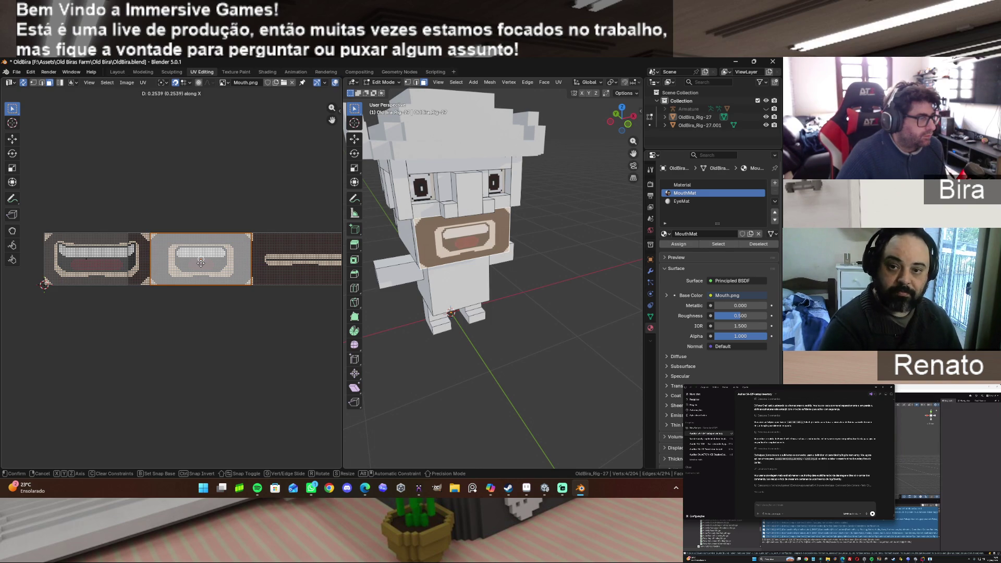
{"action": "right_click", "coordinate": [201, 263]}
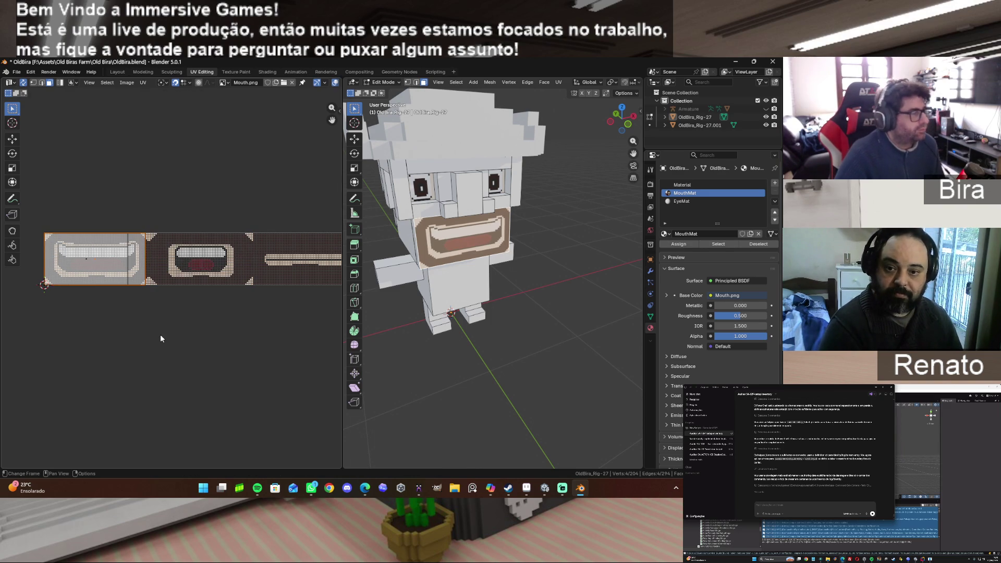
{"action": "scroll", "coordinate": [161, 333], "scroll_direction": "up", "scroll_amount": 4}
{"action": "scroll", "coordinate": [264, 295], "scroll_direction": "down", "scroll_amount": 1}
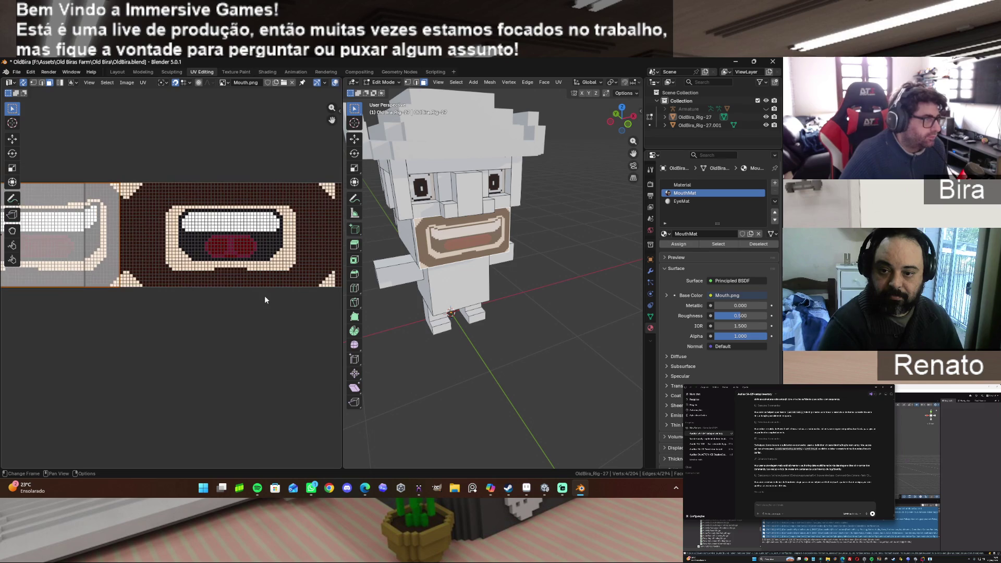
{"action": "scroll", "coordinate": [214, 212], "scroll_direction": "down", "scroll_amount": 2}
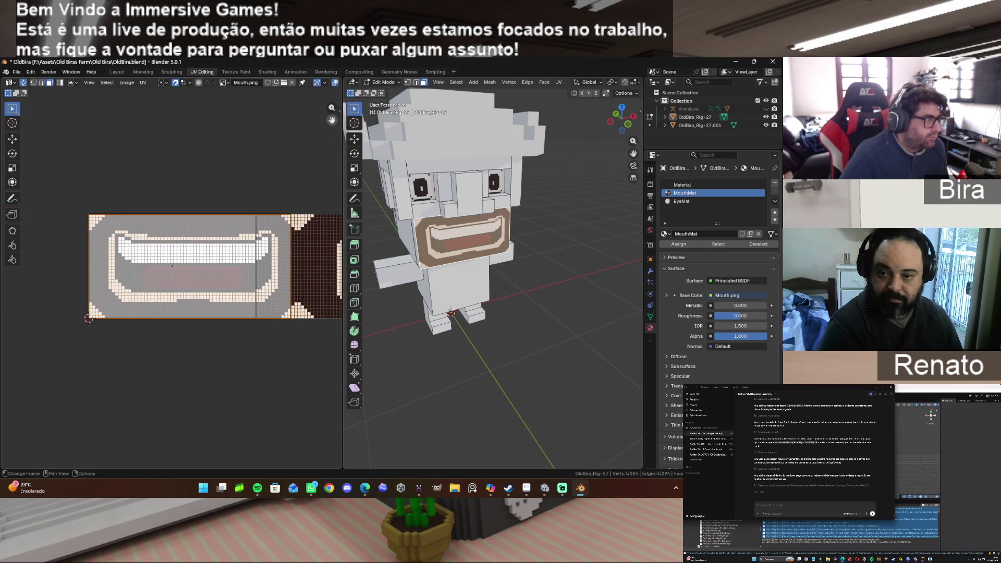
{"action": "scroll", "coordinate": [214, 213], "scroll_direction": "up", "scroll_amount": 2}
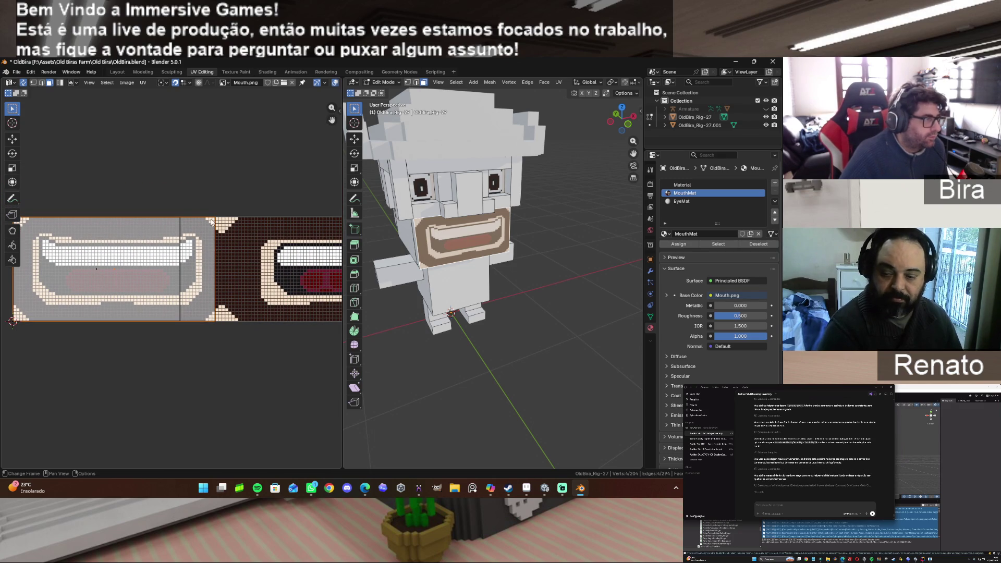
{"action": "left_click", "coordinate": [41, 83]}
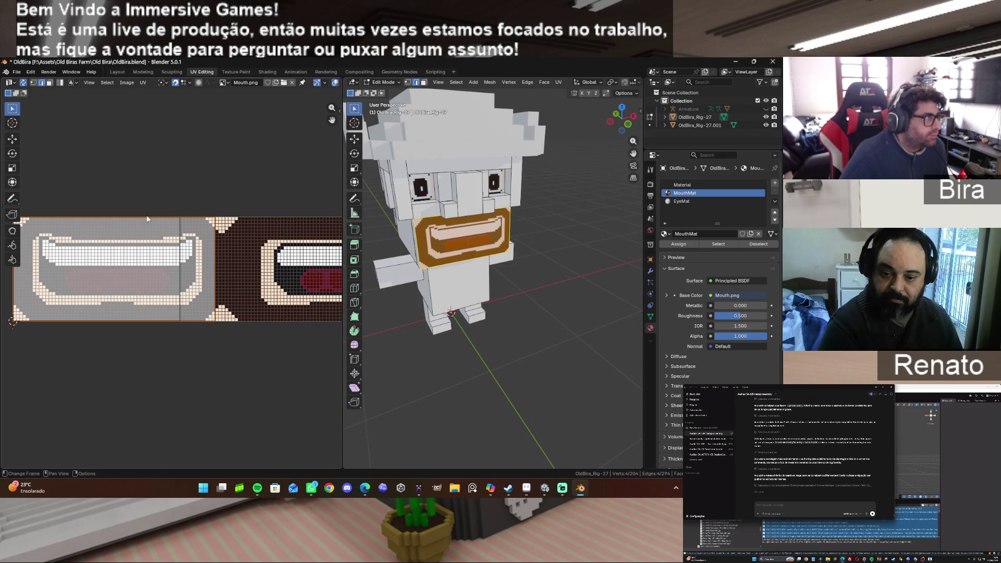
{"action": "left_click", "coordinate": [216, 265]}
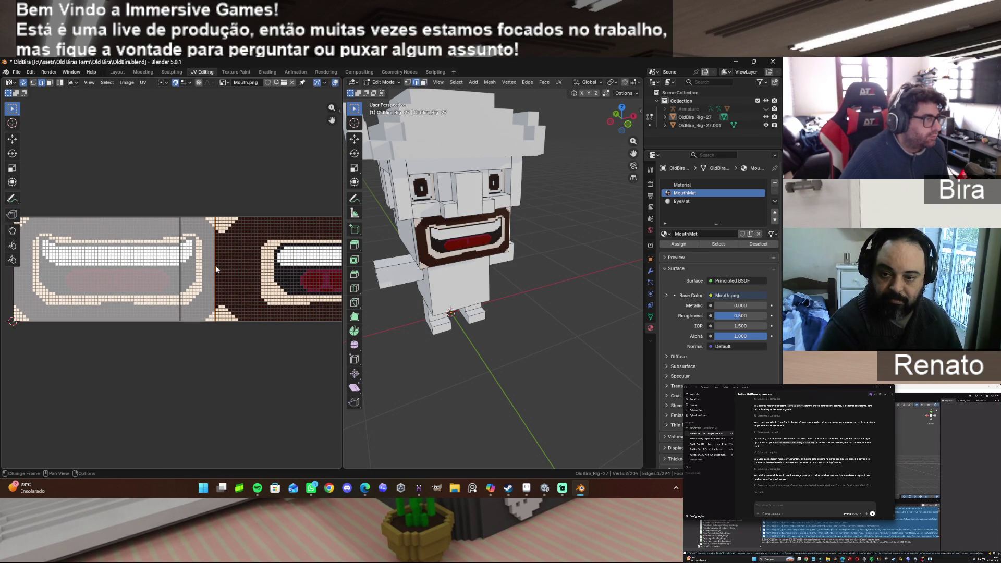
{"action": "key", "text": "g"}
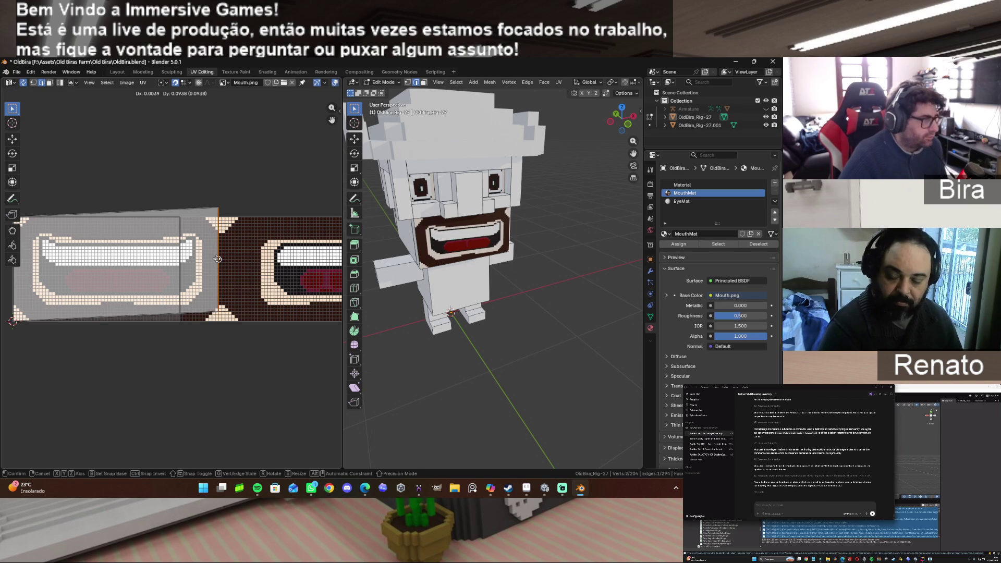
{"action": "key", "text": "x"}
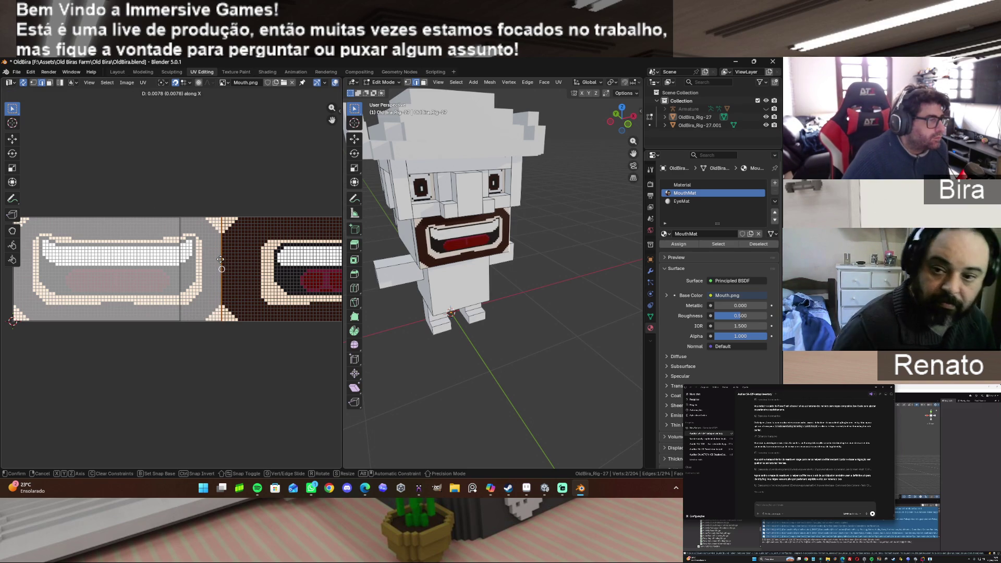
{"action": "left_click", "coordinate": [220, 259]}
{"action": "key", "text": "alt+a"}
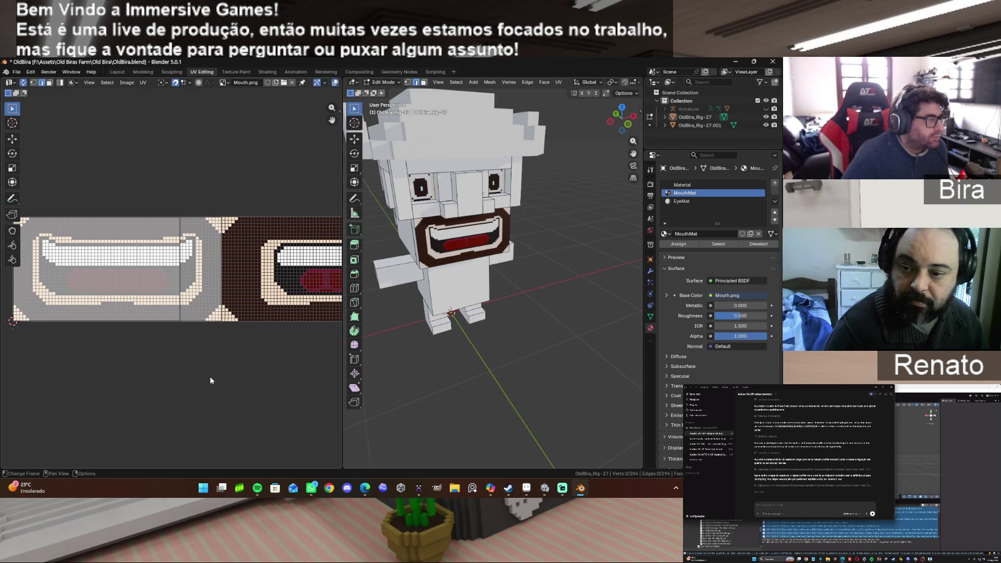
{"action": "left_click", "coordinate": [50, 83]}
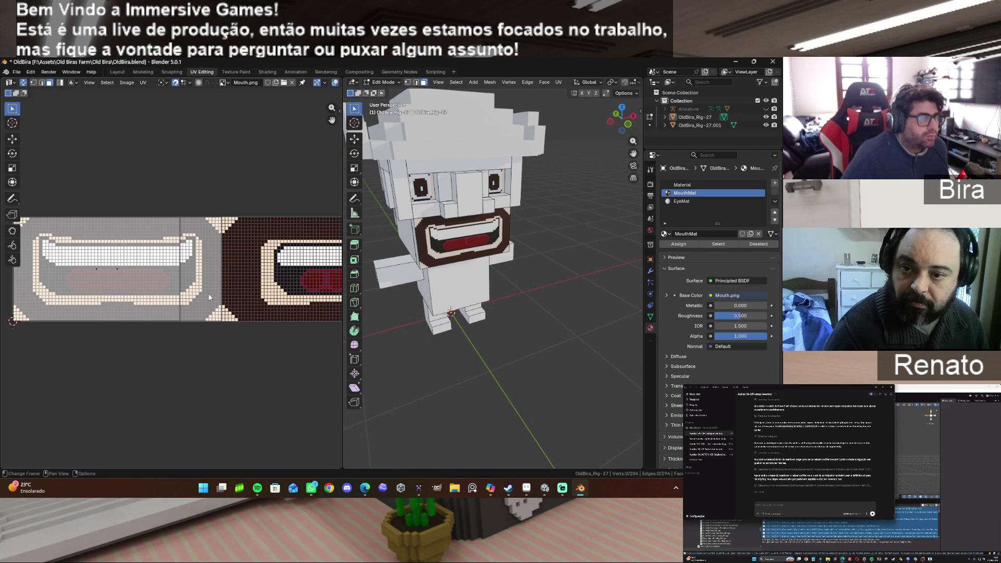
{"action": "left_click", "coordinate": [205, 280]}
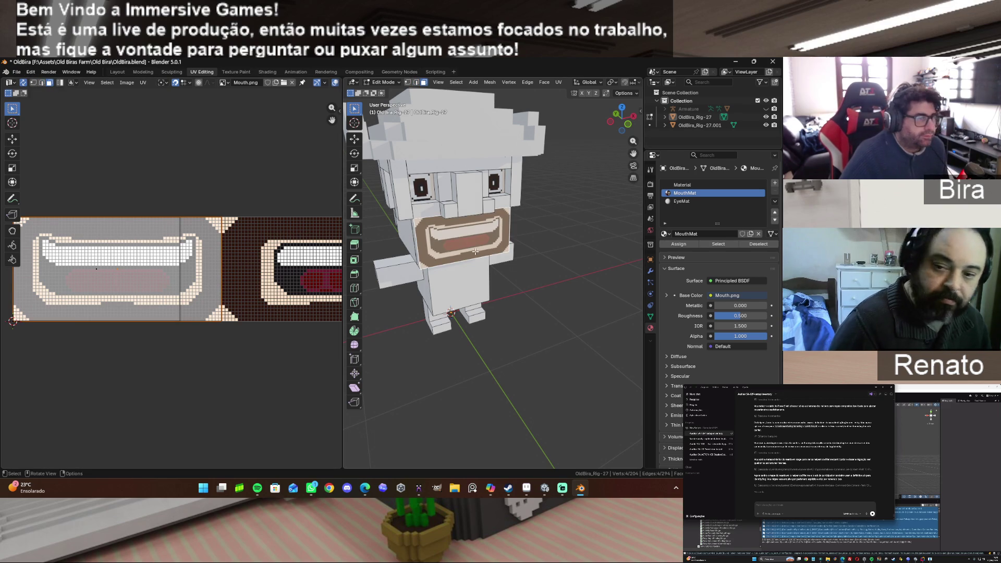
{"action": "key", "text": "g"}
{"action": "key", "text": "x"}
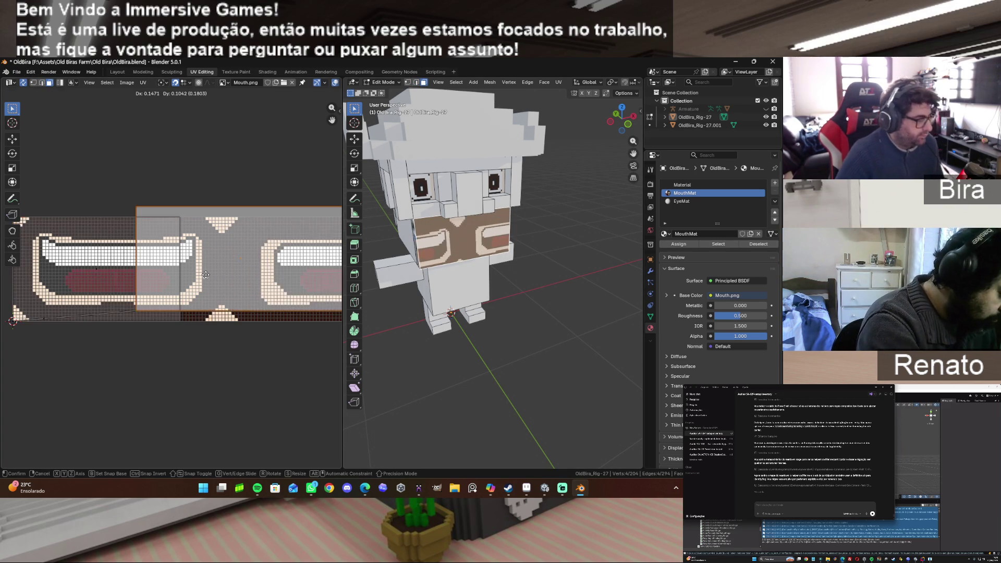
{"action": "left_click", "coordinate": [289, 282]}
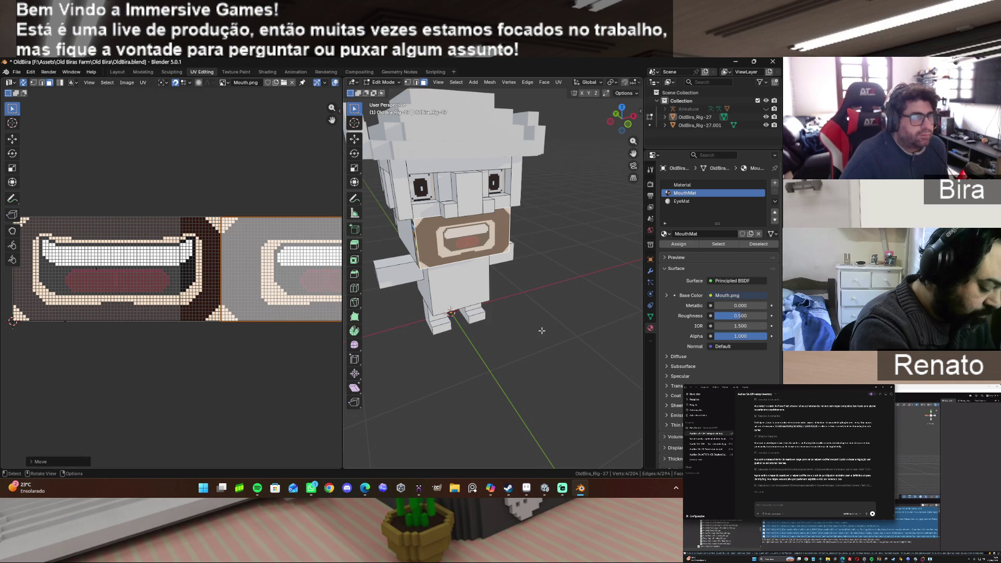
{"action": "left_click_drag", "start_coordinate": [626, 125], "coordinate": [612, 122]}
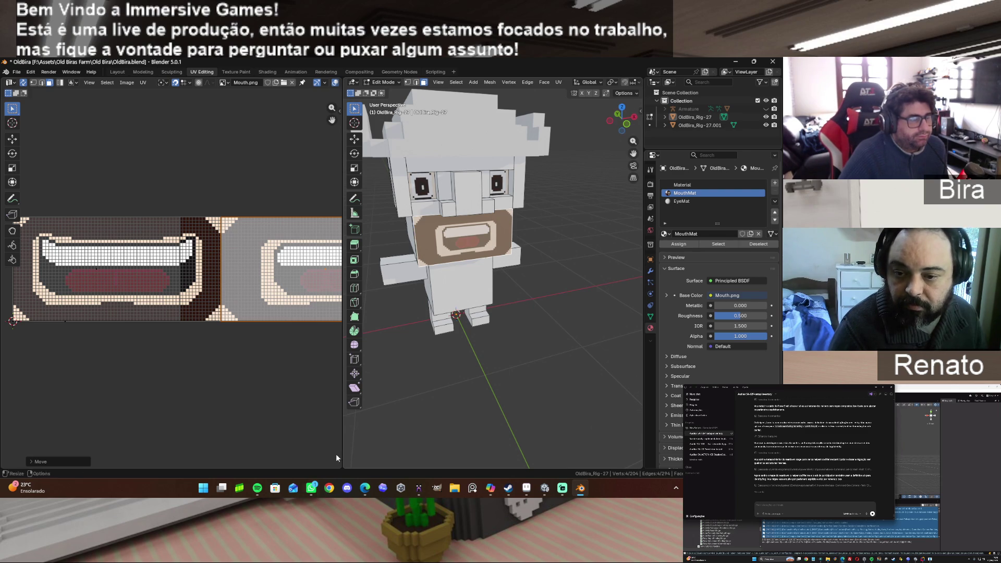
{"action": "left_click", "coordinate": [313, 488]}
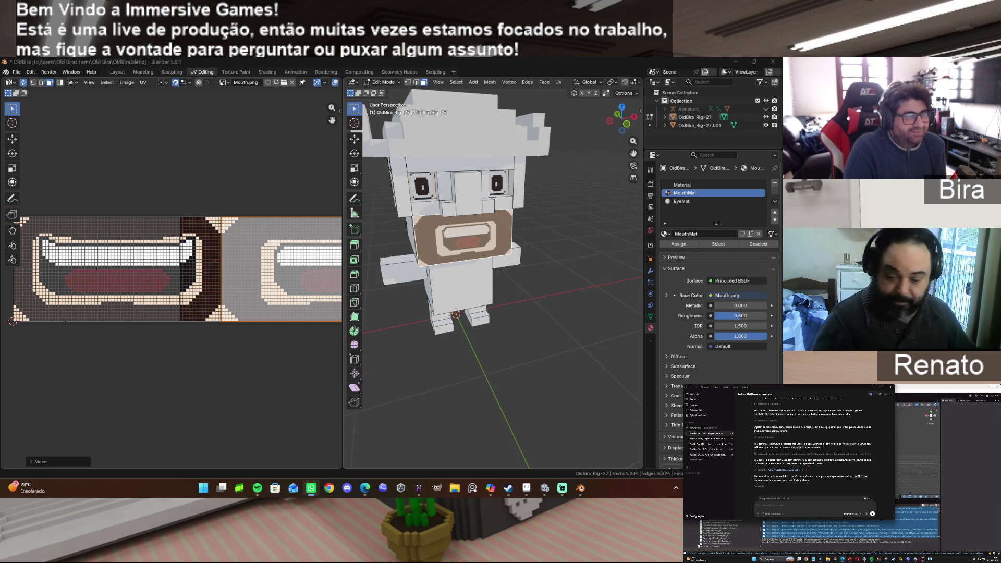
{"action": "mouse_move", "coordinate": [635, 129]}
{"action": "left_mouse_down"}
{"action": "mouse_move", "coordinate": [706, 137]}
{"action": "mouse_move", "coordinate": [664, 134]}
{"action": "mouse_move", "coordinate": [658, 141]}
{"action": "mouse_move", "coordinate": [670, 151]}
{"action": "mouse_move", "coordinate": [635, 144]}
{"action": "left_mouse_up"}
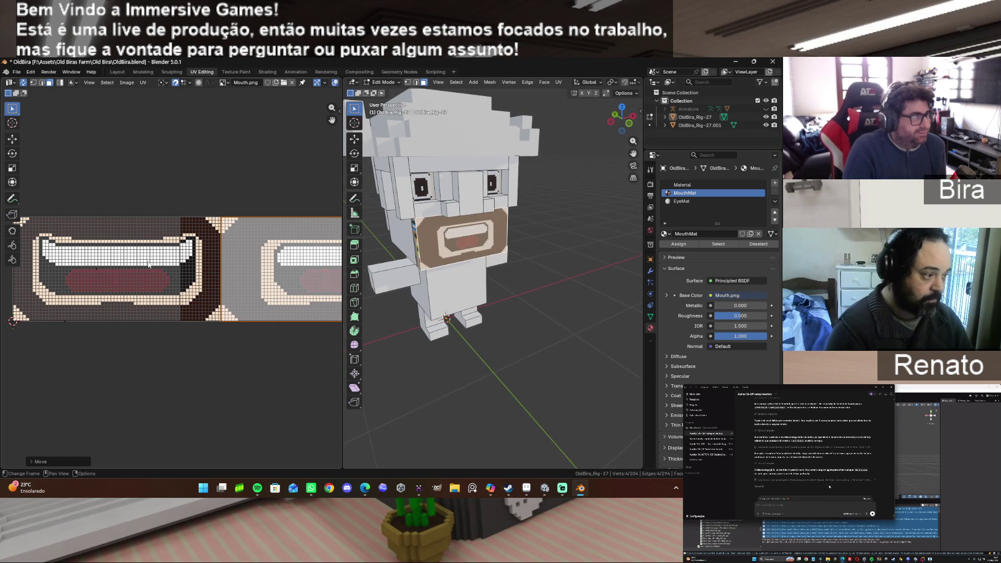
Save OldBira, then slide the mouth UV island -0.25 along X to show the open-mouth grin.
{"action": "left_click", "coordinate": [16, 72]}
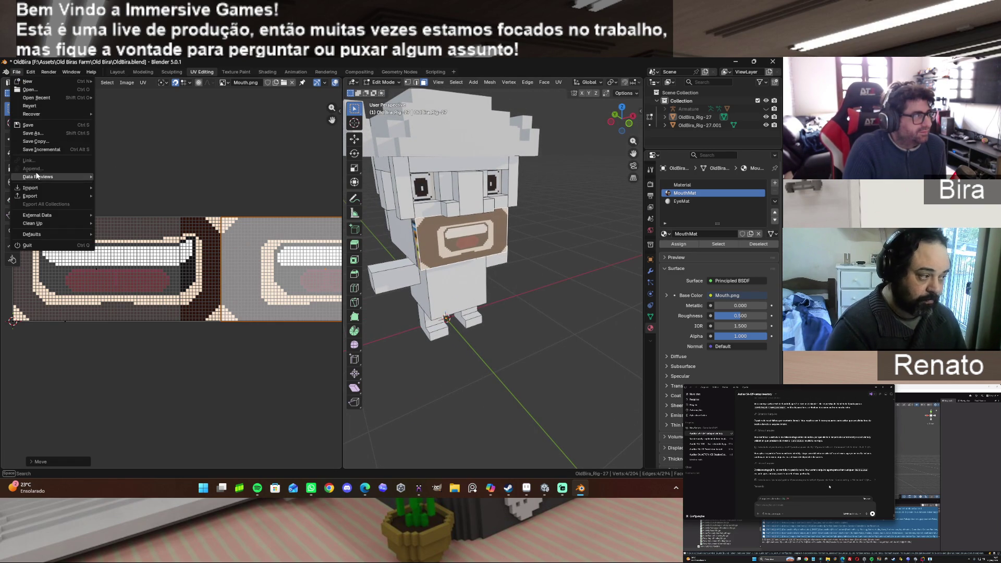
{"action": "left_click", "coordinate": [37, 125]}
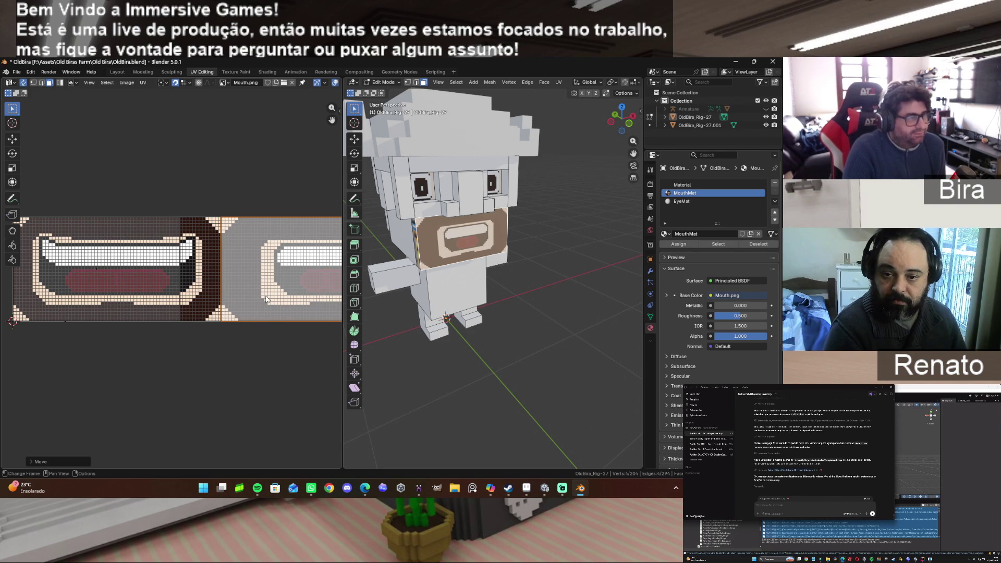
{"action": "key", "text": "g"}
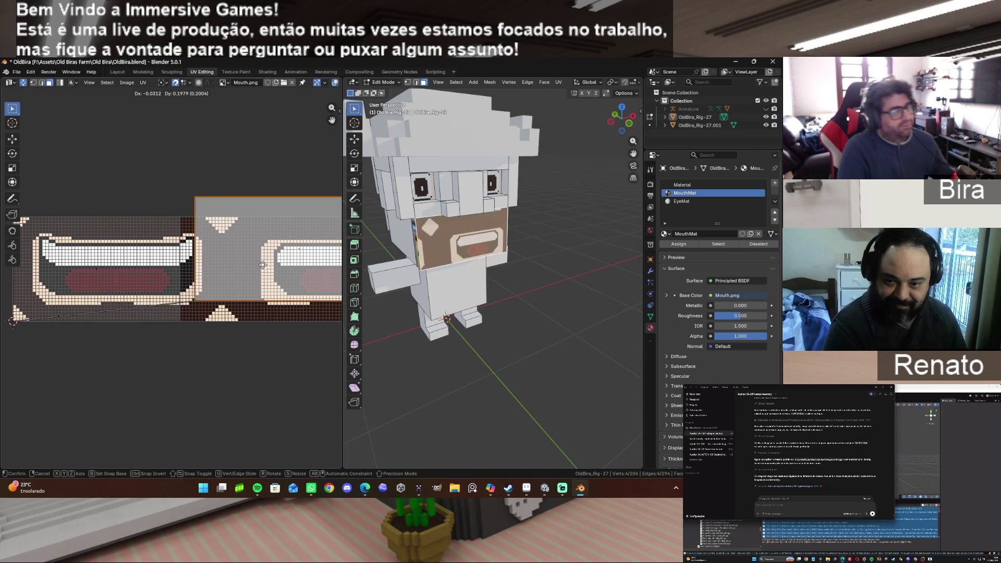
{"action": "right_click", "coordinate": [263, 265]}
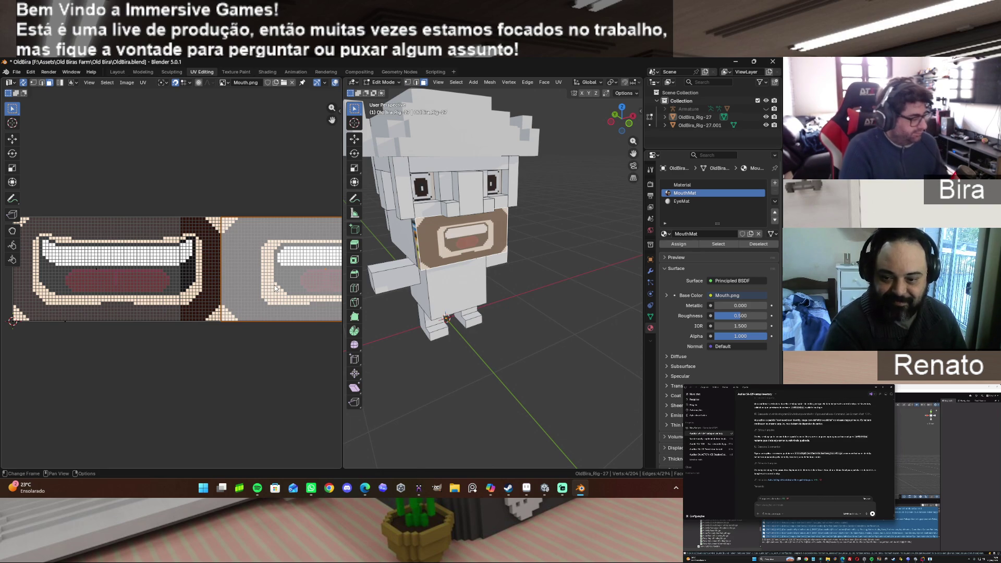
{"action": "key", "text": "g"}
{"action": "key", "text": "x"}
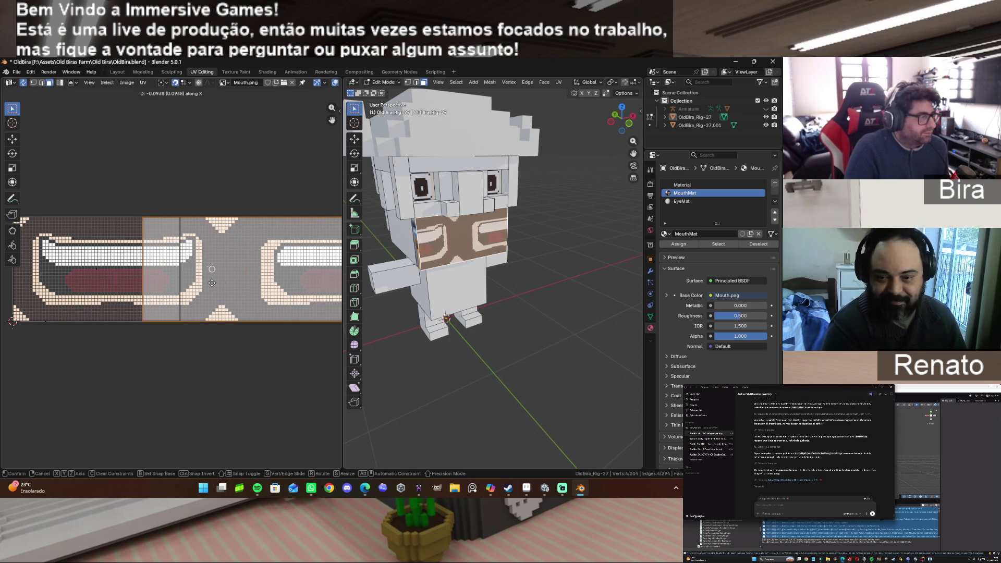
{"action": "left_click", "coordinate": [82, 285]}
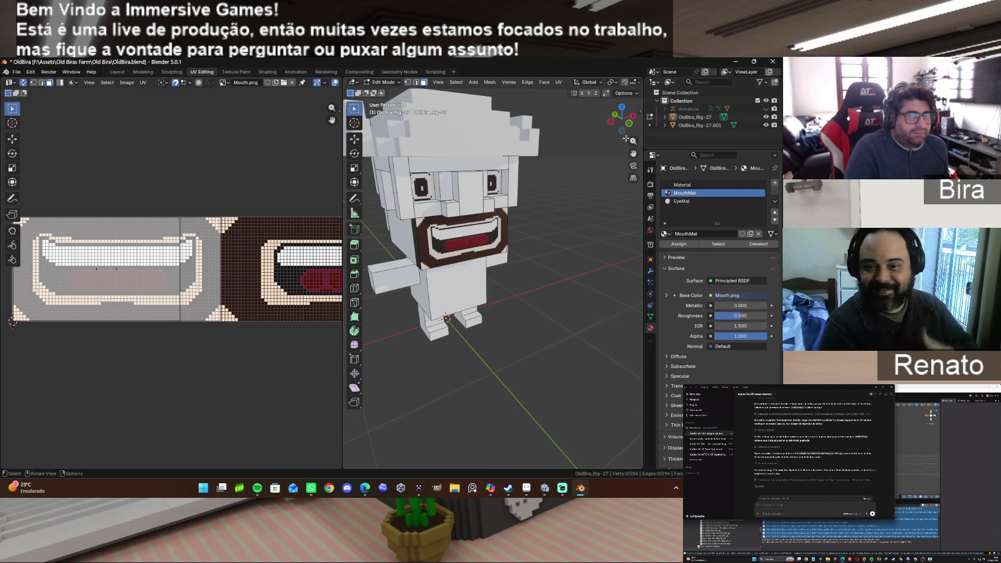
{"action": "mouse_move", "coordinate": [629, 126]}
{"action": "left_mouse_down"}
{"action": "mouse_move", "coordinate": [605, 129]}
{"action": "mouse_move", "coordinate": [638, 126]}
{"action": "mouse_move", "coordinate": [627, 126]}
{"action": "left_mouse_up"}
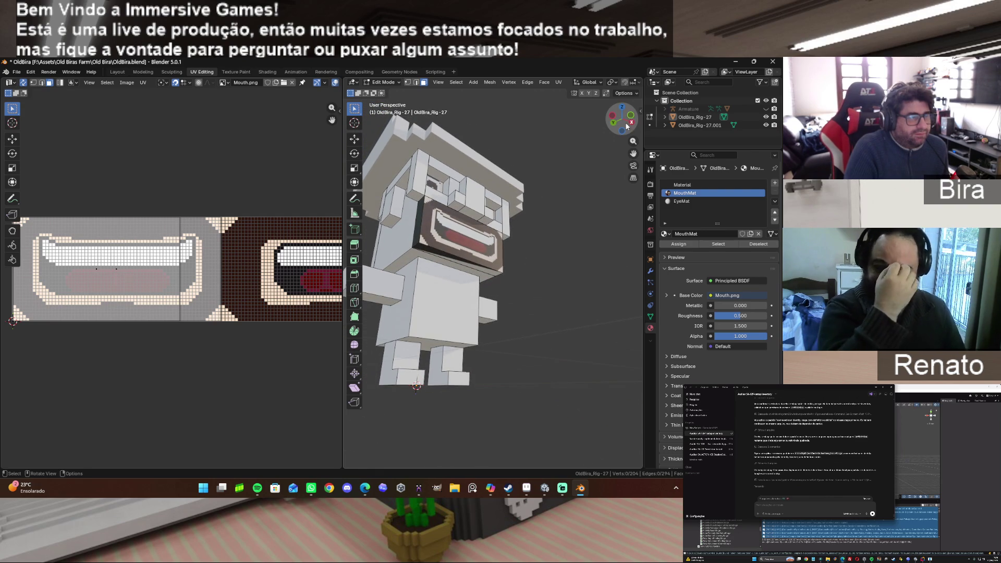
{"action": "left_click", "coordinate": [466, 264]}
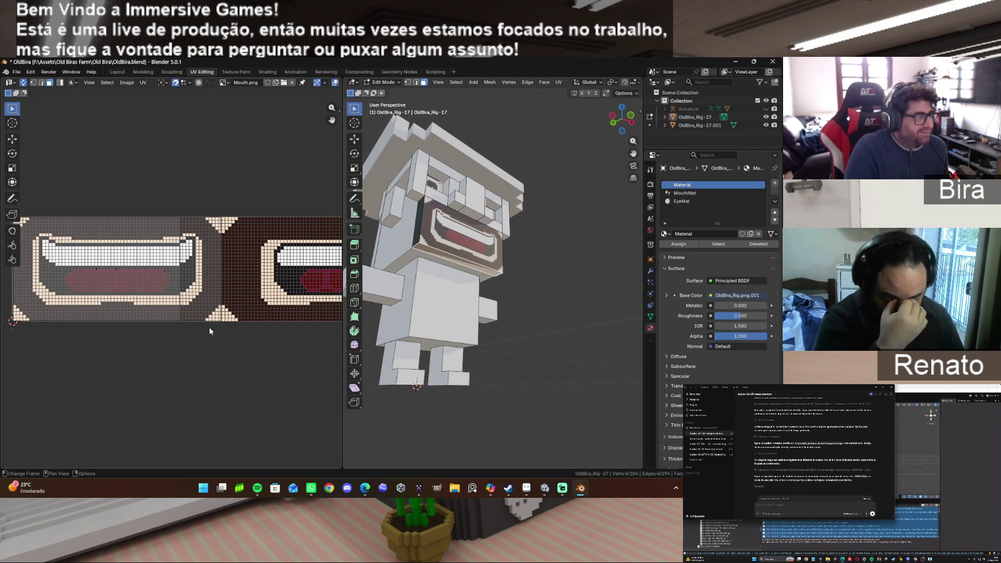
{"action": "scroll", "coordinate": [208, 326], "scroll_direction": "down", "scroll_amount": 1}
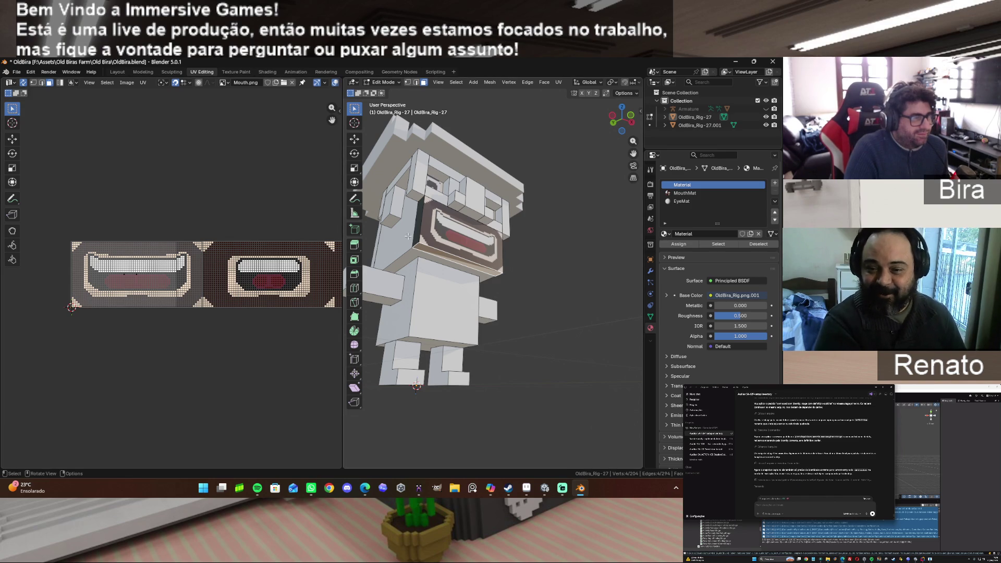
{"action": "key", "text": "l"}
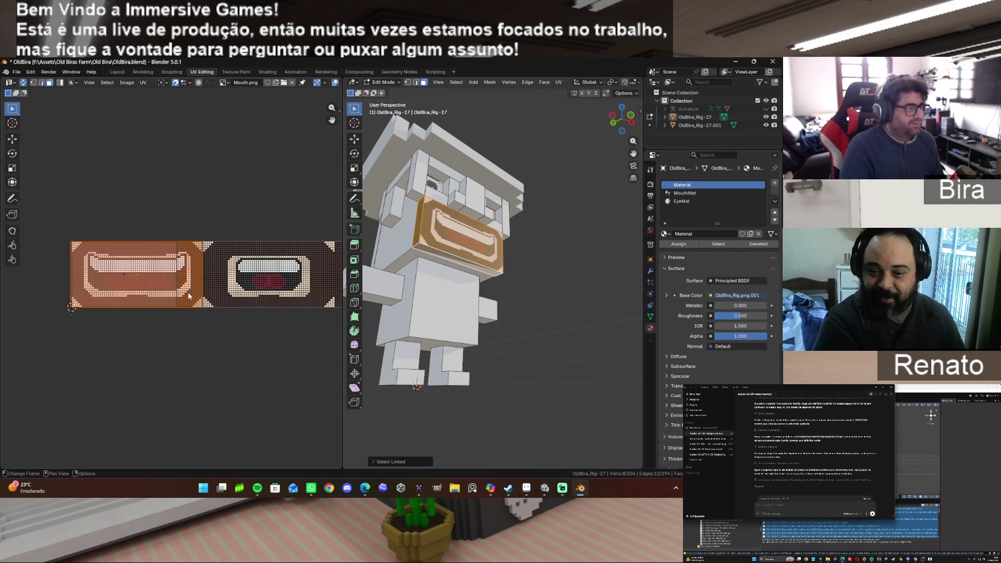
{"action": "right_click", "coordinate": [179, 291]}
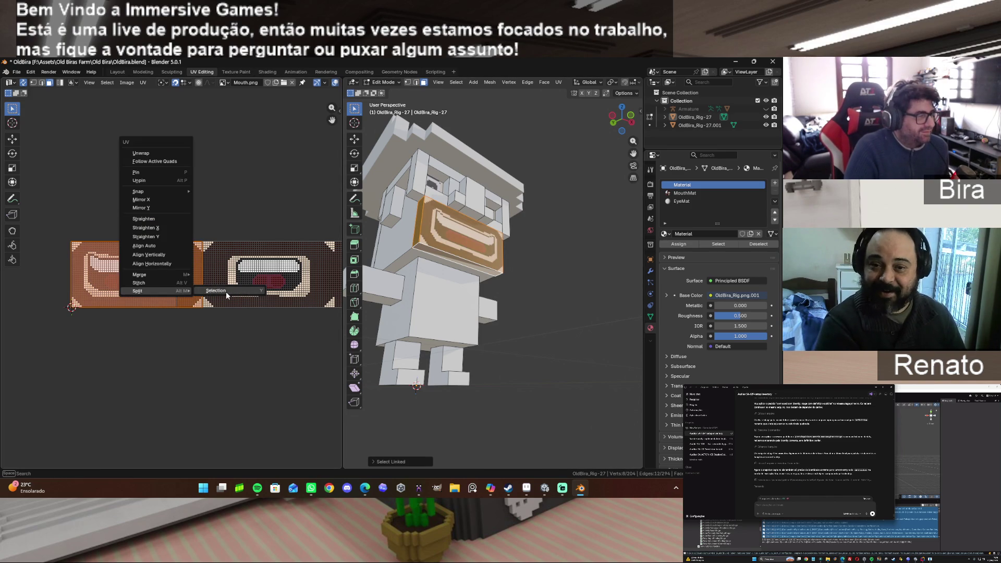
{"action": "left_click", "coordinate": [224, 323]}
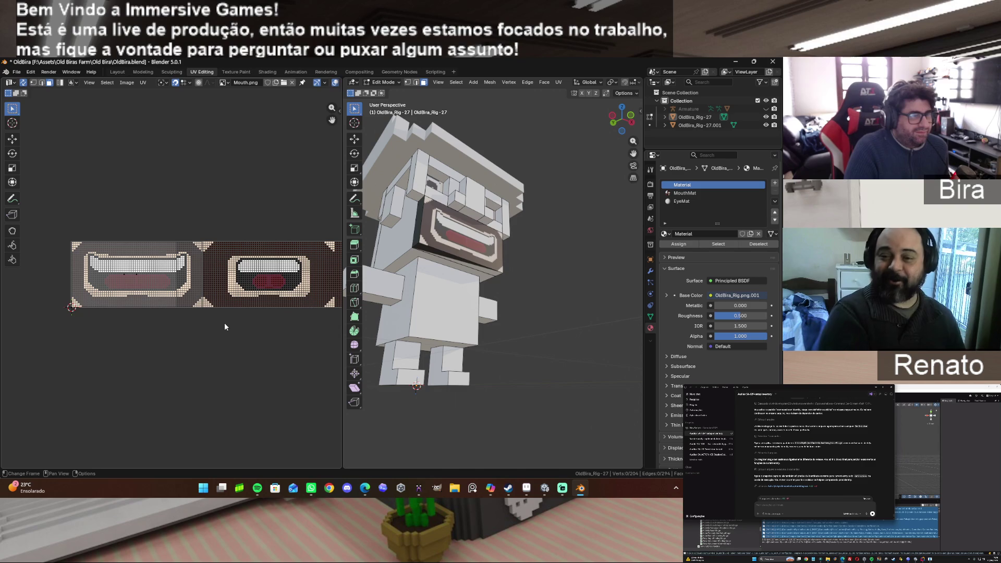
{"action": "left_click", "coordinate": [454, 259]}
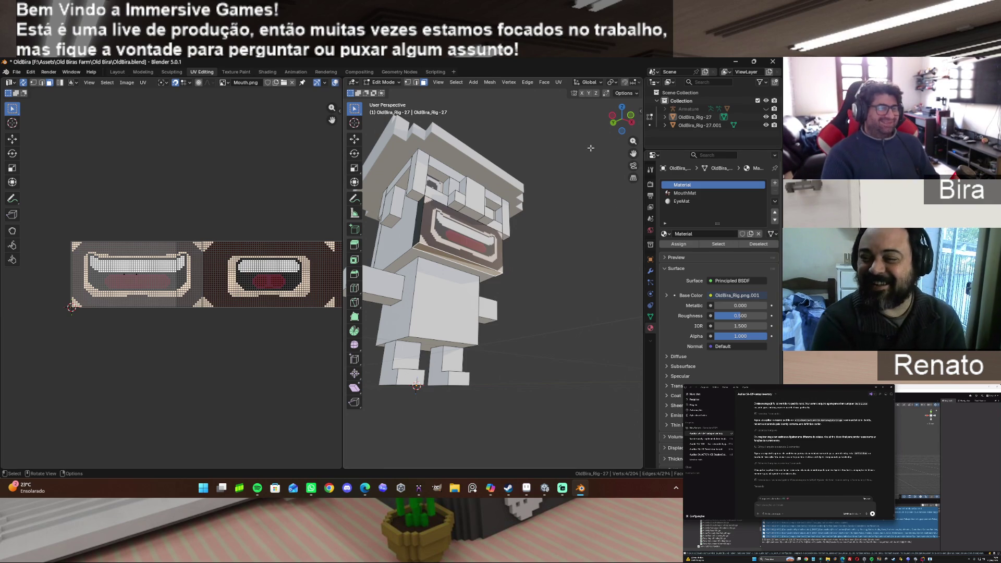
{"action": "left_click_drag", "start_coordinate": [635, 127], "coordinate": [560, 137]}
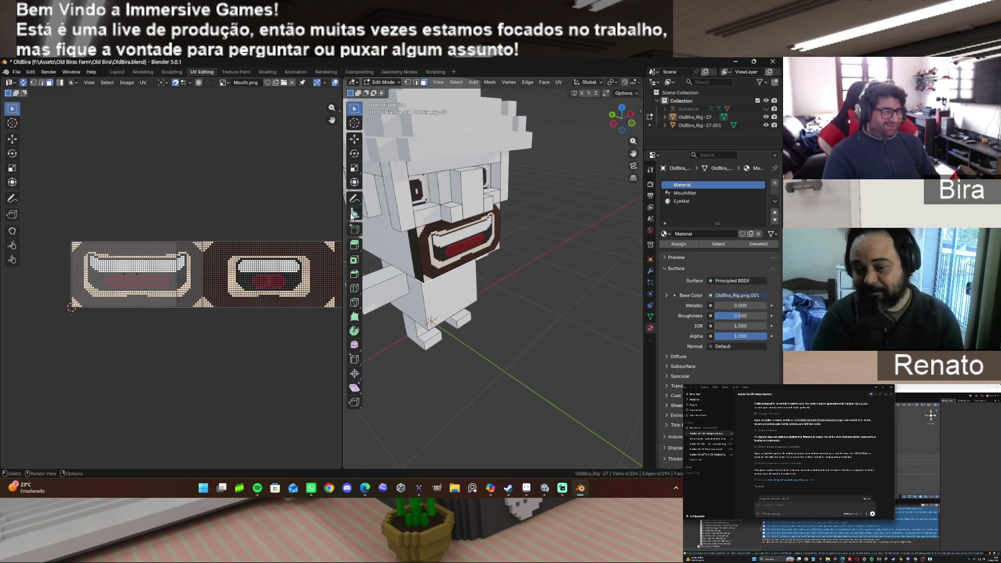
Hide the linked mouth faces, dissolve the stray edge on the face behind, then reveal everything.
{"action": "key", "text": "ctrl+l"}
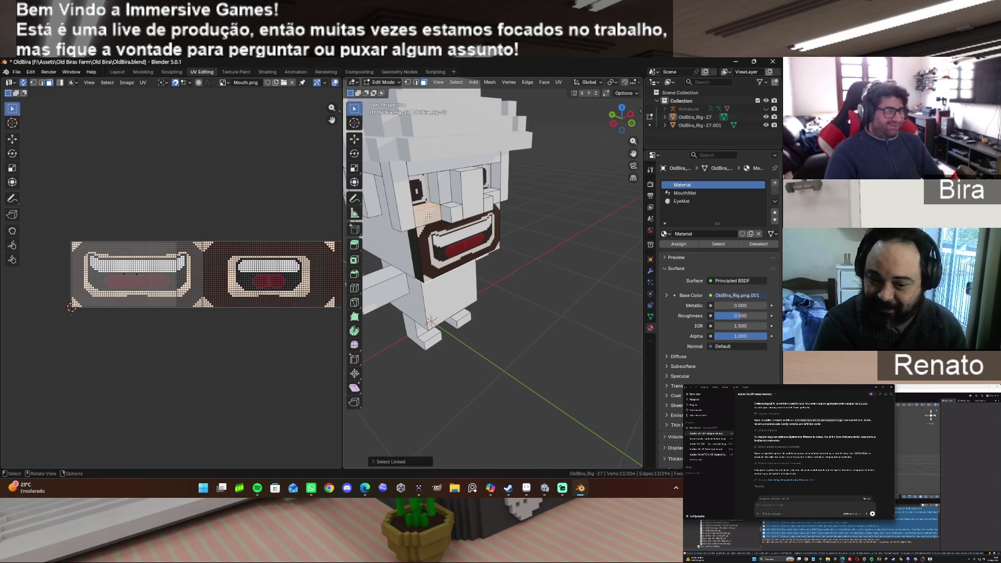
{"action": "key", "text": "h"}
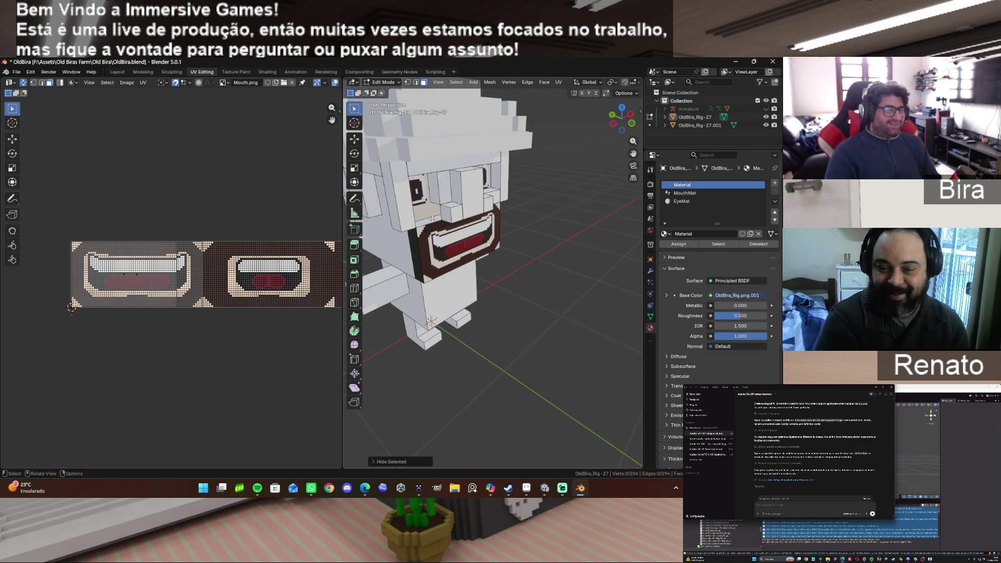
{"action": "left_click", "coordinate": [432, 219]}
{"action": "scroll", "coordinate": [493, 292], "scroll_direction": "down", "scroll_amount": 1}
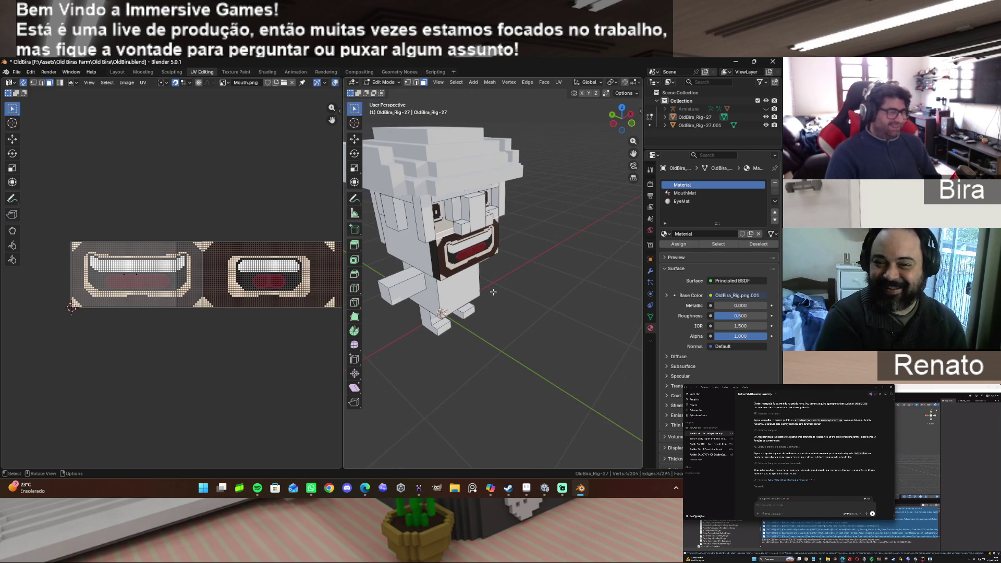
{"action": "key", "text": "x"}
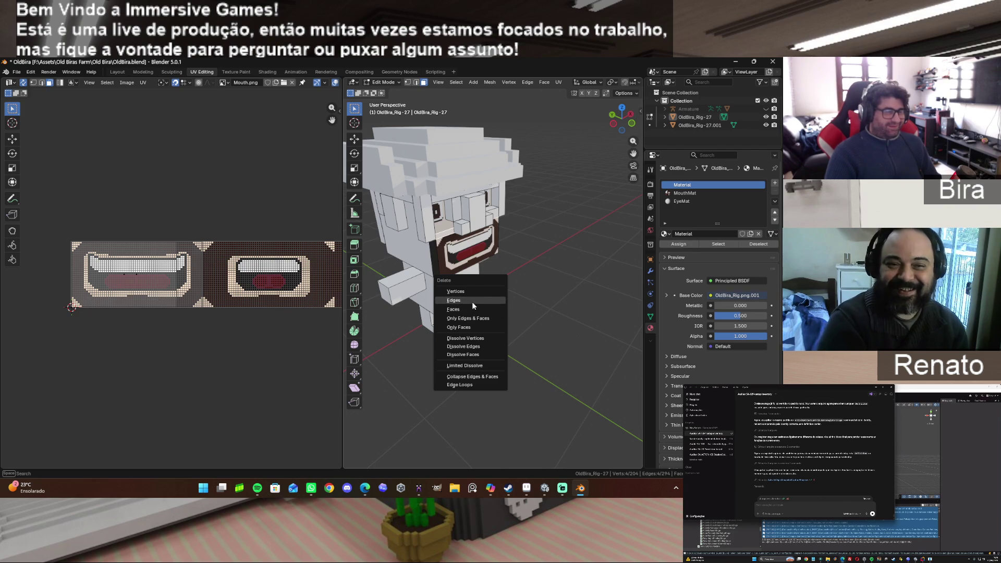
{"action": "left_click", "coordinate": [471, 311]}
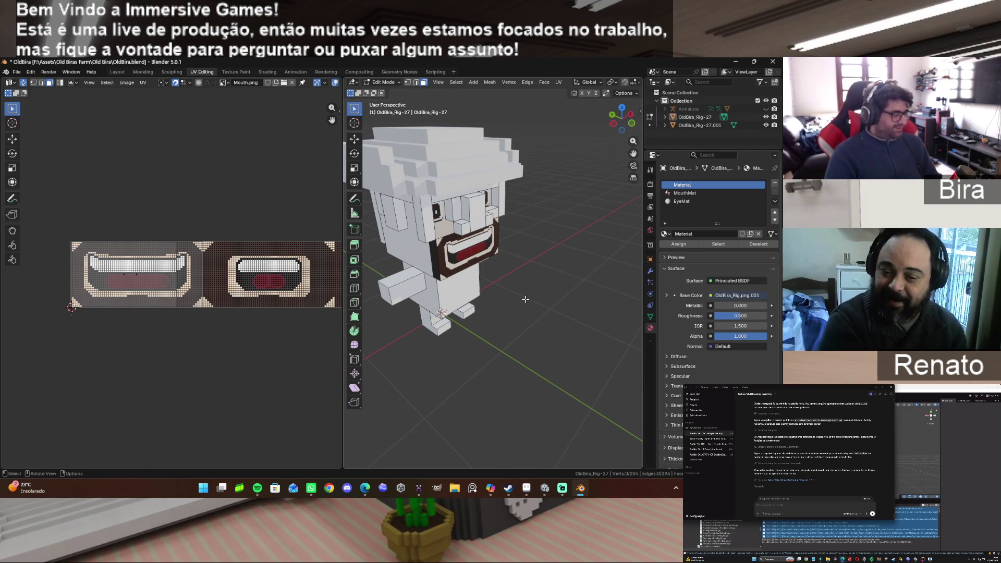
{"action": "key", "text": "x"}
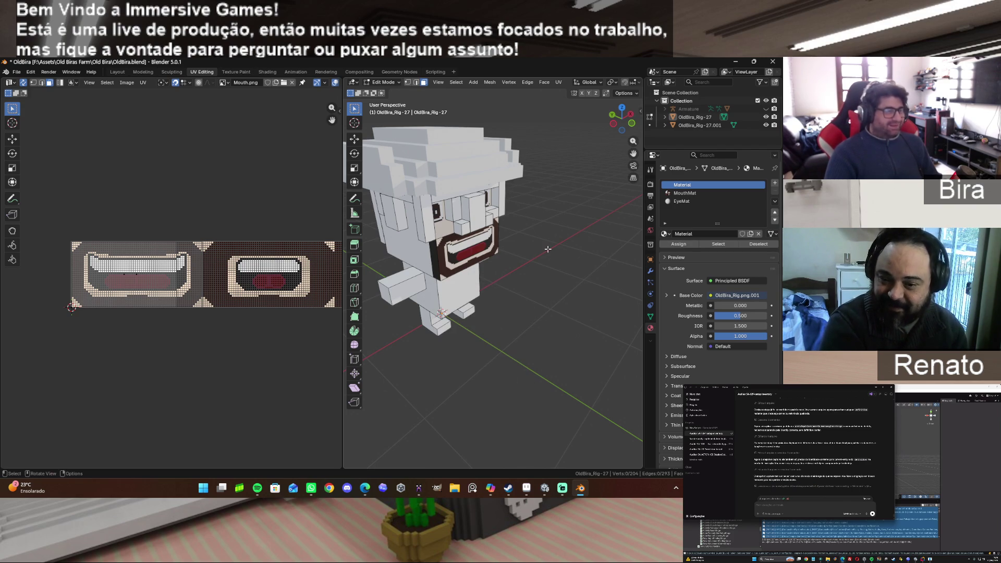
{"action": "key", "text": "alt+h"}
From below, select the strip under the mouth and the mouth face to grab its UV island.
{"action": "left_click", "coordinate": [548, 249]}
{"action": "mouse_move", "coordinate": [627, 133]}
{"action": "left_mouse_down"}
{"action": "mouse_move", "coordinate": [594, 93]}
{"action": "mouse_move", "coordinate": [544, 215]}
{"action": "left_mouse_up"}
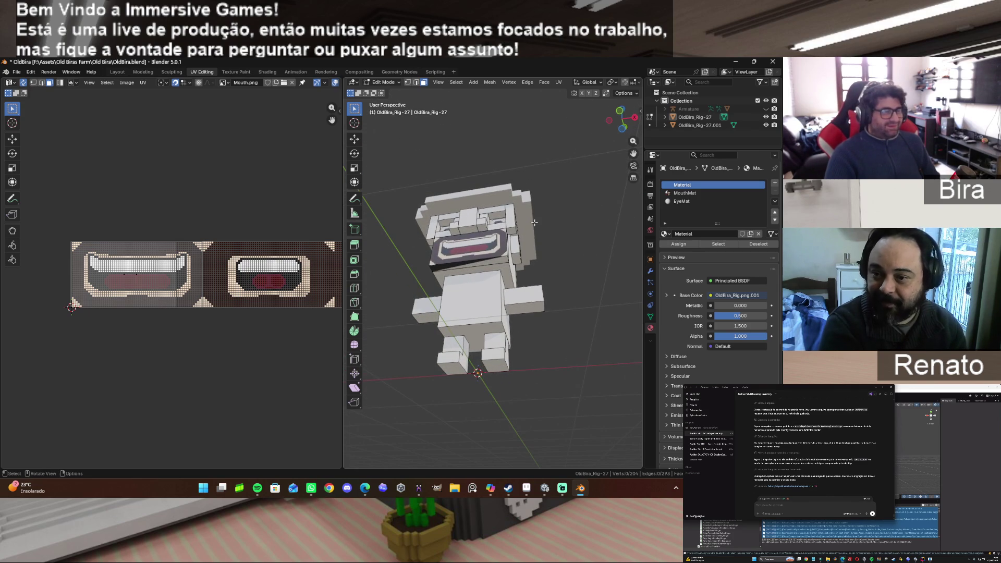
{"action": "left_click", "coordinate": [482, 265]}
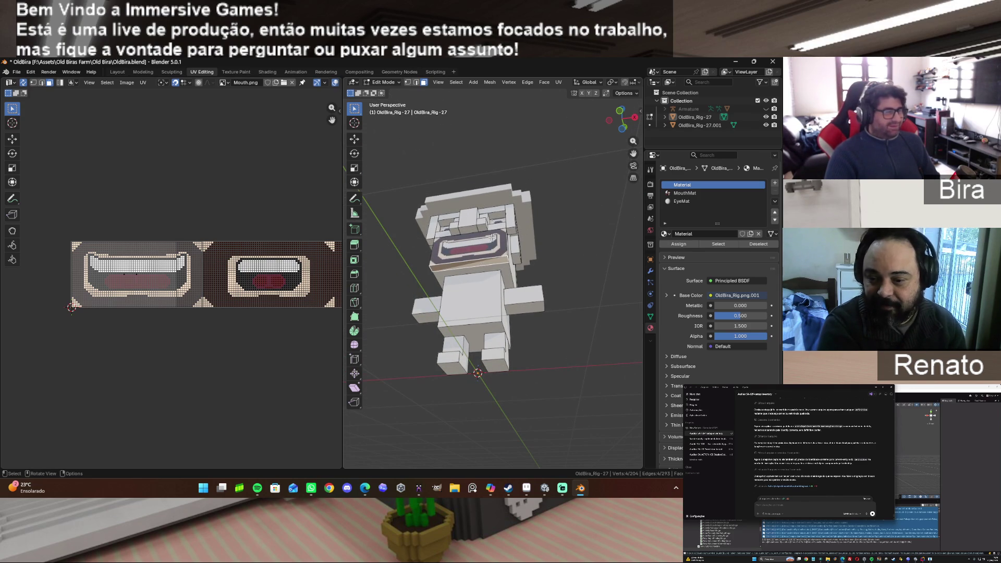
{"action": "left_click", "coordinate": [493, 249]}
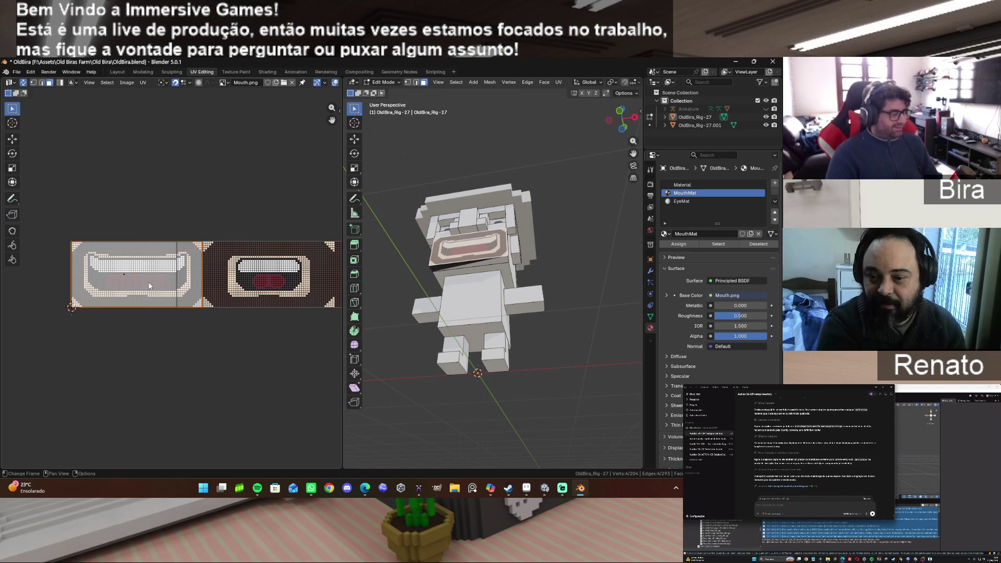